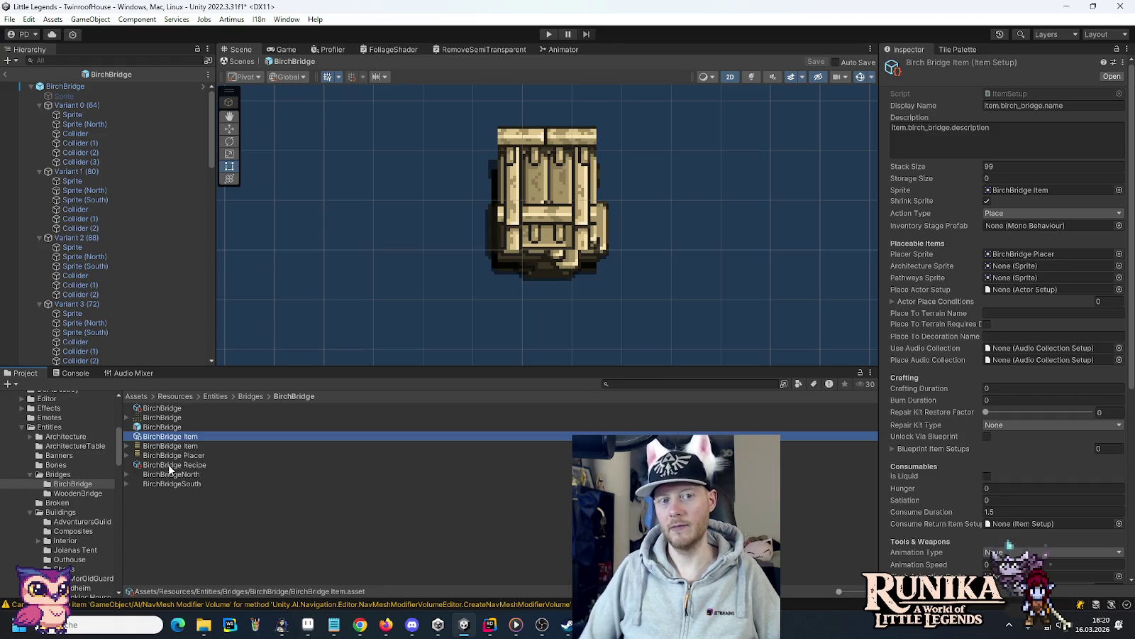
Step: Open the I18n translation editor filtered to 'bridge' in the Item category
left_click(259, 19)
left_click(283, 32)
left_click(511, 134)
type("bridge")
left_click(492, 147)
left_click(493, 113)
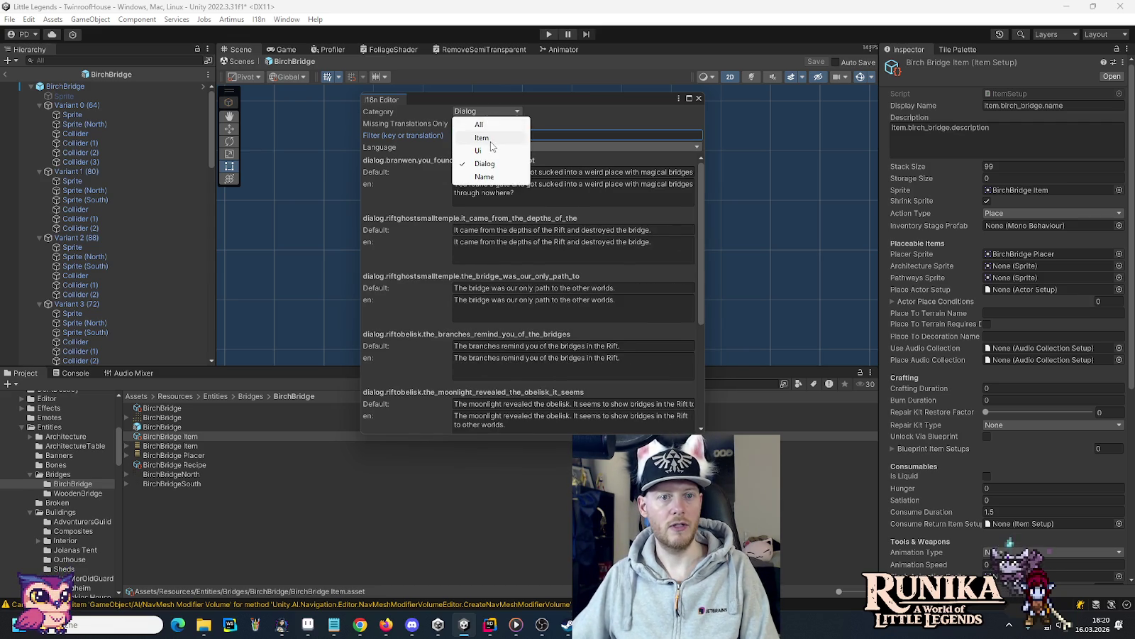
left_click(490, 140)
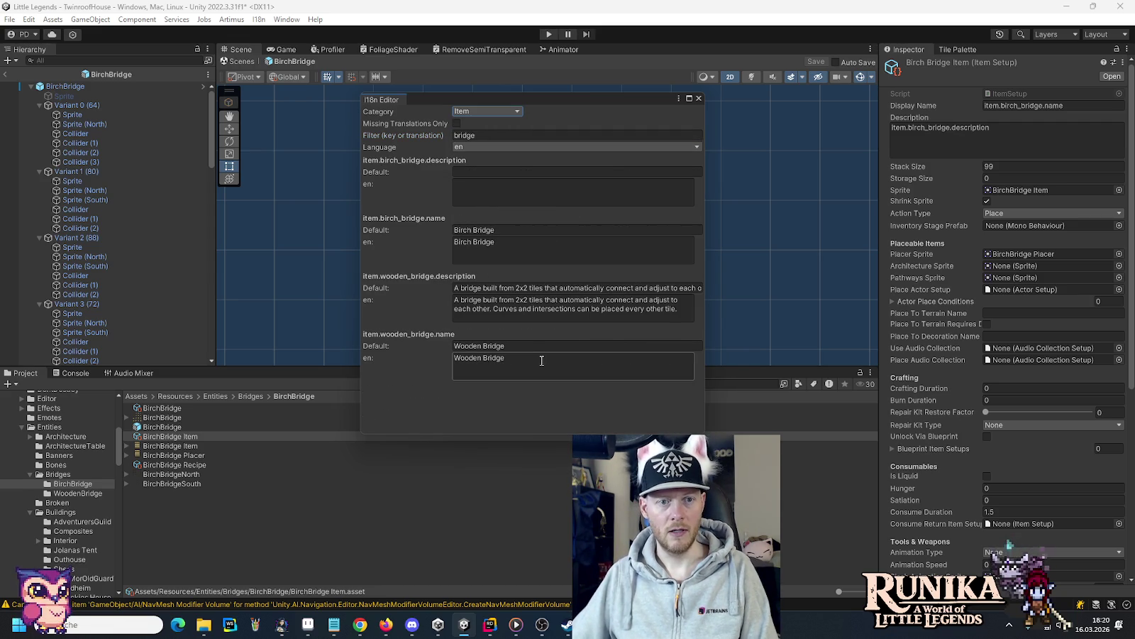
Step: Copy the wooden bridge's English description into the birch bridge and save
left_click(687, 314)
key("ctrl+c")
left_click(523, 199)
key("ctrl+v")
left_click(538, 427)
Step: Give the birch bridge the German wooden bridge description and name 'Birkenholzbrücke', then save and close
left_click(500, 147)
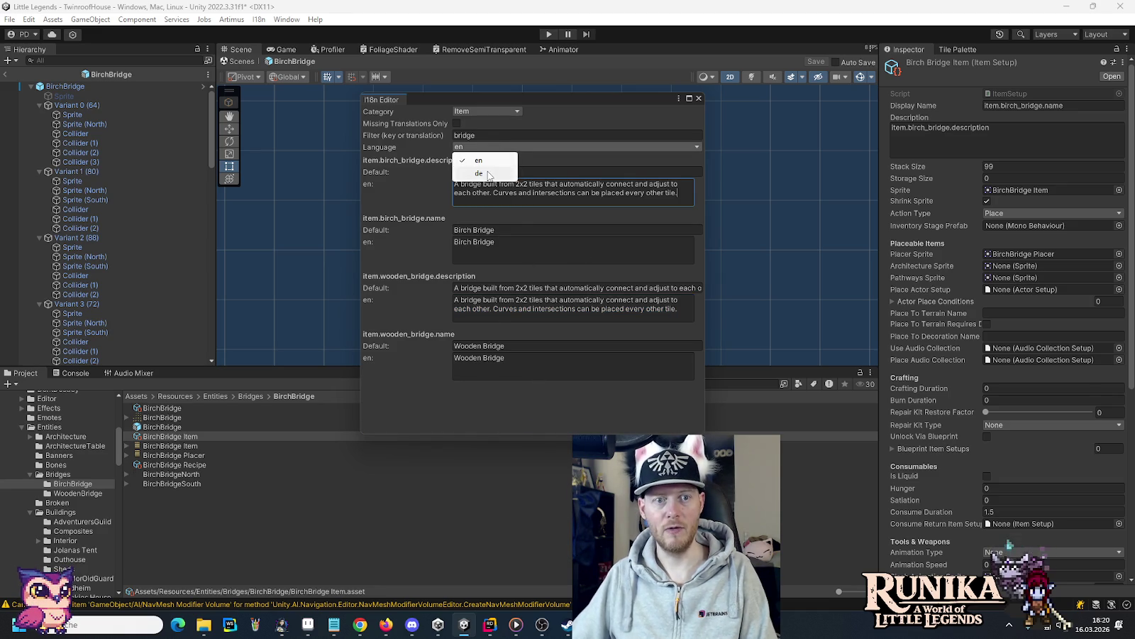
left_click(488, 174)
left_click(540, 309)
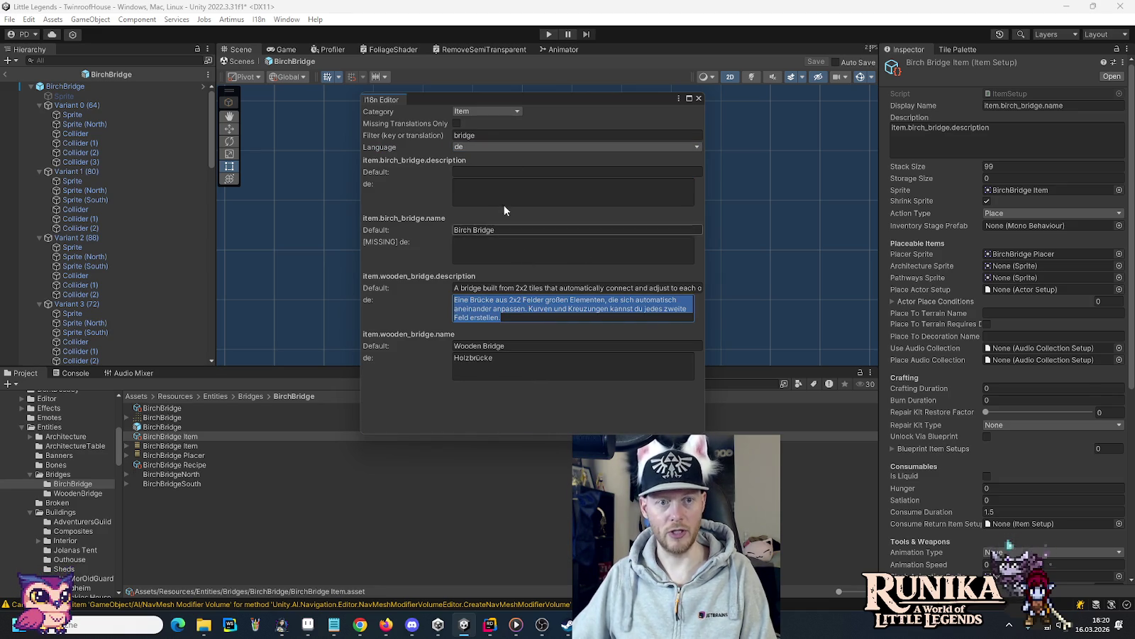
key("ctrl+c")
left_click(500, 193)
key("ctrl+v")
left_click(499, 254)
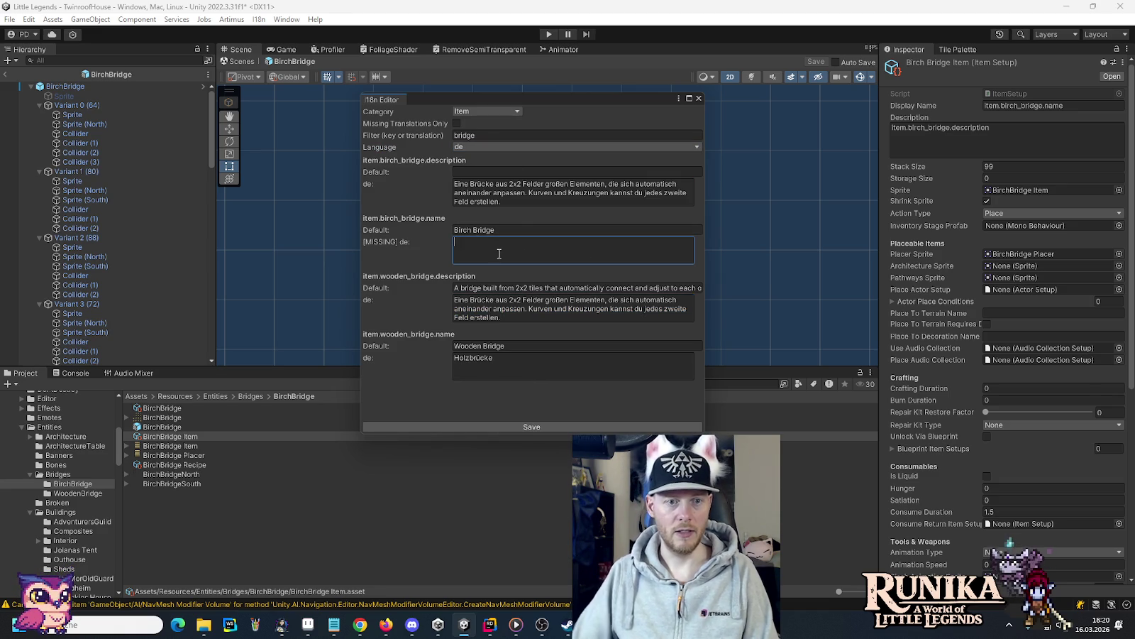
type("Birkenholzbrücke")
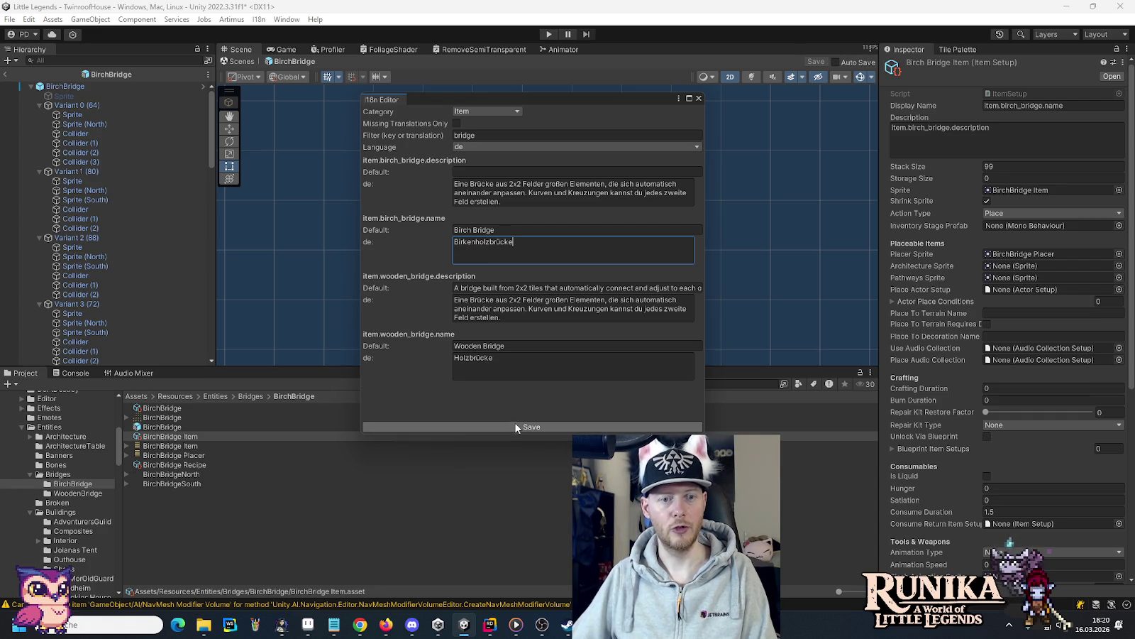
left_click(517, 427)
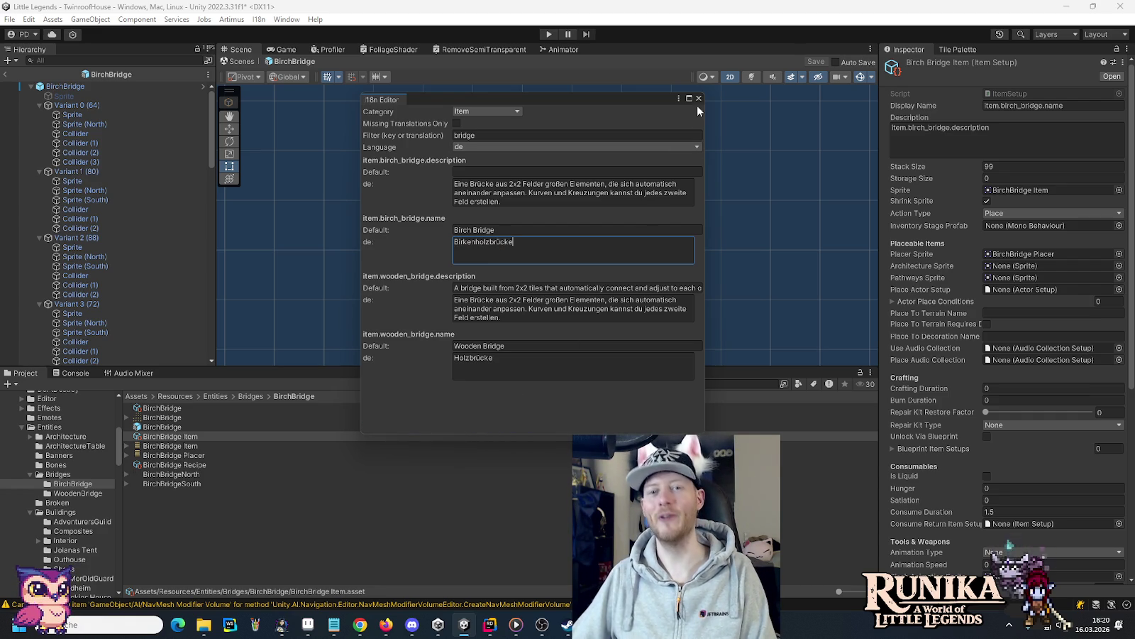
left_click(699, 99)
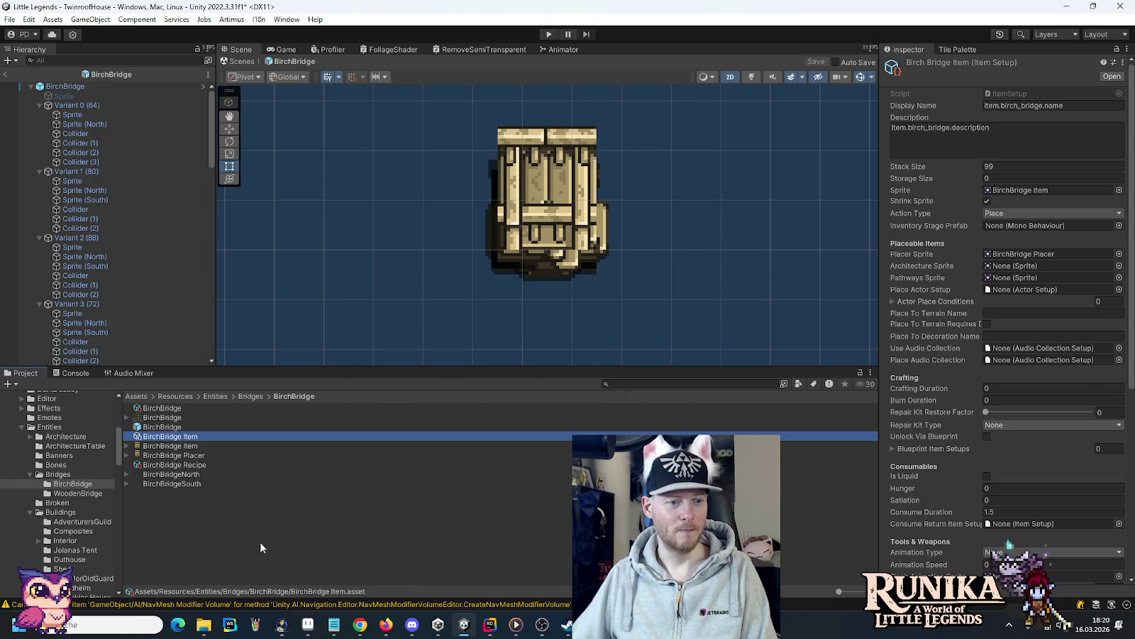
Step: Open the Bridge Base prefab from Bridges and add Entity Animate Simple via an 'animate' search
left_click(59, 474)
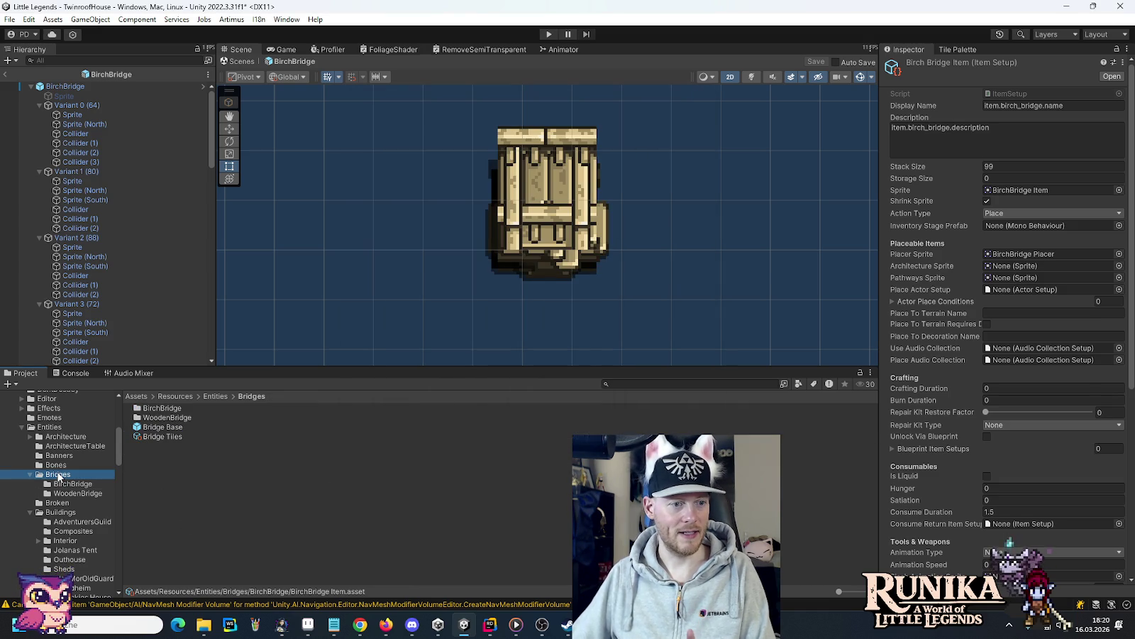
double_click(163, 426)
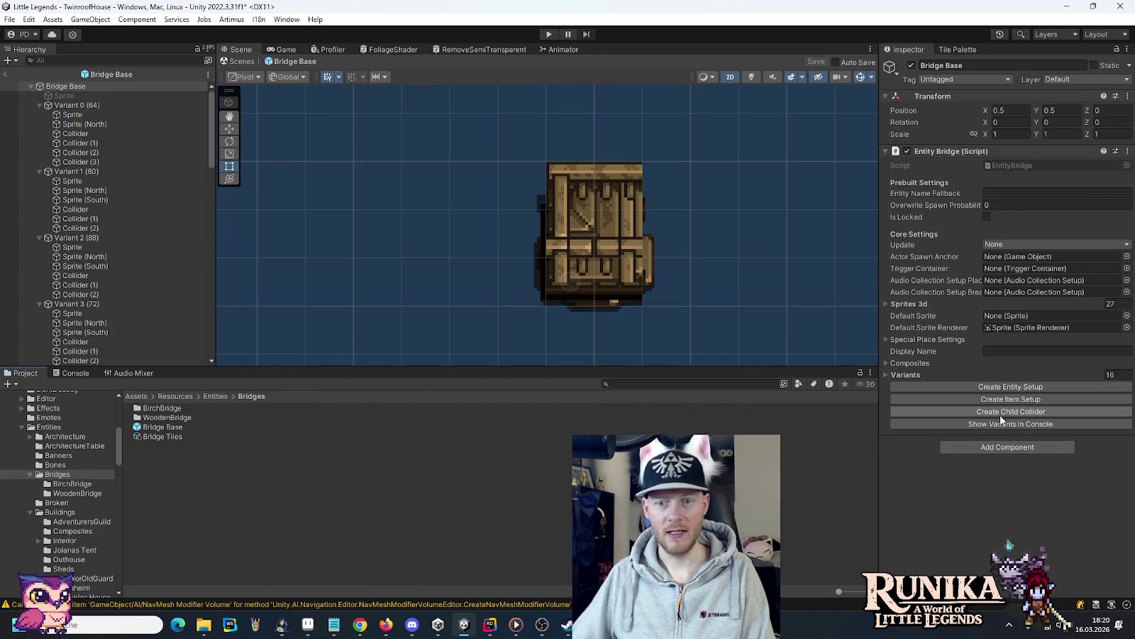
left_click(1004, 448)
type("cir")
type("animate")
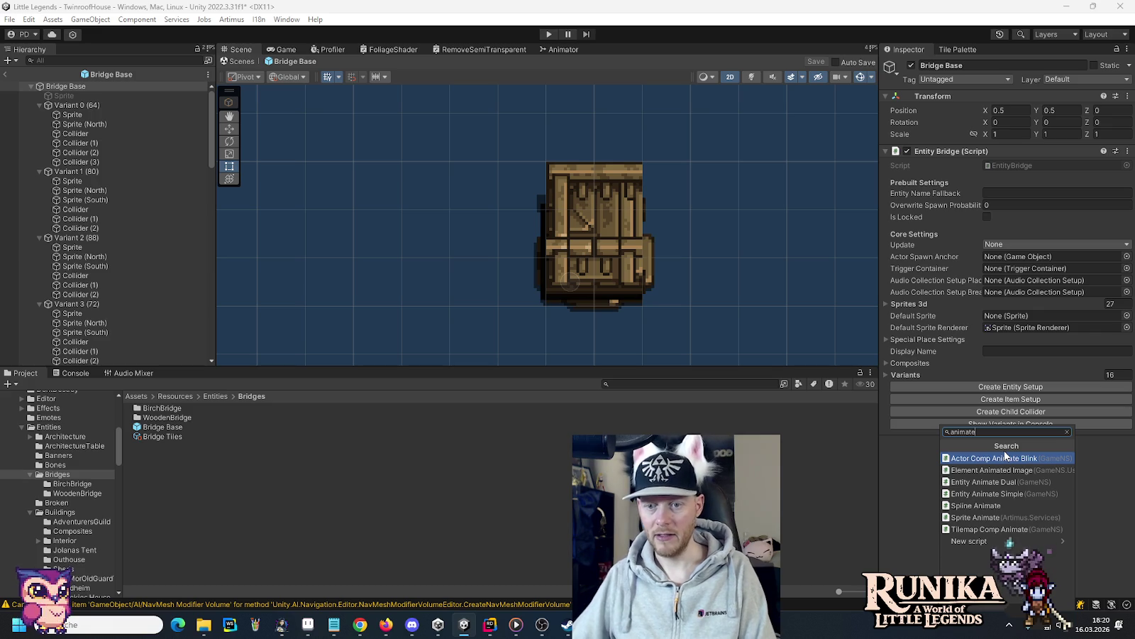
left_click(983, 496)
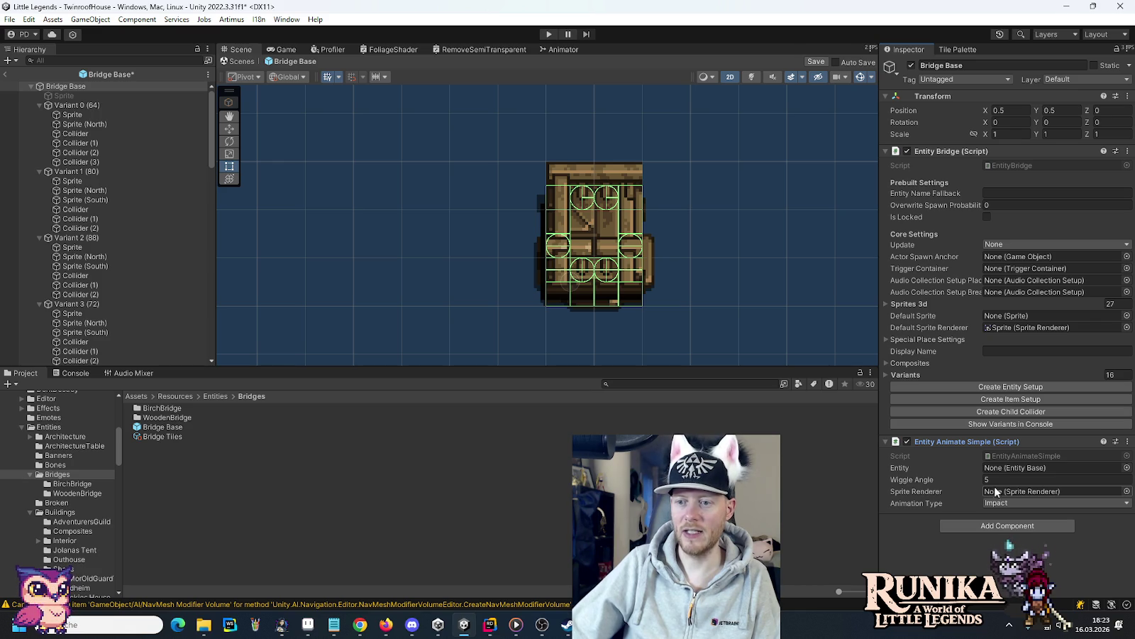
Step: Remove Entity Animate Simple from Bridge Base and move it to Variant 0's Sprite and Sprite (North)
right_click(1001, 441)
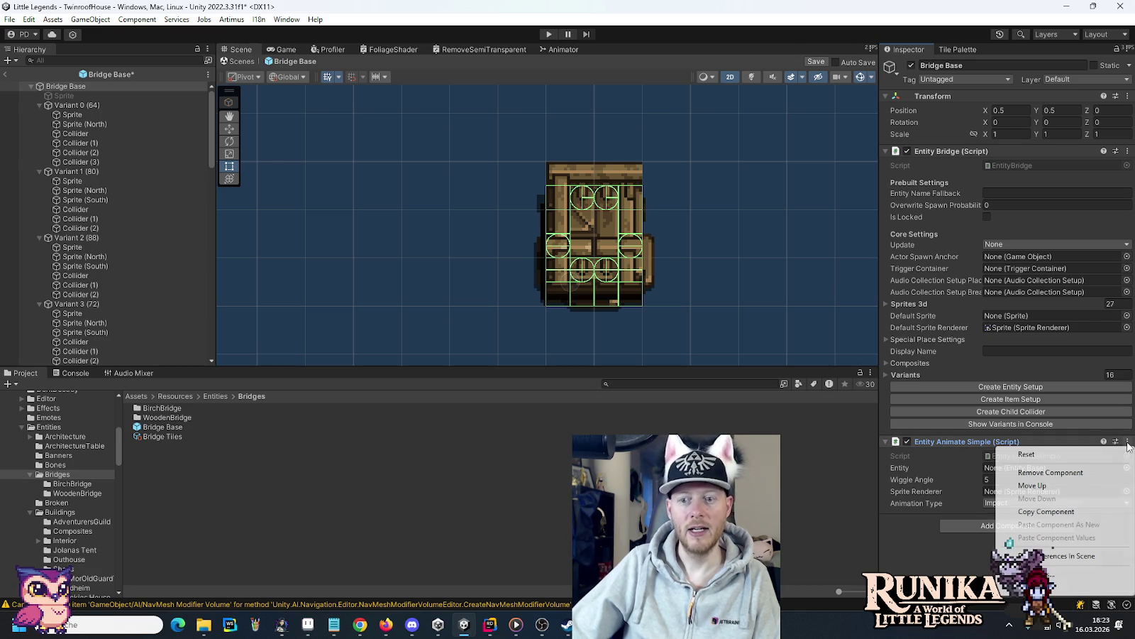
left_click(1096, 474)
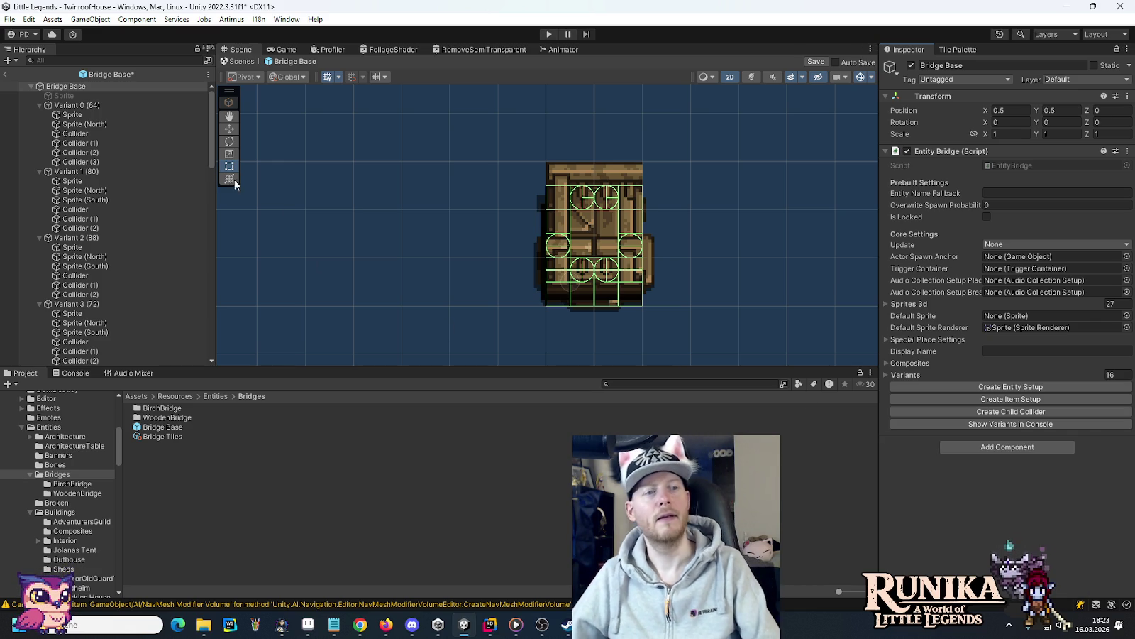
left_click(124, 115)
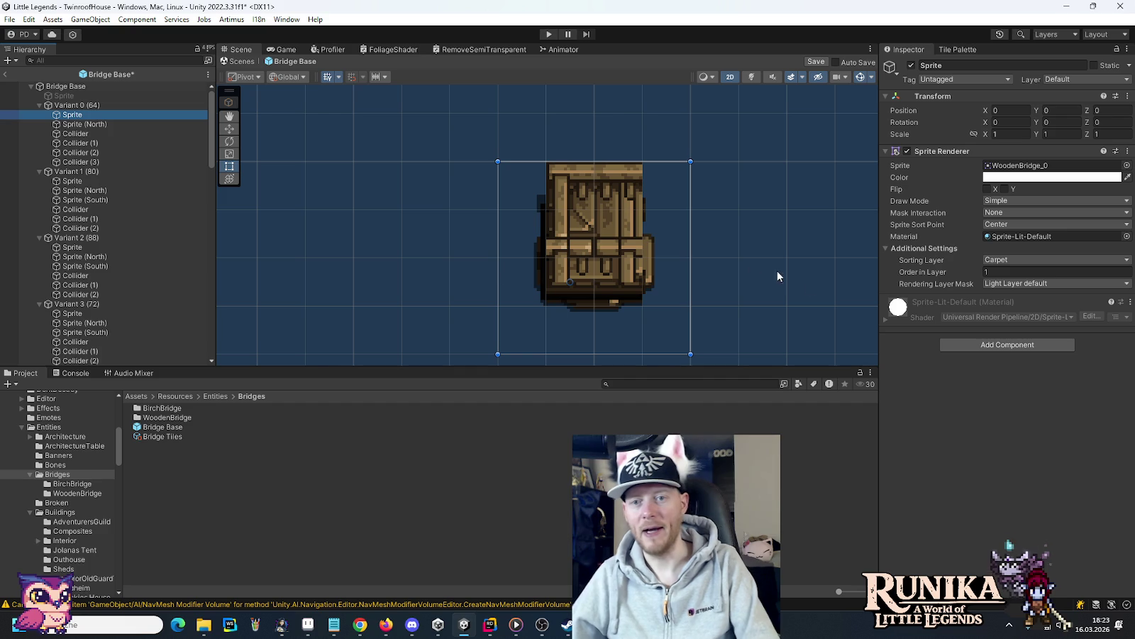
left_click(987, 350)
left_click(988, 419)
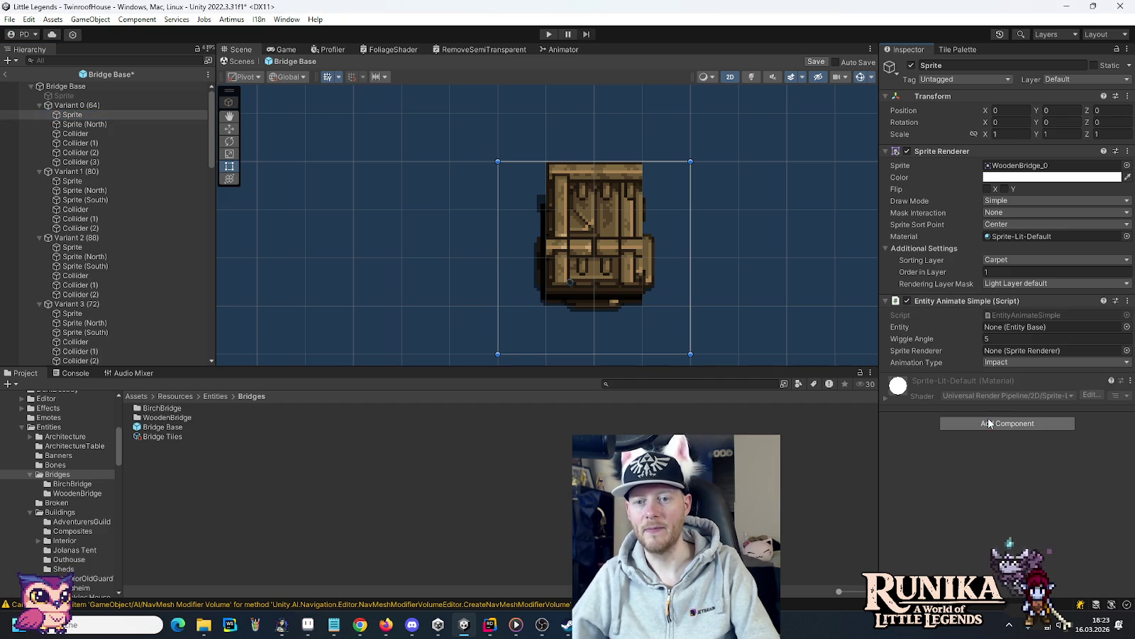
left_click_drag(942, 153, 1008, 351)
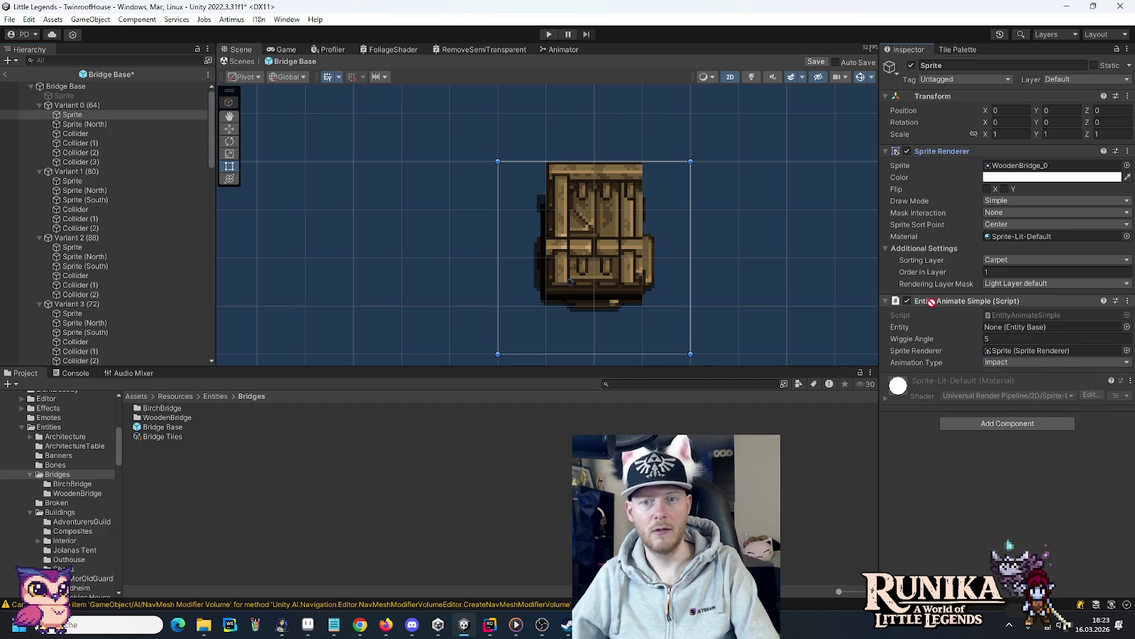
left_click(85, 124)
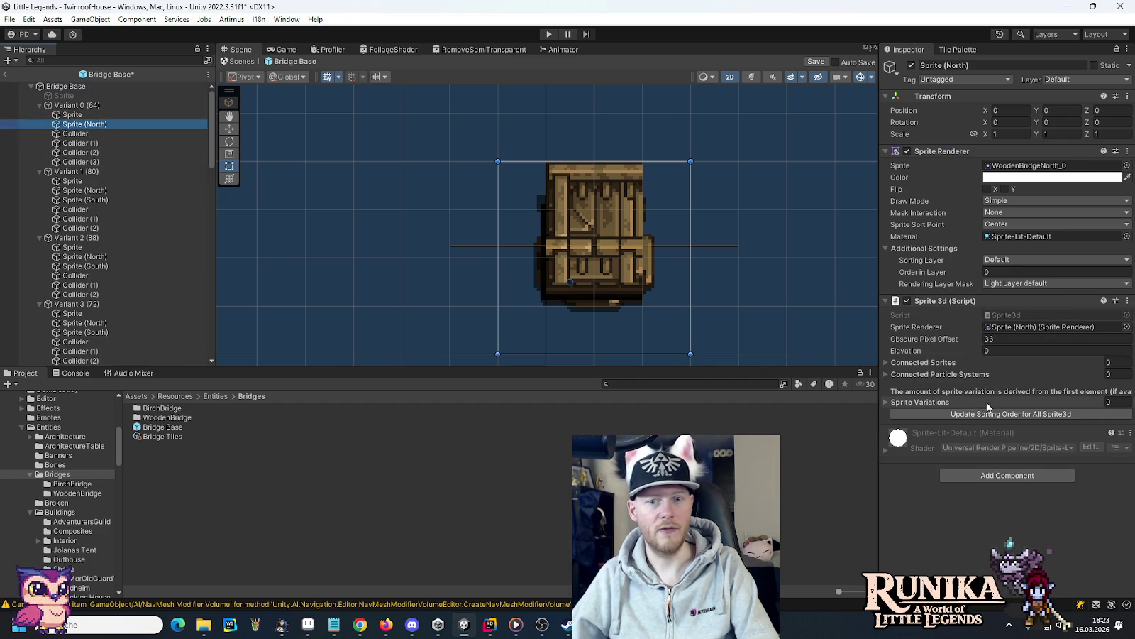
left_click(1008, 476)
key("Escape")
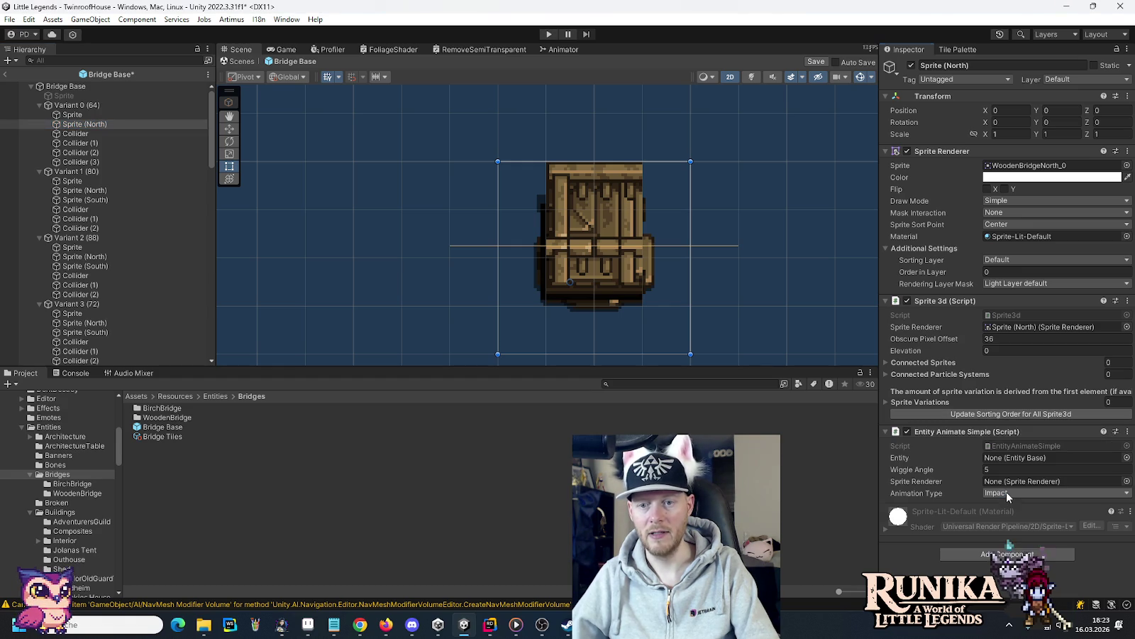
left_click(885, 301)
left_click_drag(940, 154, 1010, 364)
left_click_drag(66, 86, 993, 342)
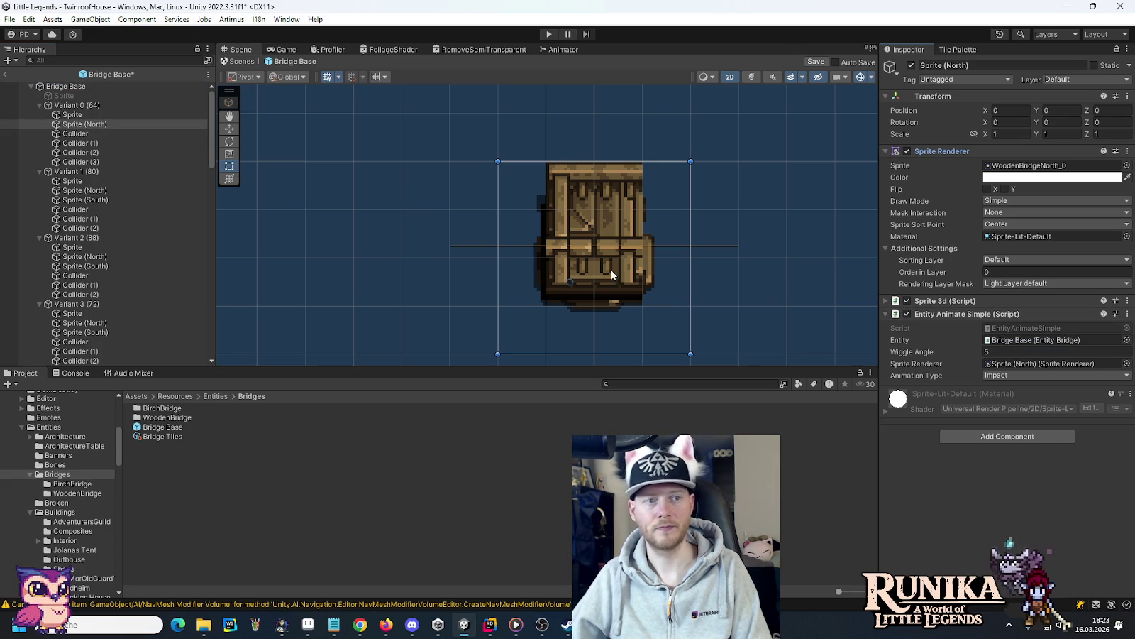
Step: Add Entity Animate Simple to Variant 1's Sprite and Sprite (North), each using its own renderer
left_click(121, 181)
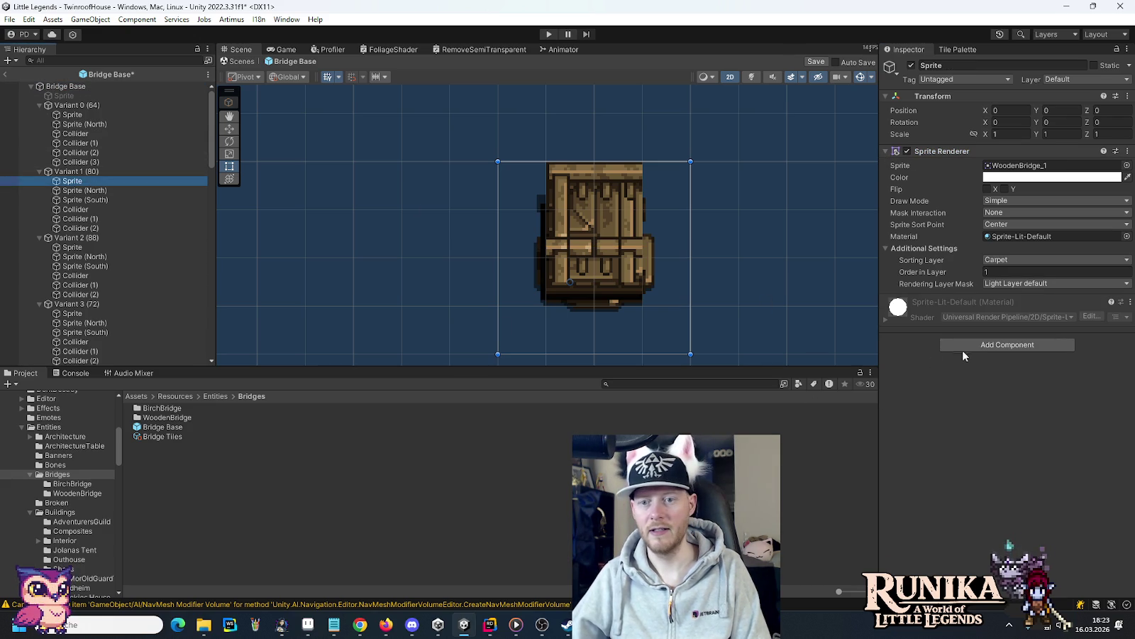
left_click(983, 346)
left_click(1003, 424)
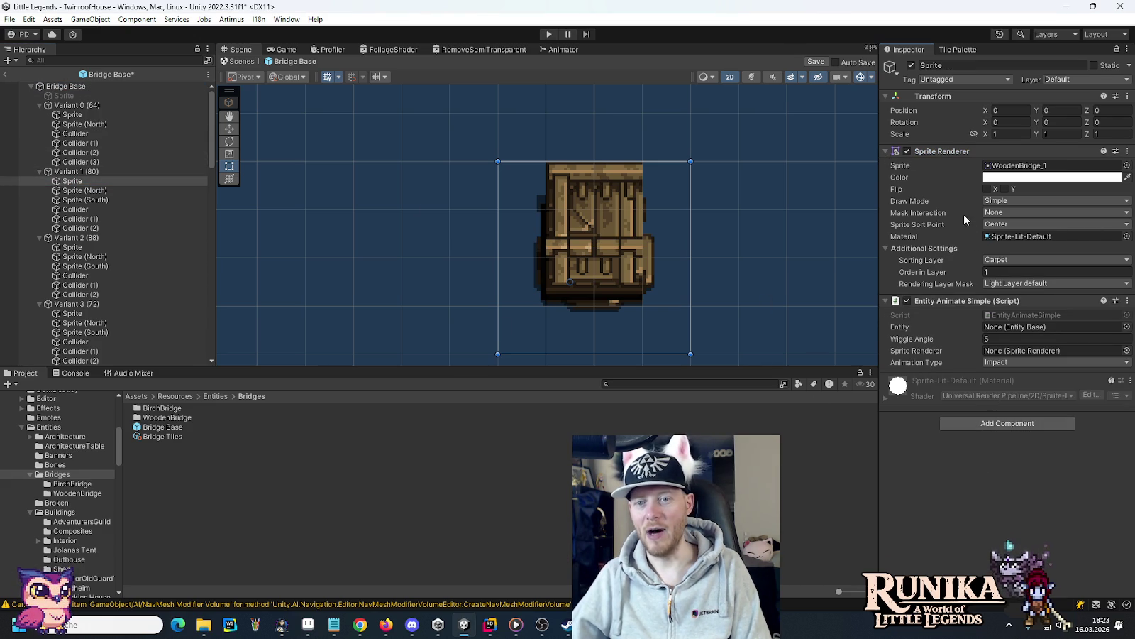
left_click_drag(942, 152, 1013, 350)
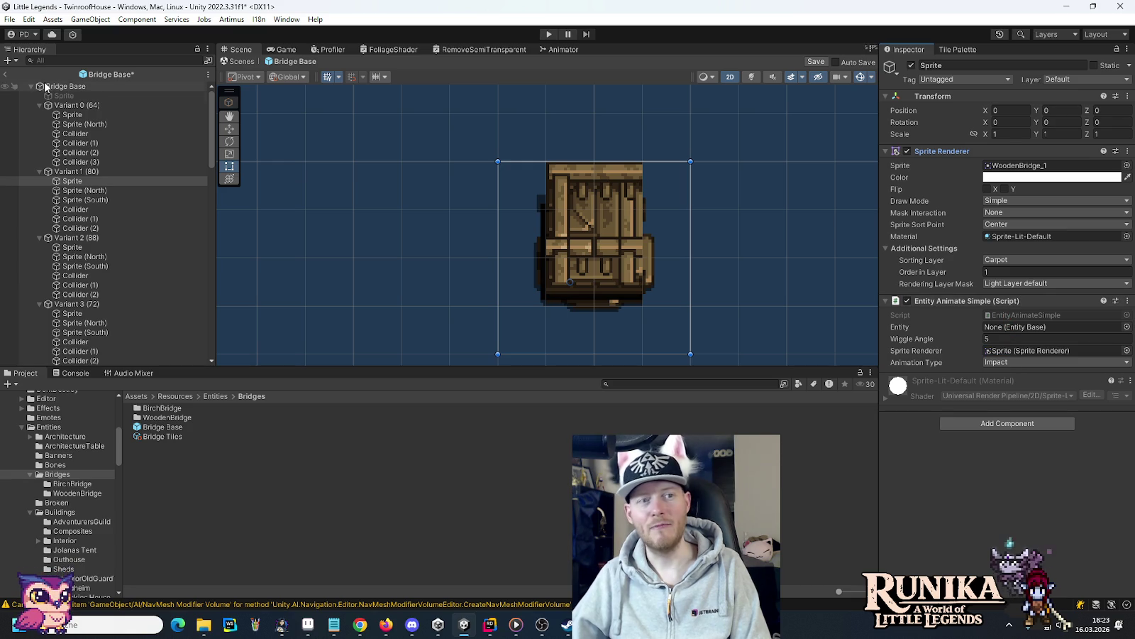
left_click(108, 190)
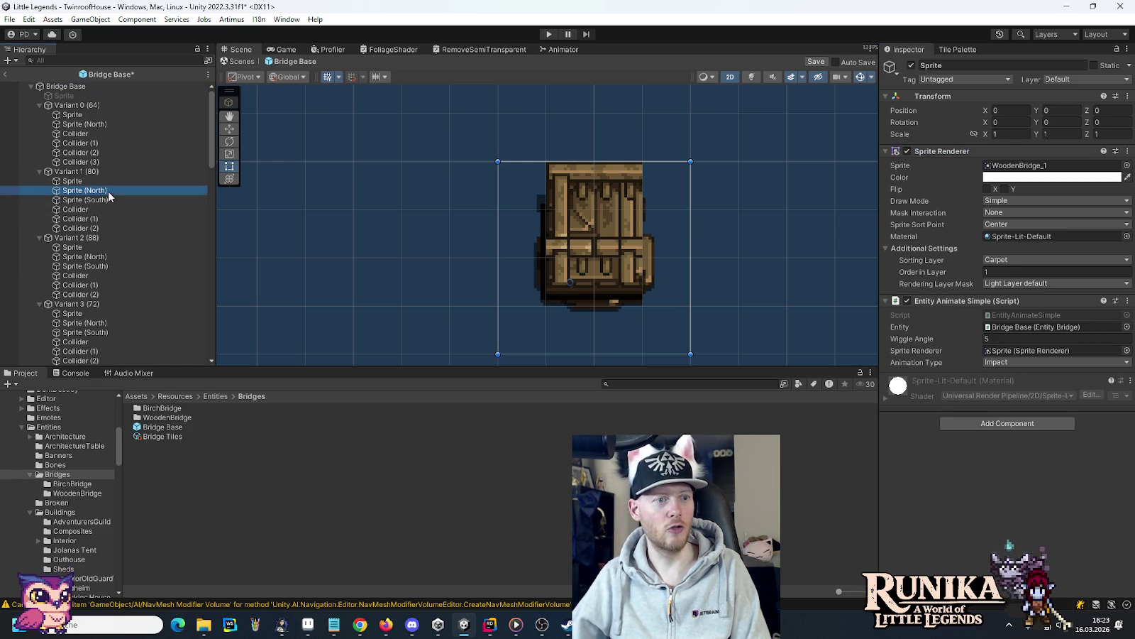
left_click(1007, 358)
left_click(1004, 435)
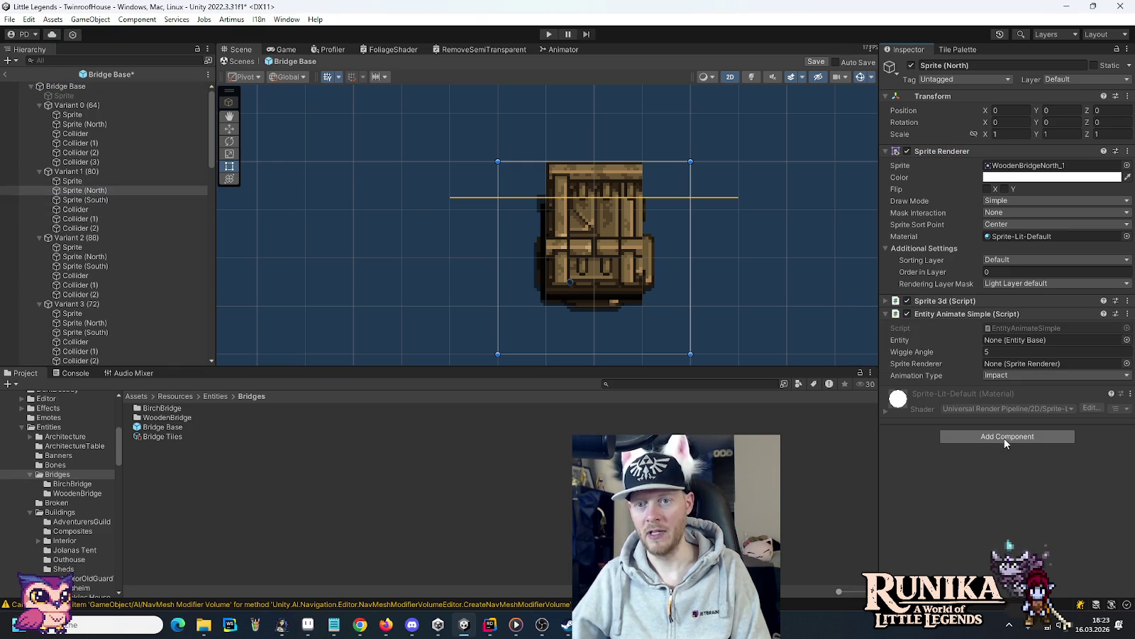
left_click_drag(933, 154, 1007, 363)
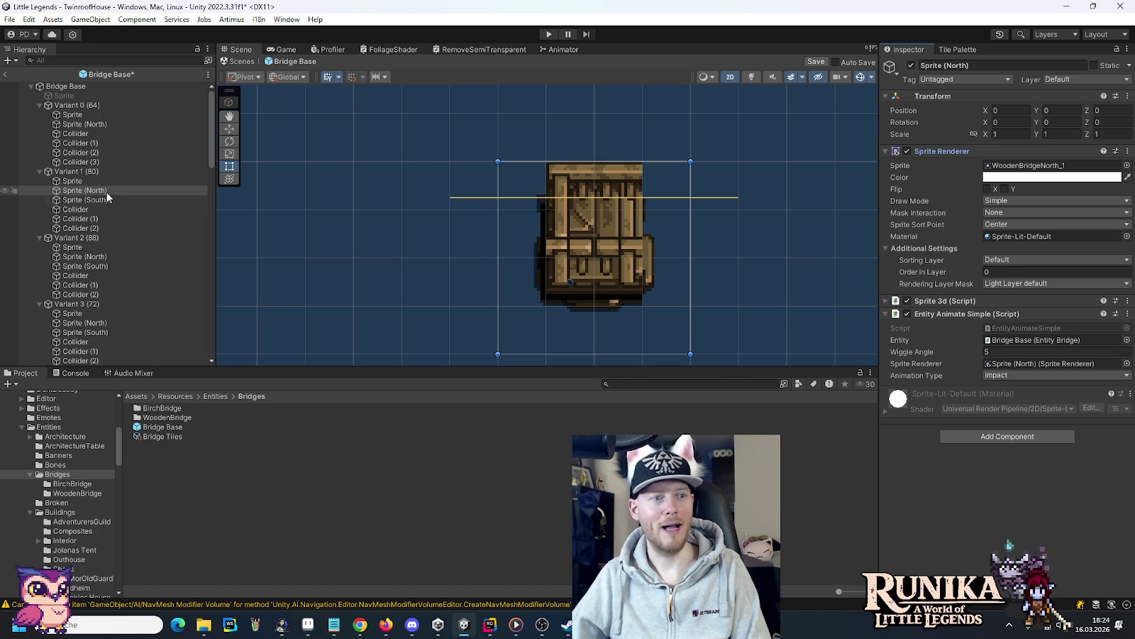
Step: Add Entity Animate Simple to Variant 1's Sprite (South), wired to its renderer and Bridge Base
left_click(131, 199)
left_click(1023, 359)
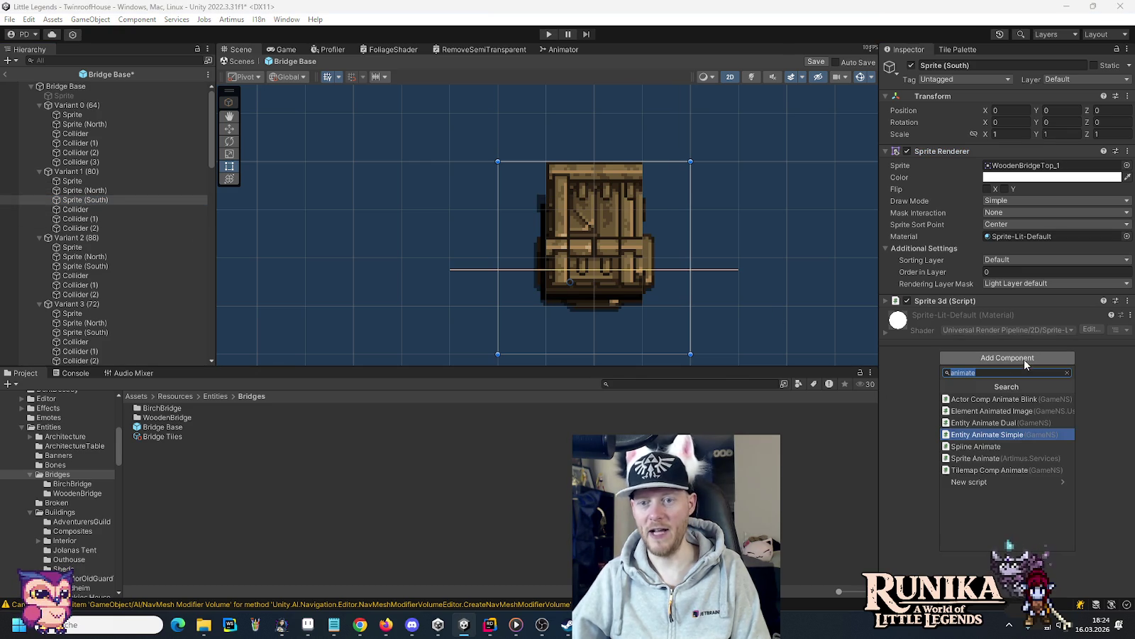
left_click(983, 440)
left_click_drag(952, 155, 1015, 363)
mouse_move(78, 88)
left_mouse_down()
mouse_move(905, 330)
mouse_move(1015, 341)
left_mouse_up()
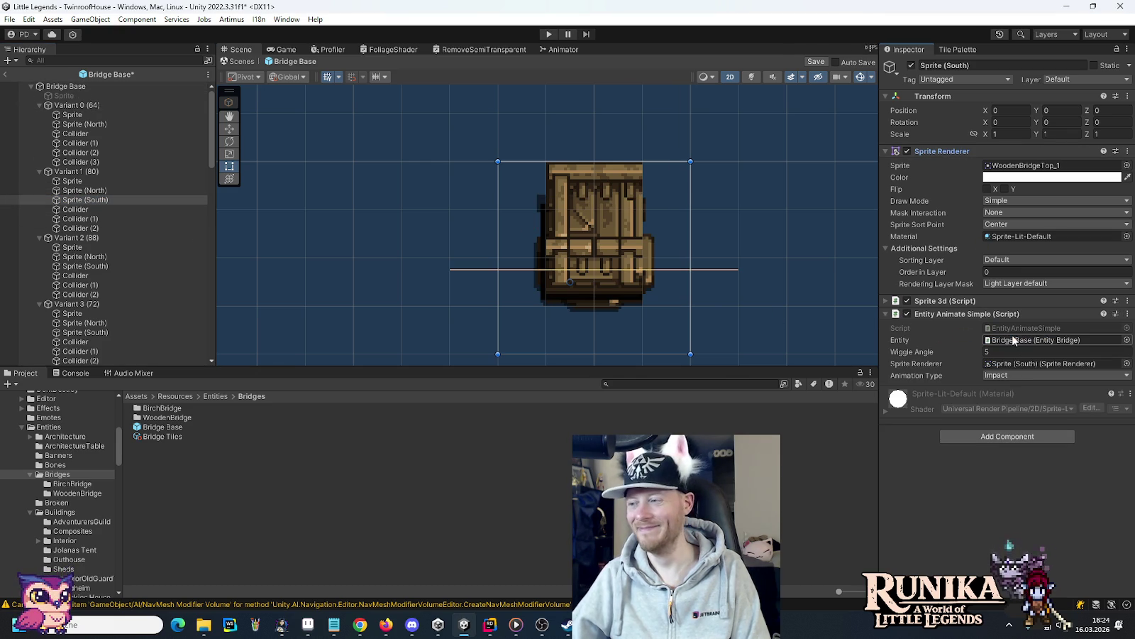
left_click(85, 247)
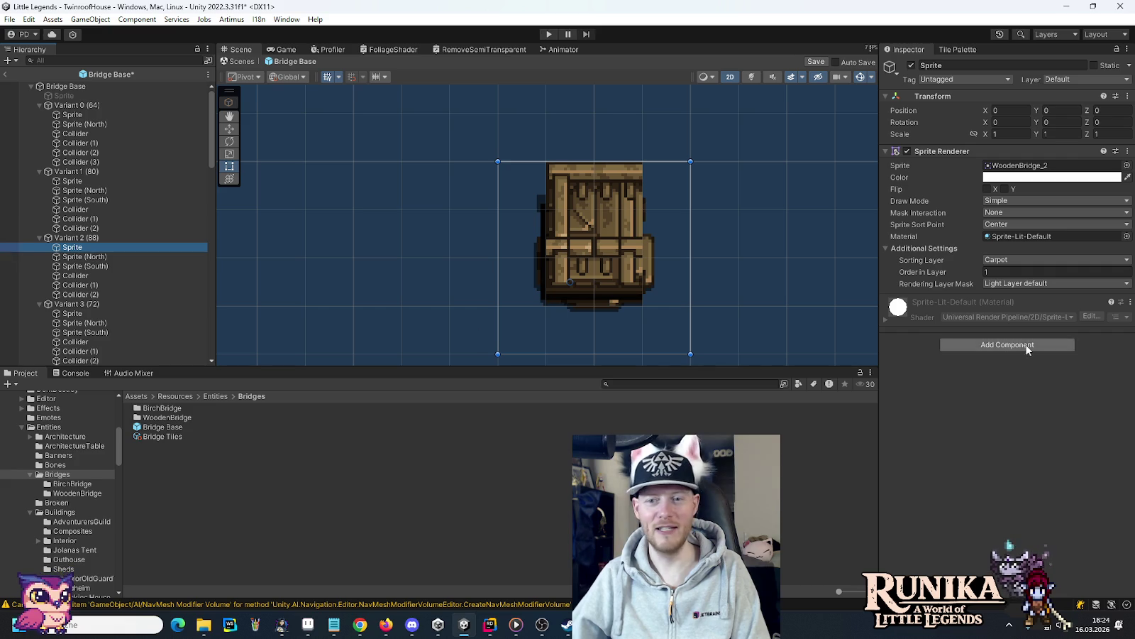
Step: Add Entity Animate Simple to Variant 2's Sprite, linked to its renderer and Bridge Base
left_click(1025, 346)
left_click(1016, 421)
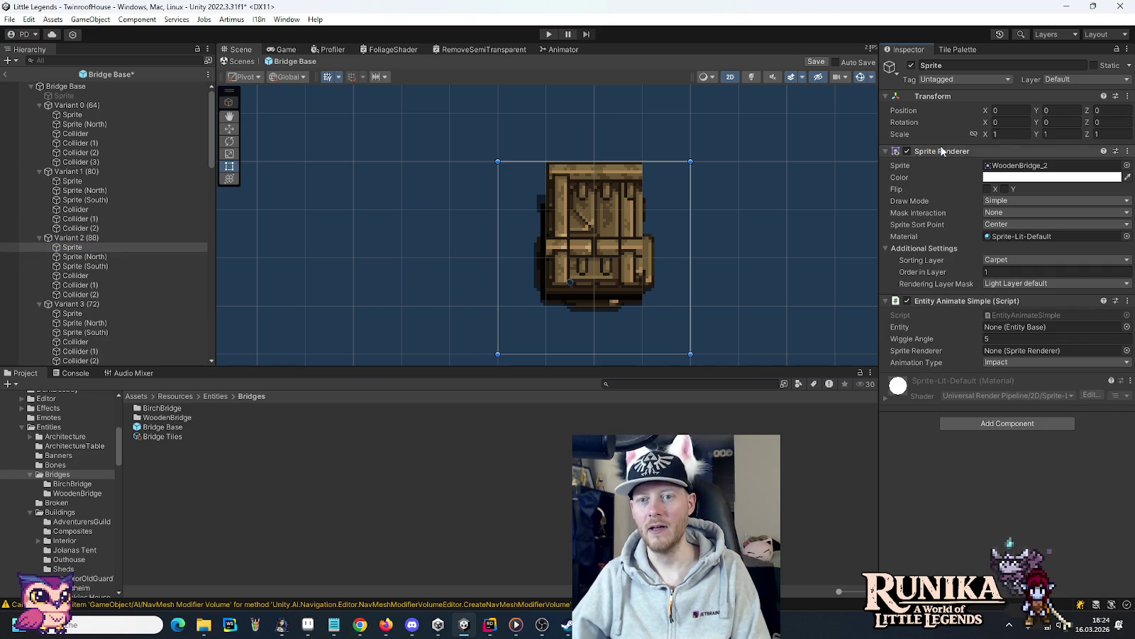
left_click_drag(1008, 349, 1008, 350)
left_click_drag(62, 83, 617, 252)
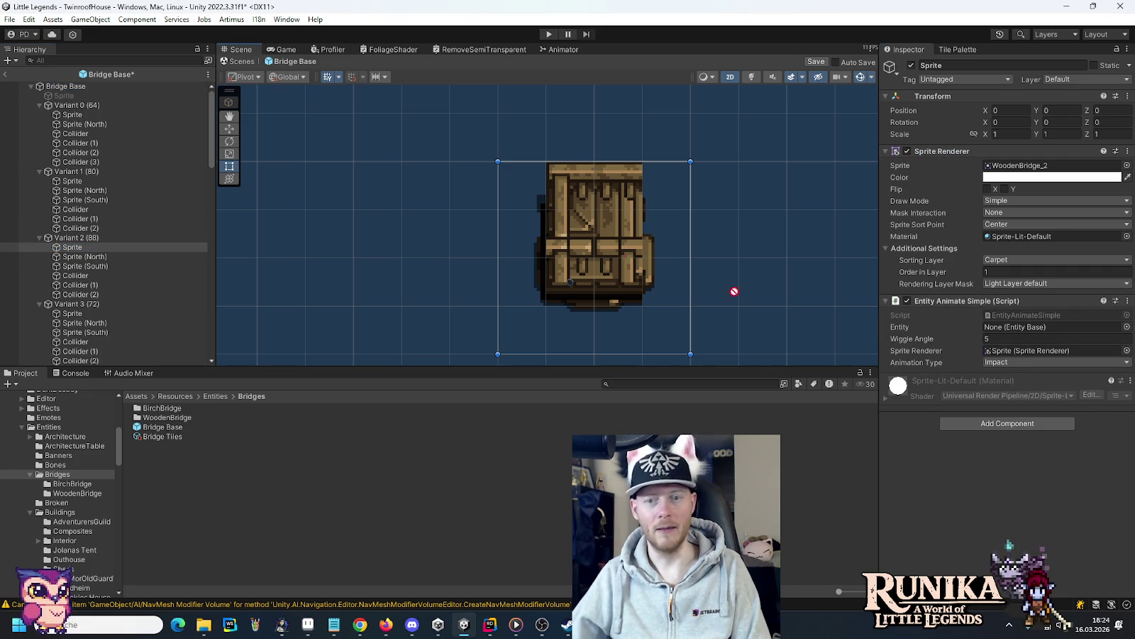
left_click_drag(1011, 330, 1013, 332)
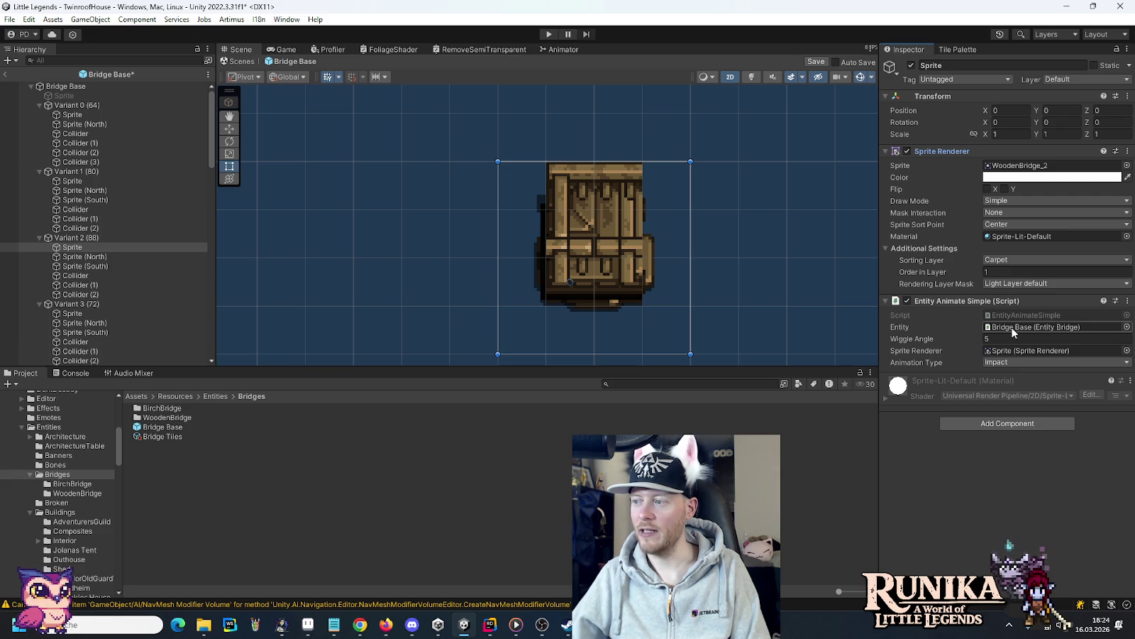
Step: Add Entity Animate Simple to Variant 2's Sprite (North) and Sprite (South), linked to renderers and Bridge Base
left_click(71, 256)
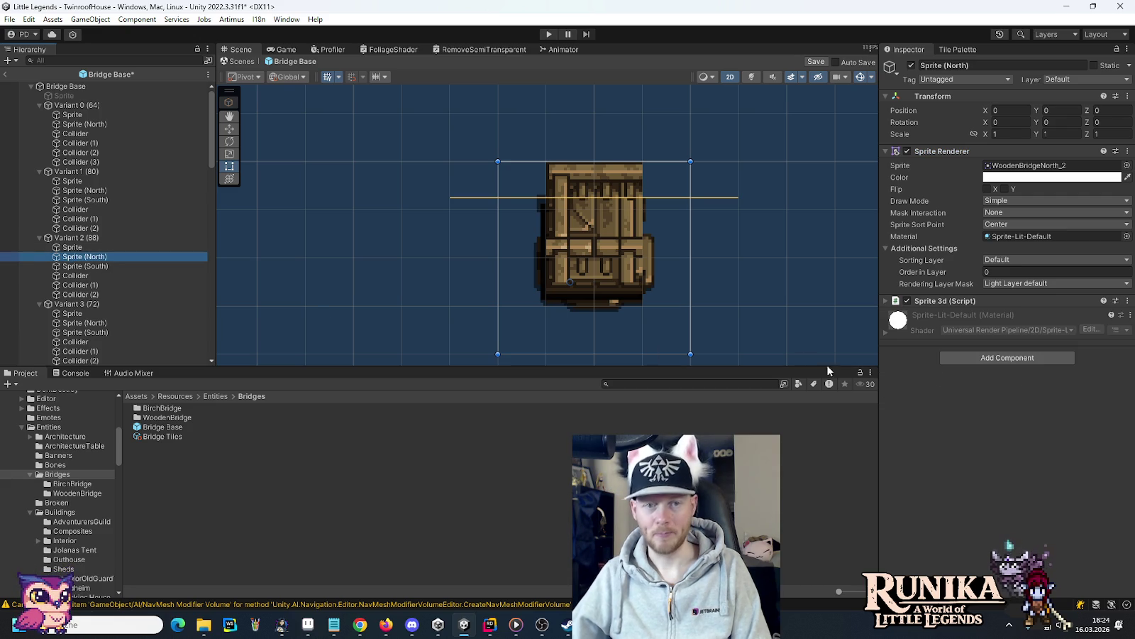
left_click(1037, 361)
left_click(1004, 429)
left_click_drag(928, 152, 1011, 371)
mouse_move(62, 84)
left_mouse_down()
mouse_move(962, 348)
mouse_move(1022, 341)
left_mouse_up()
left_click(119, 267)
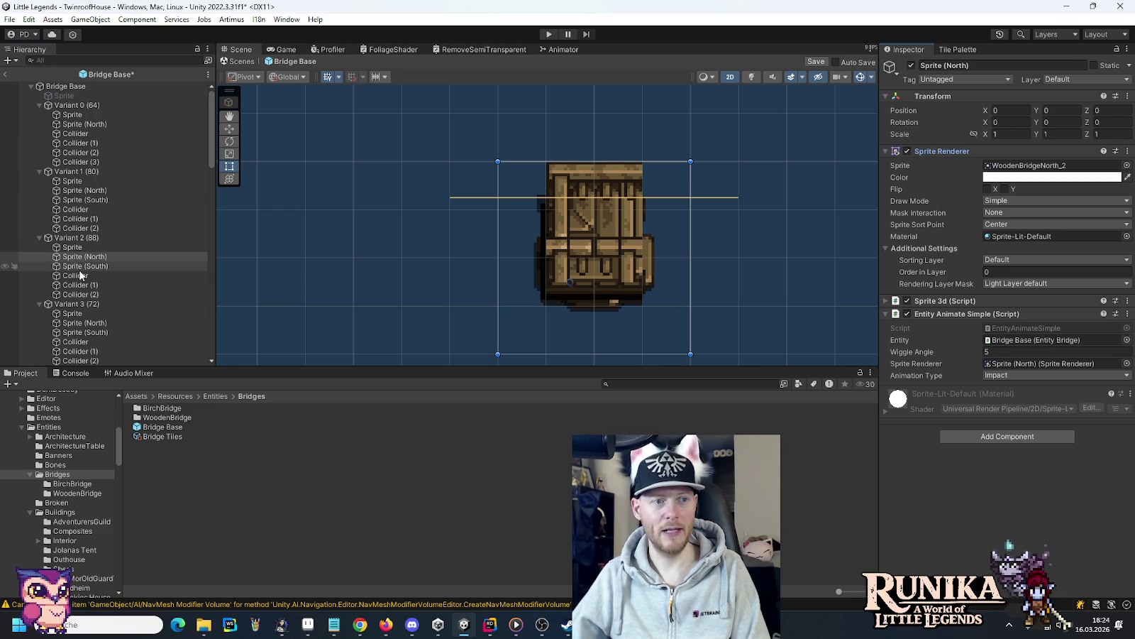
left_click(1014, 357)
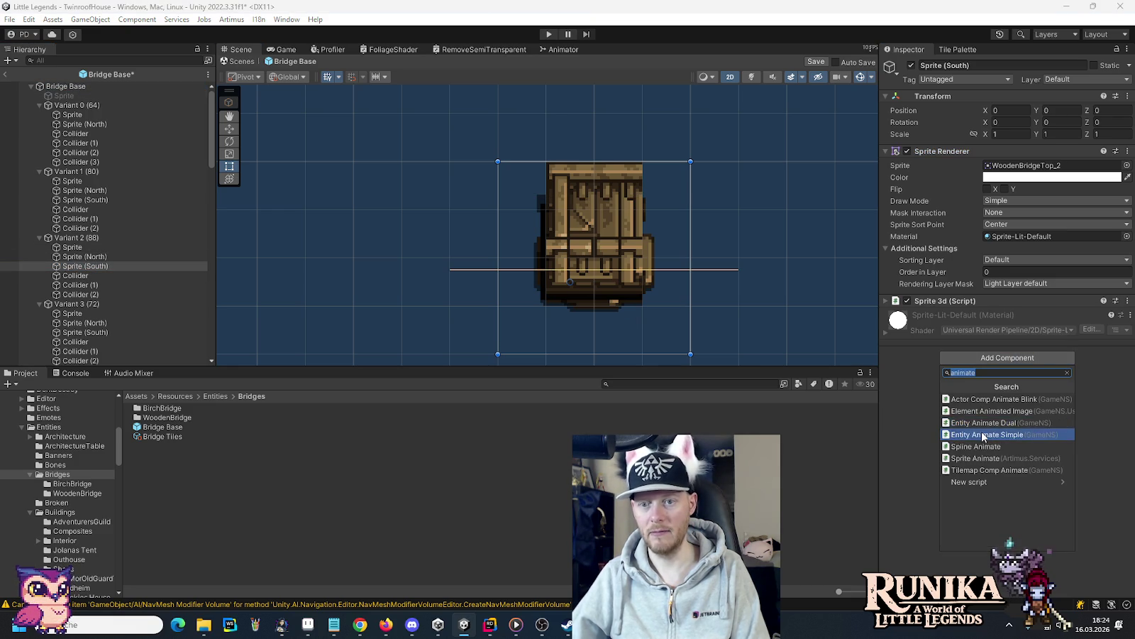
left_click(990, 434)
mouse_move(940, 151)
left_mouse_down()
mouse_move(973, 332)
mouse_move(1017, 364)
left_mouse_up()
left_click_drag(69, 90, 870, 339)
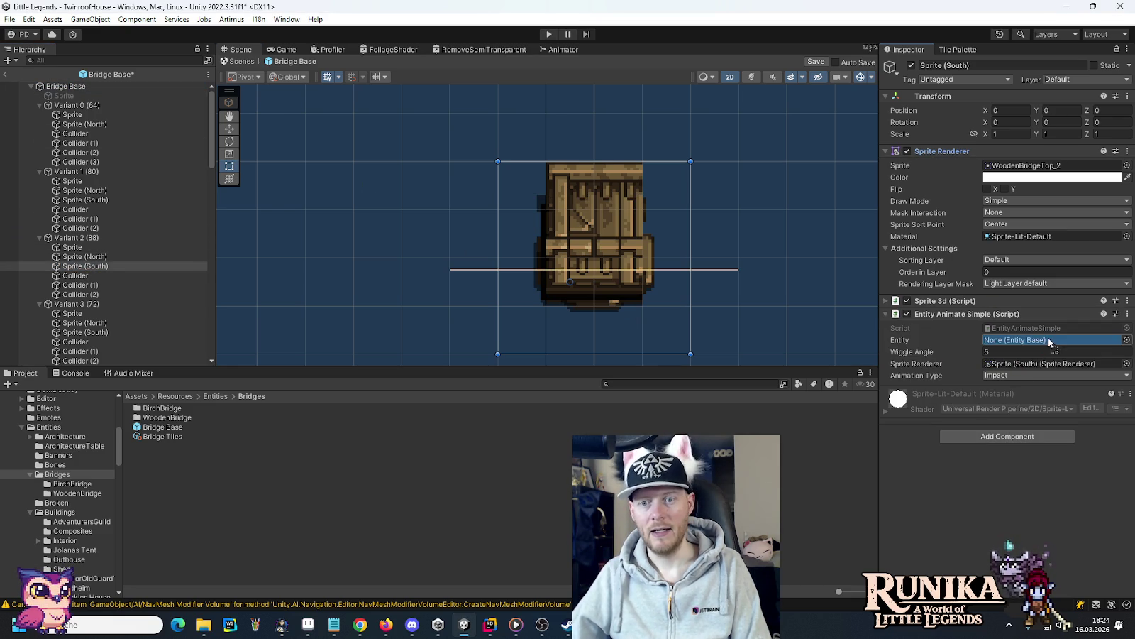
Step: Add Entity Animate Simple to Variant 3's Sprite, linked to its renderer and Bridge Base
scroll(112, 269, "down", 3)
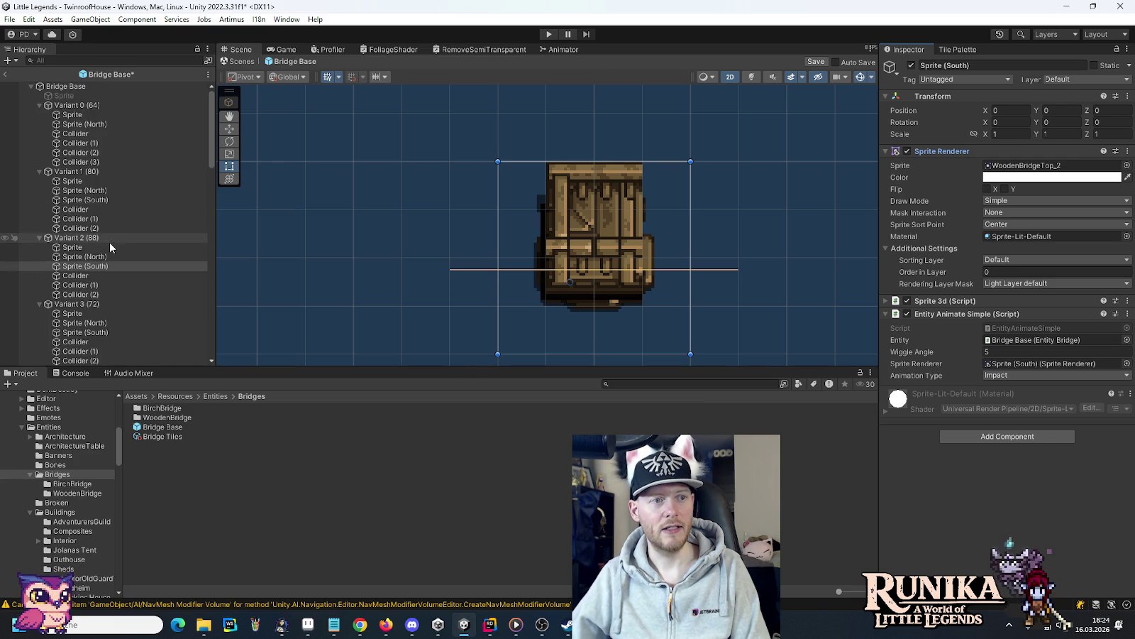
scroll(135, 275, "down", 1)
left_click_drag(99, 172, 111, 174)
left_click(107, 171)
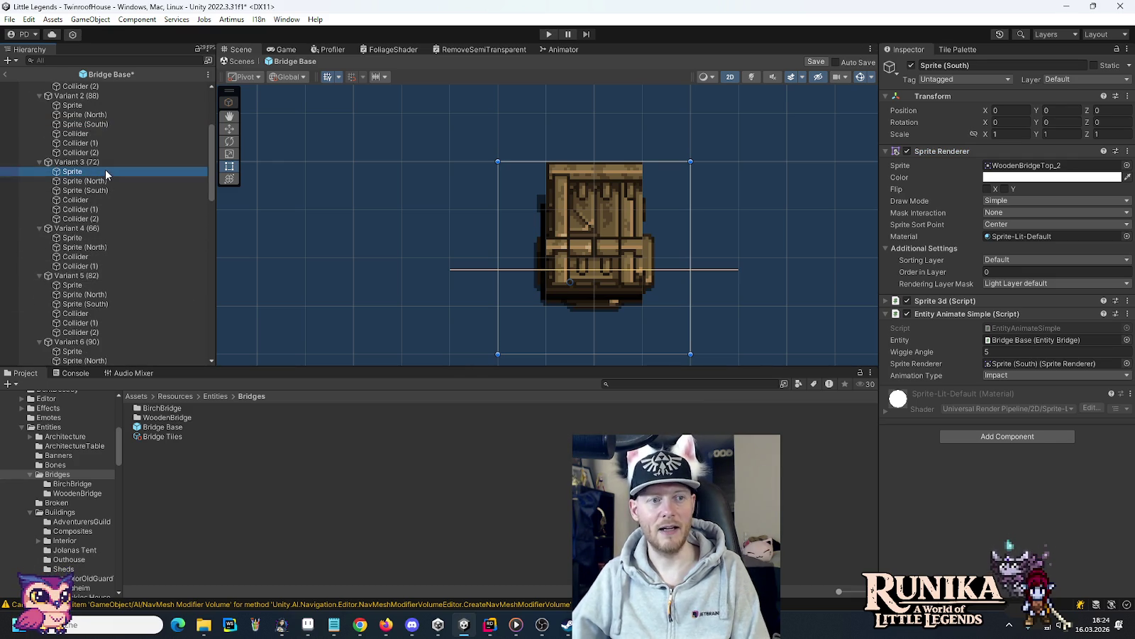
left_click(995, 347)
left_click(1009, 413)
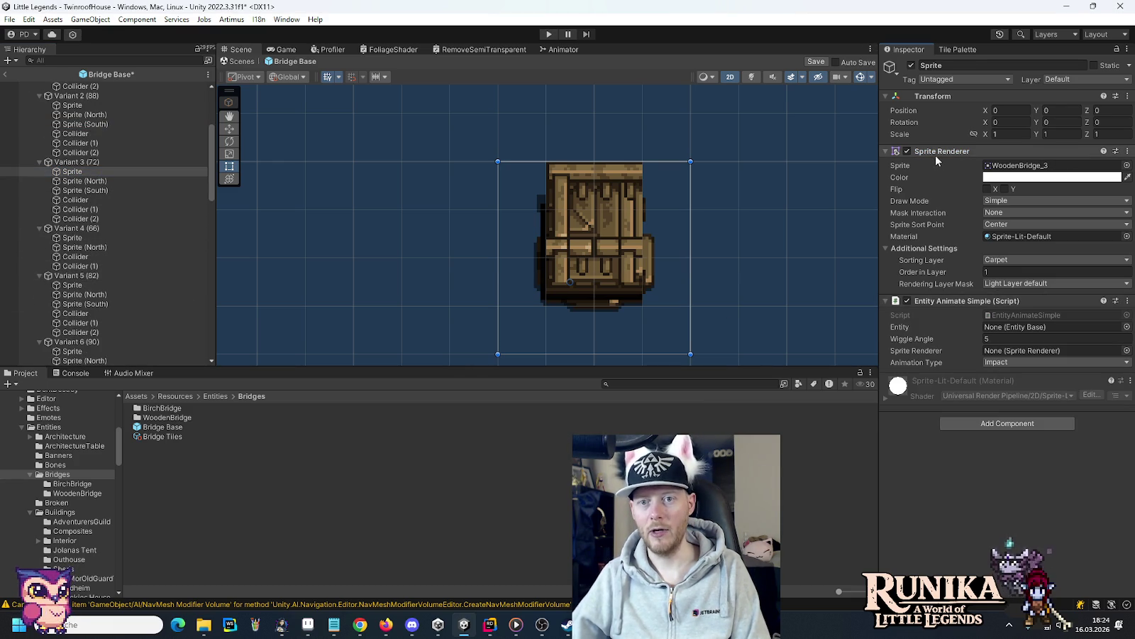
left_click_drag(1013, 331, 1022, 351)
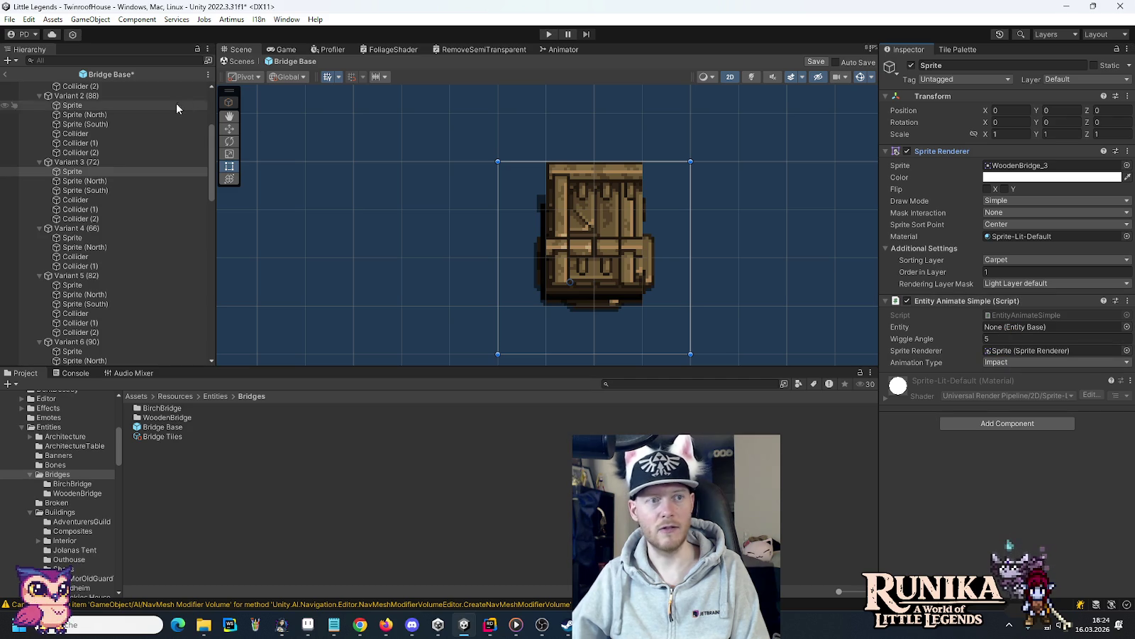
scroll(102, 129, "up", 5)
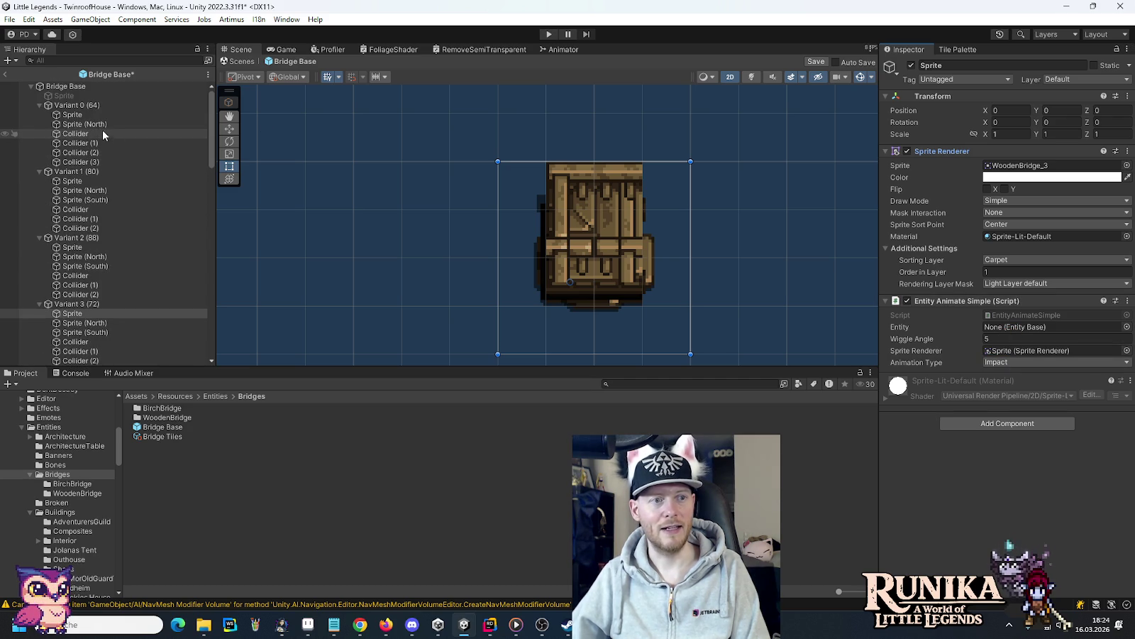
left_click(39, 105)
left_click(39, 115)
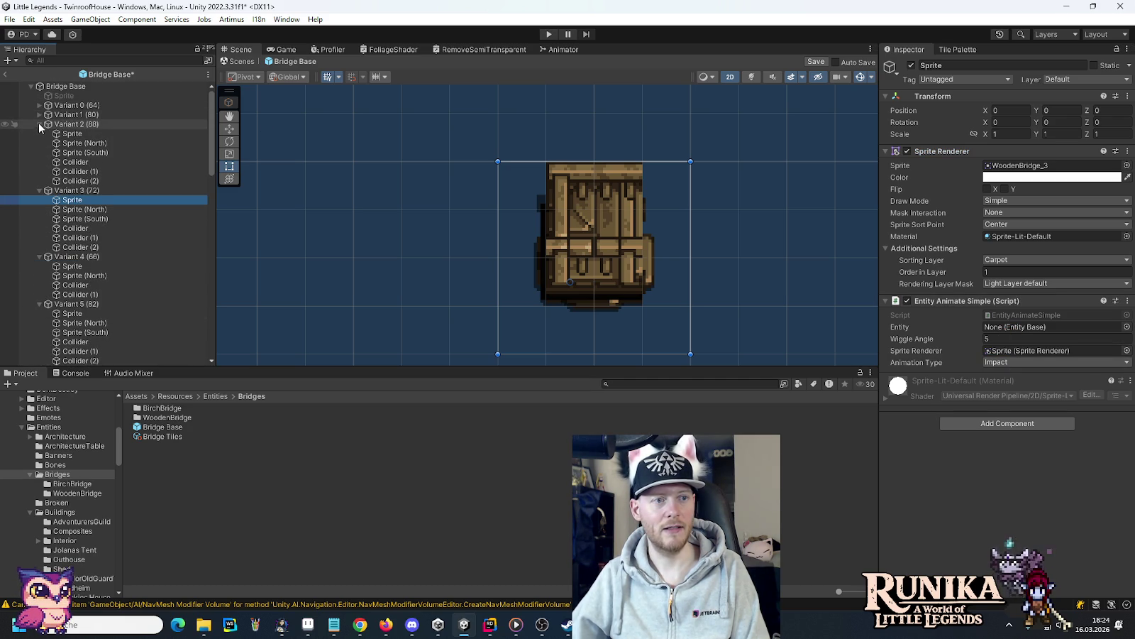
left_click(39, 123)
left_click_drag(52, 90, 716, 338)
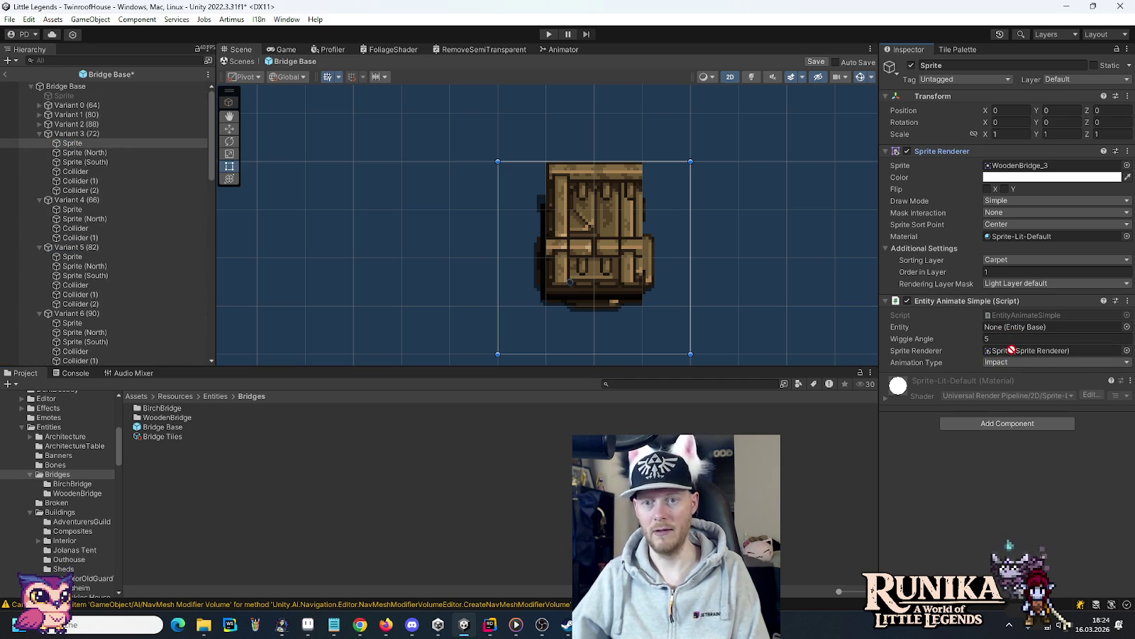
left_click_drag(1016, 329, 1015, 328)
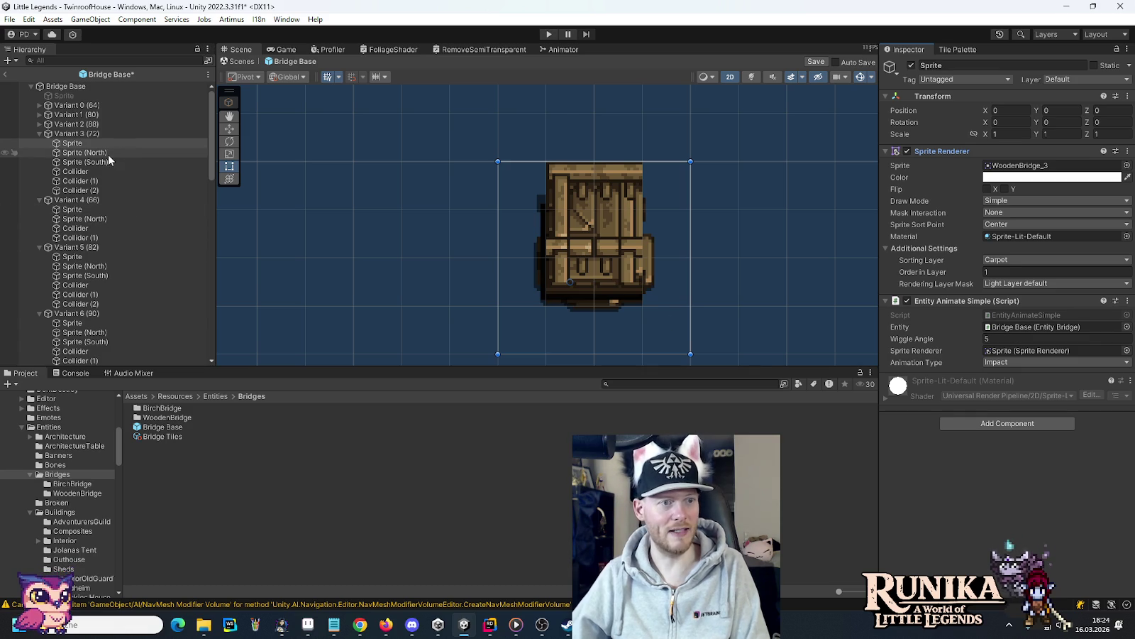
Step: Add Entity Animate Simple to Variant 3's Sprite (North) and Sprite (South), linked to renderers and Bridge Base
left_click(92, 153)
left_click(1040, 360)
left_click(1017, 436)
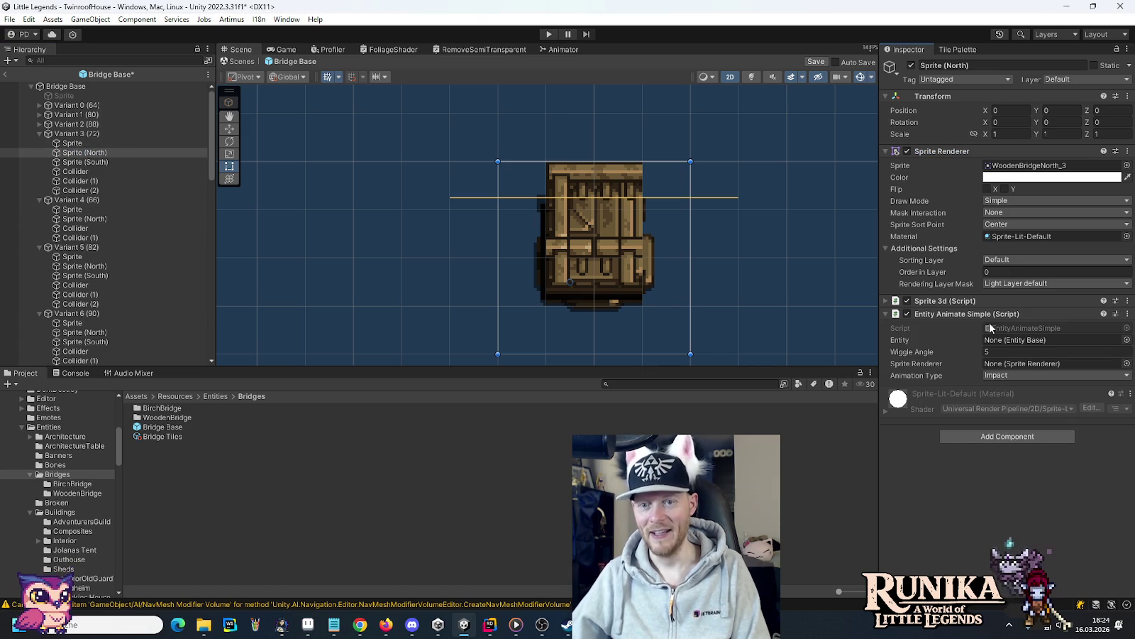
left_click_drag(943, 158, 1008, 363)
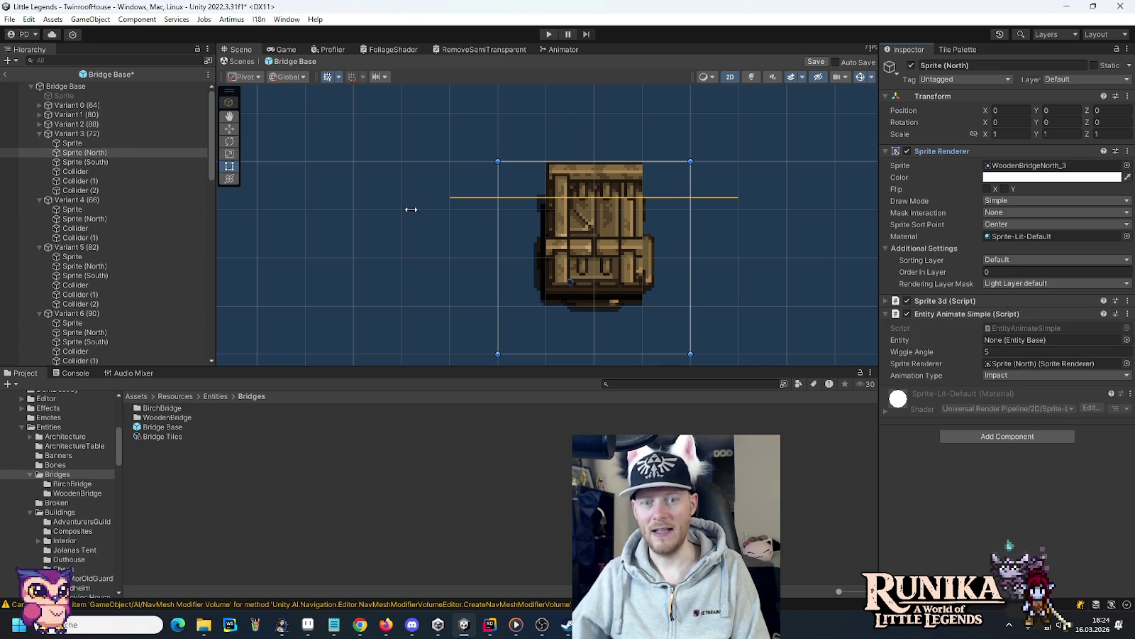
mouse_move(87, 87)
left_mouse_down()
mouse_move(817, 317)
mouse_move(1030, 340)
left_mouse_up()
left_click(85, 161)
left_click(1009, 362)
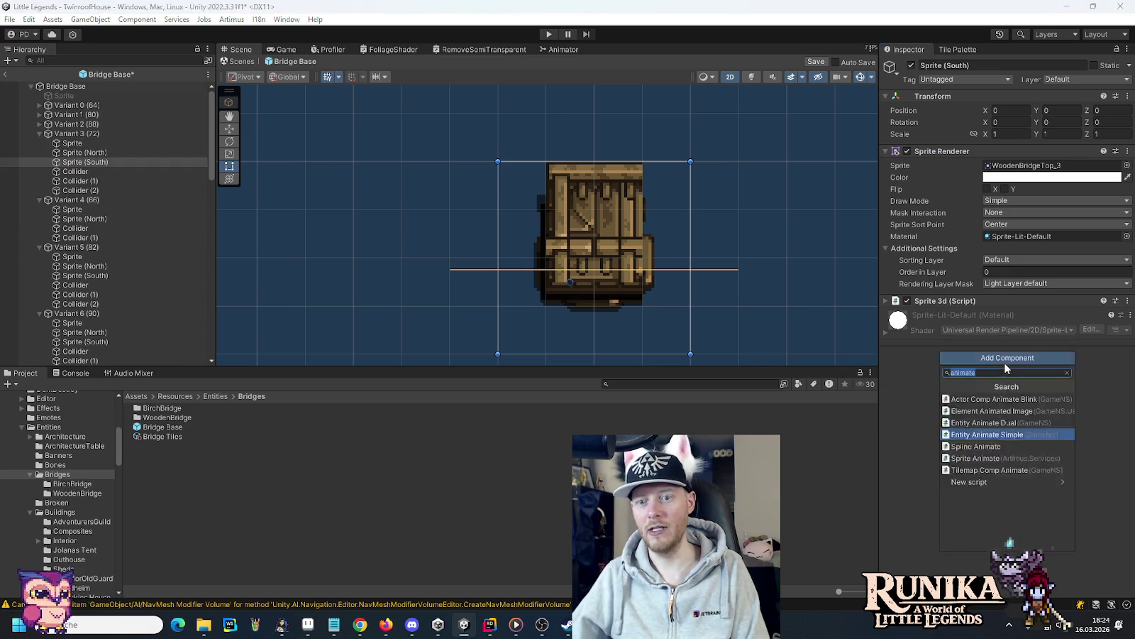
left_click(1011, 433)
left_click_drag(997, 327, 1009, 363)
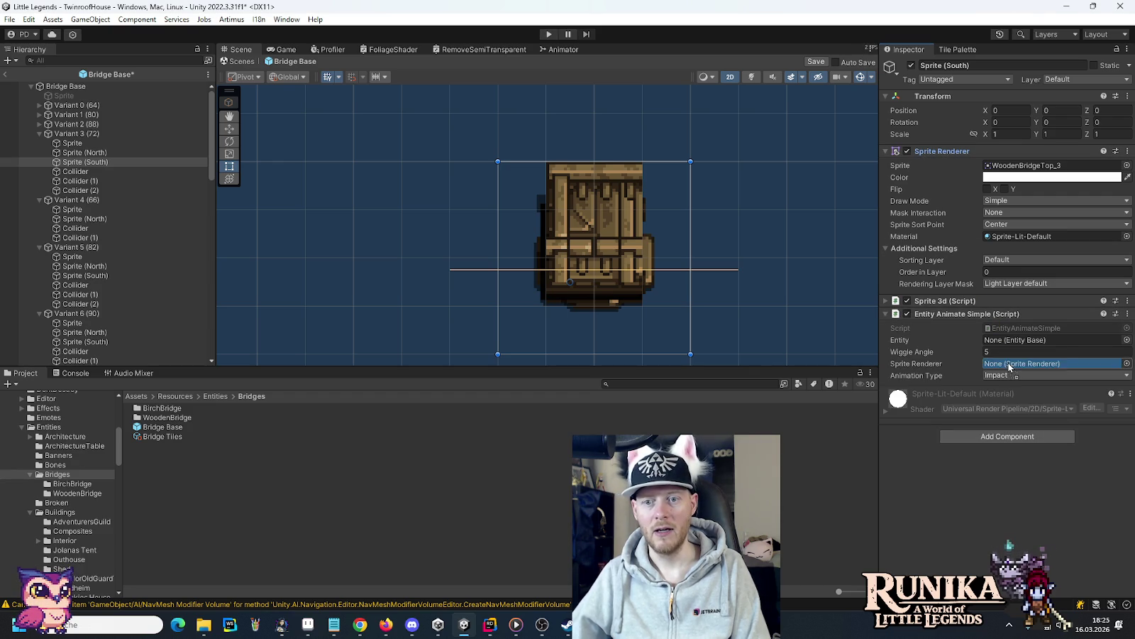
left_click_drag(67, 87, 1004, 340)
left_click(39, 133)
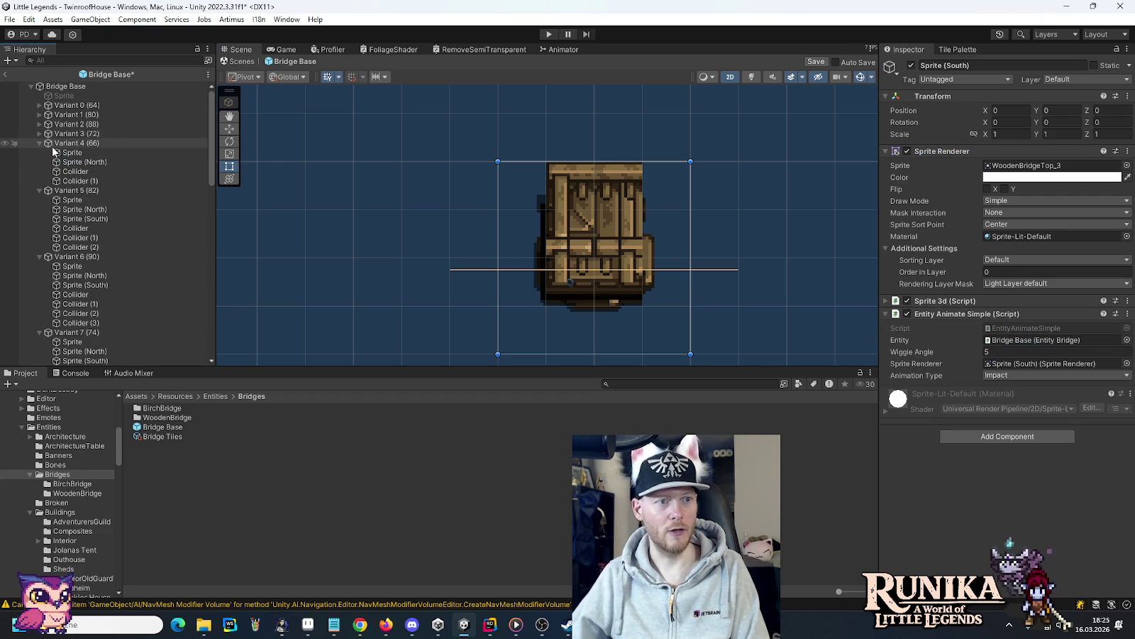
Step: Add Entity Animate Simple to Variant 4's Sprite and Sprite (North), linked to renderers and Bridge Base
left_click(72, 153)
left_click(1035, 345)
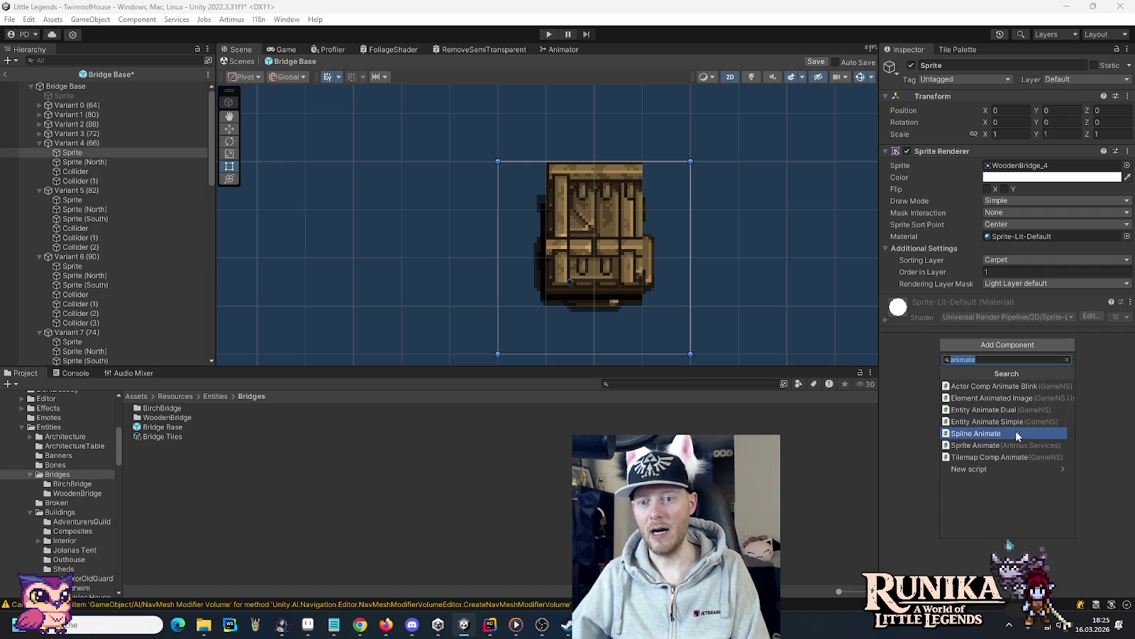
left_click(1013, 424)
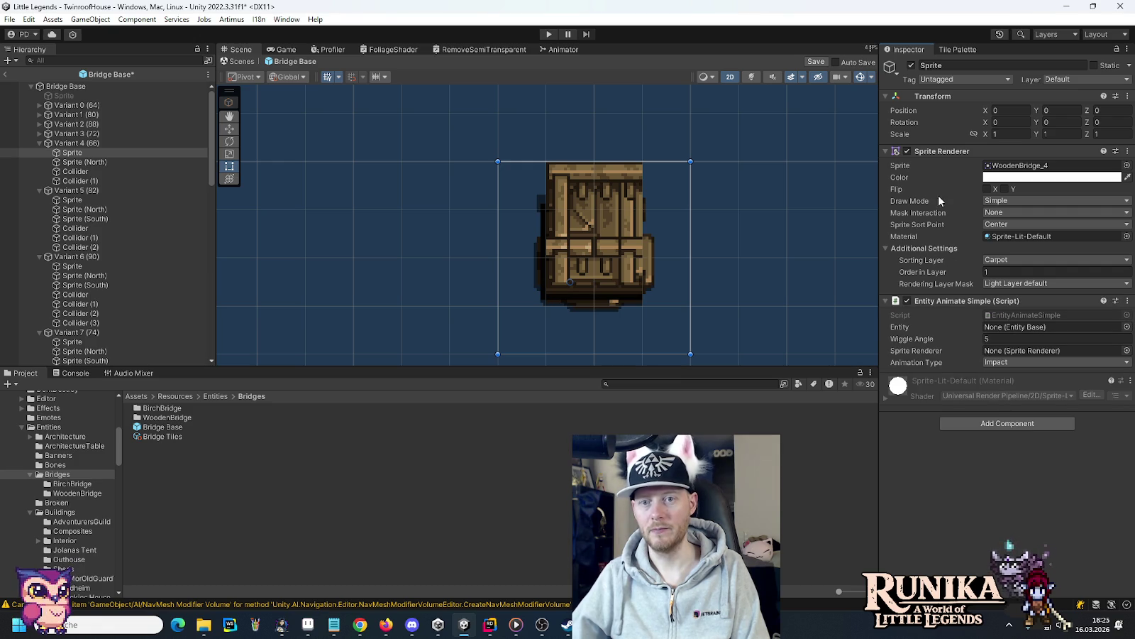
left_click_drag(926, 151, 1022, 350)
mouse_move(66, 86)
left_mouse_down()
mouse_move(929, 327)
mouse_move(1022, 325)
left_mouse_up()
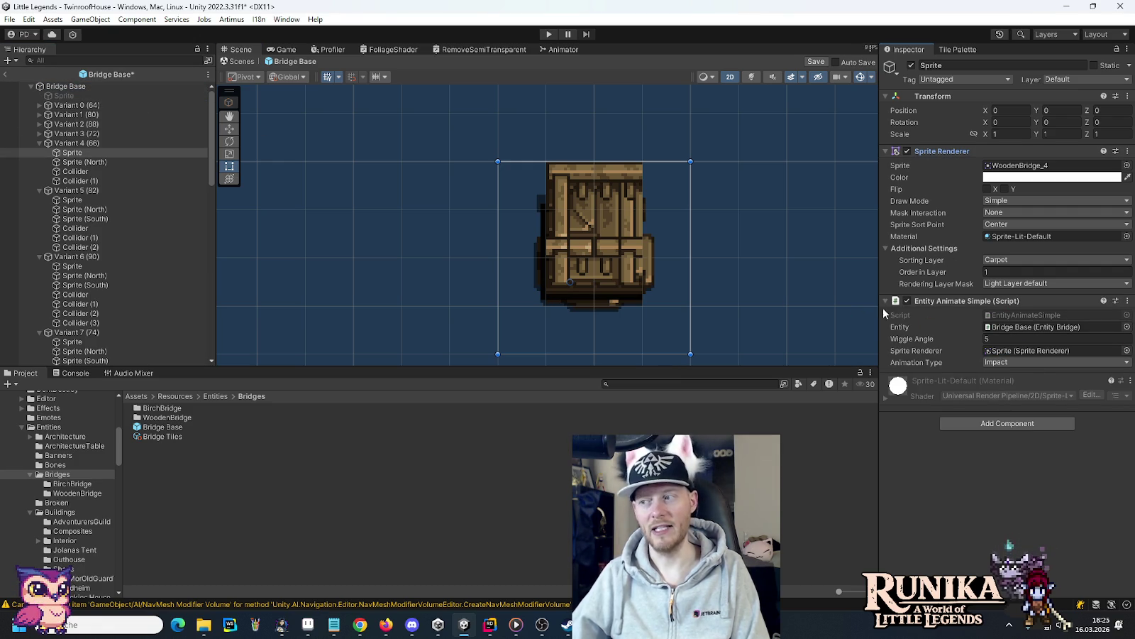
left_click(84, 164)
left_click(978, 358)
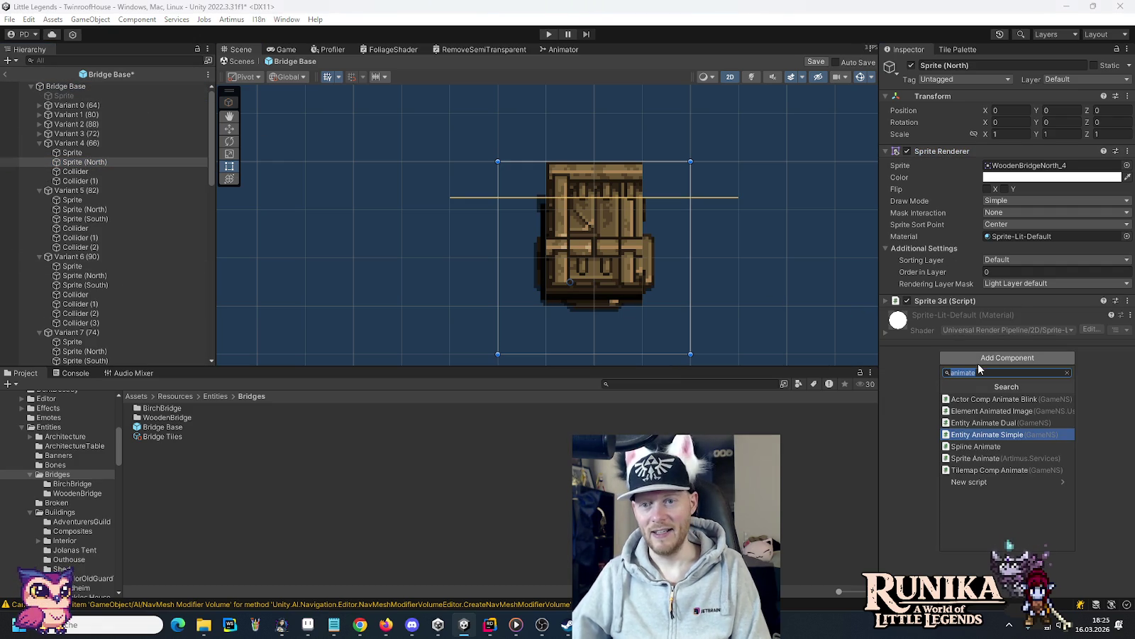
left_click(1009, 432)
left_click_drag(944, 151, 1019, 363)
mouse_move(65, 86)
left_mouse_down()
mouse_move(676, 263)
mouse_move(1044, 339)
left_mouse_up()
left_click(40, 141)
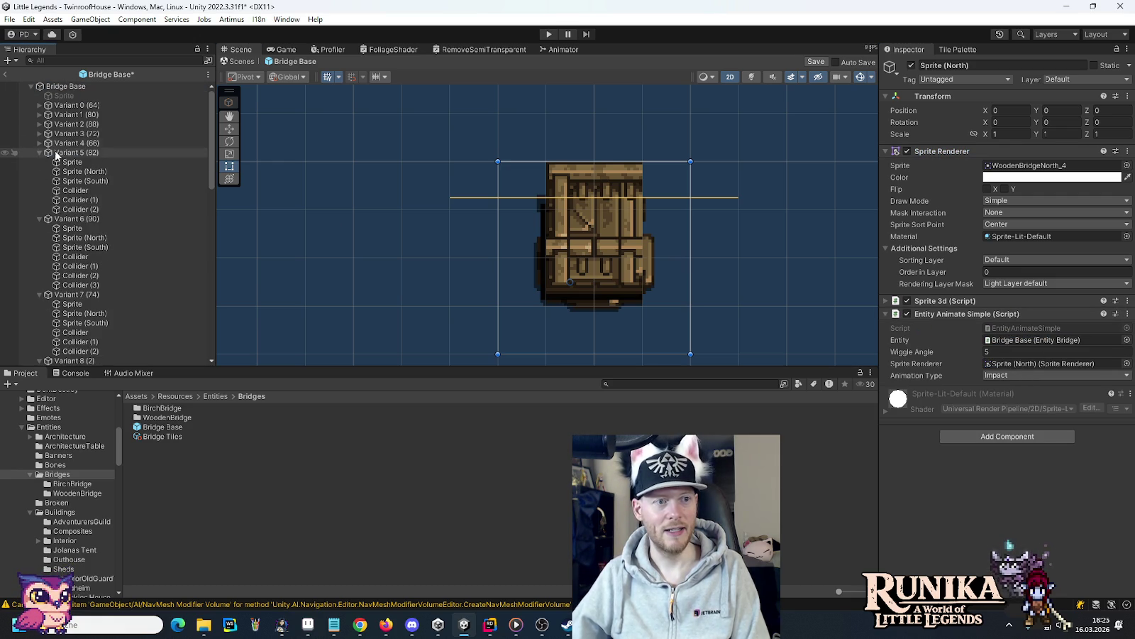
Step: Add Entity Animate Simple to Variant 5's Sprite, linked to its own renderer and Bridge Base
left_click(78, 162)
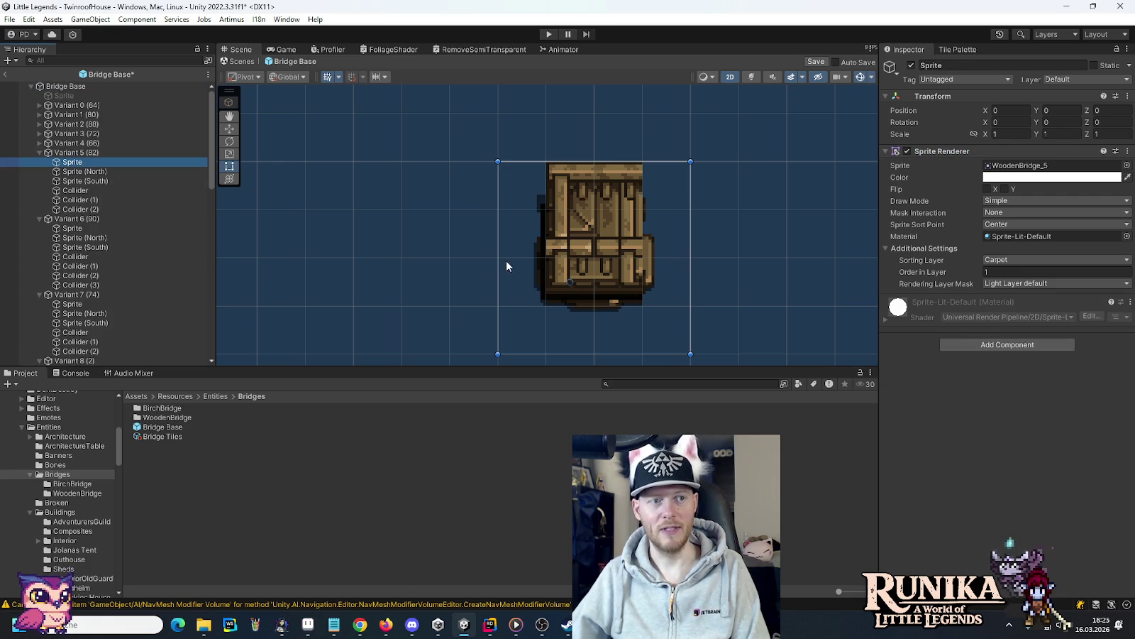
left_click(987, 343)
left_click(1014, 423)
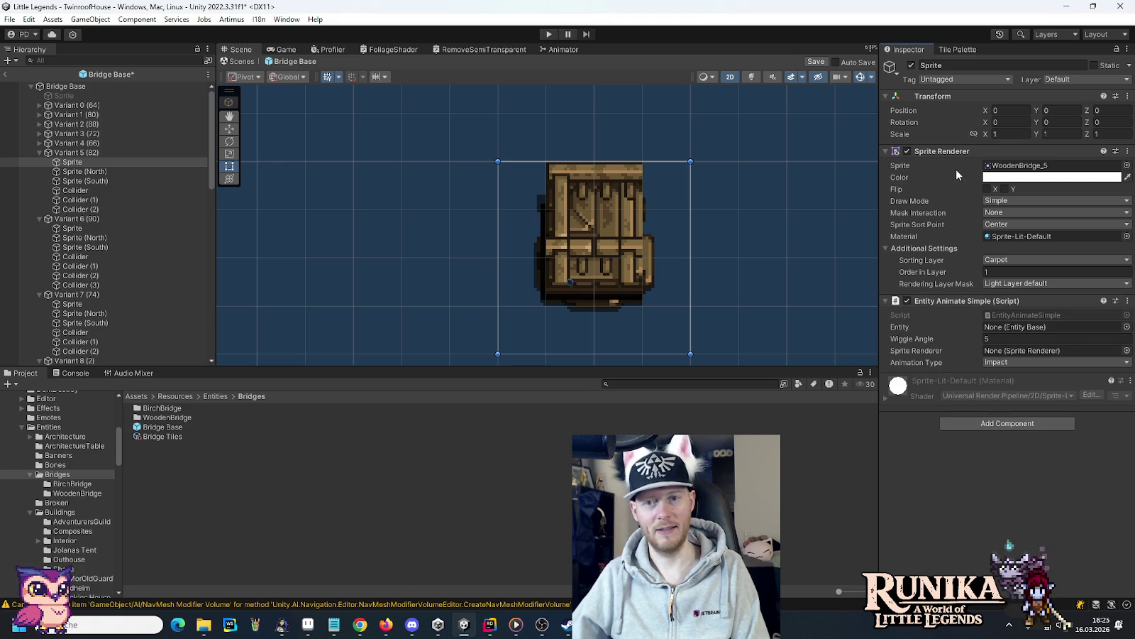
left_click_drag(1027, 355, 1027, 351)
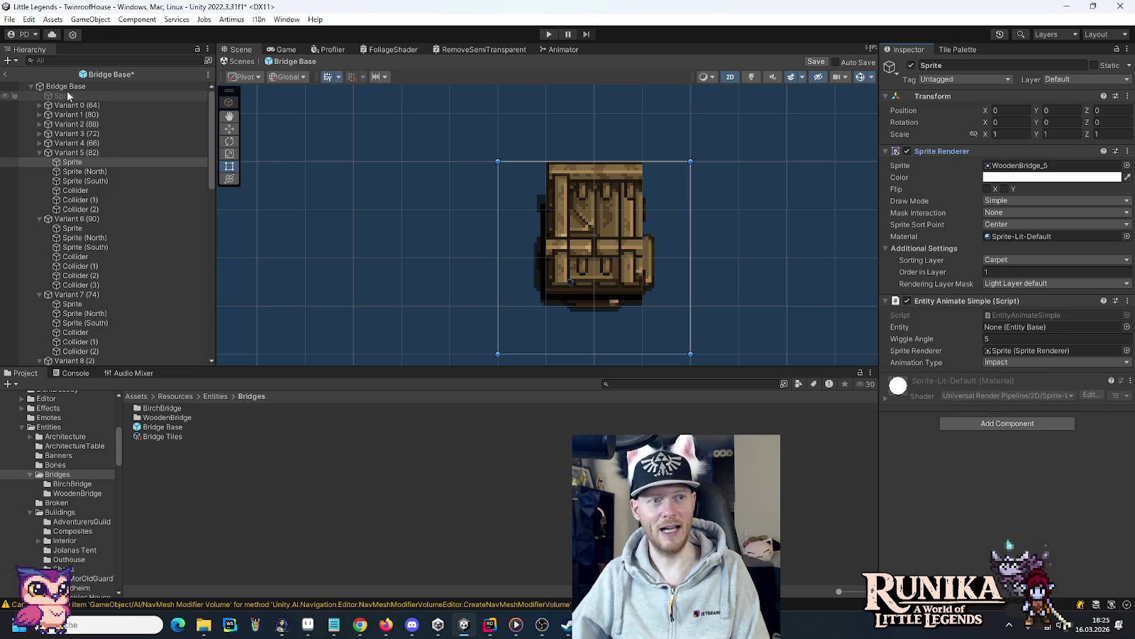
left_click_drag(70, 86, 1003, 333)
Step: Give Variant 5's North sprite Entity Animate Simple with its renderer and Bridge Base assigned
left_click(84, 171)
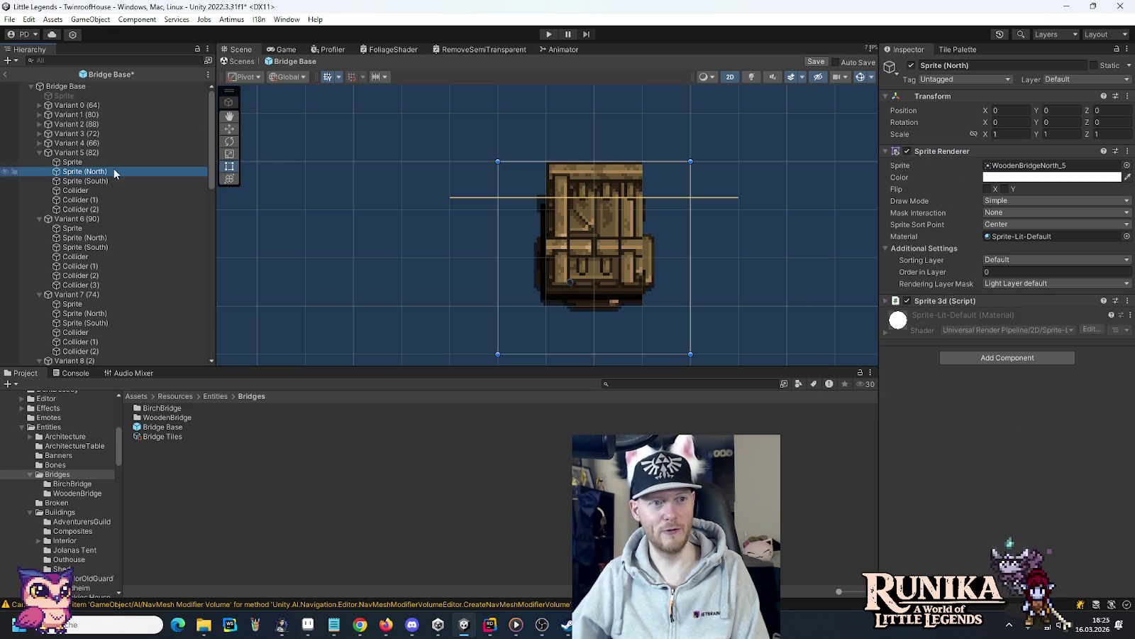
left_click(978, 357)
left_click(993, 433)
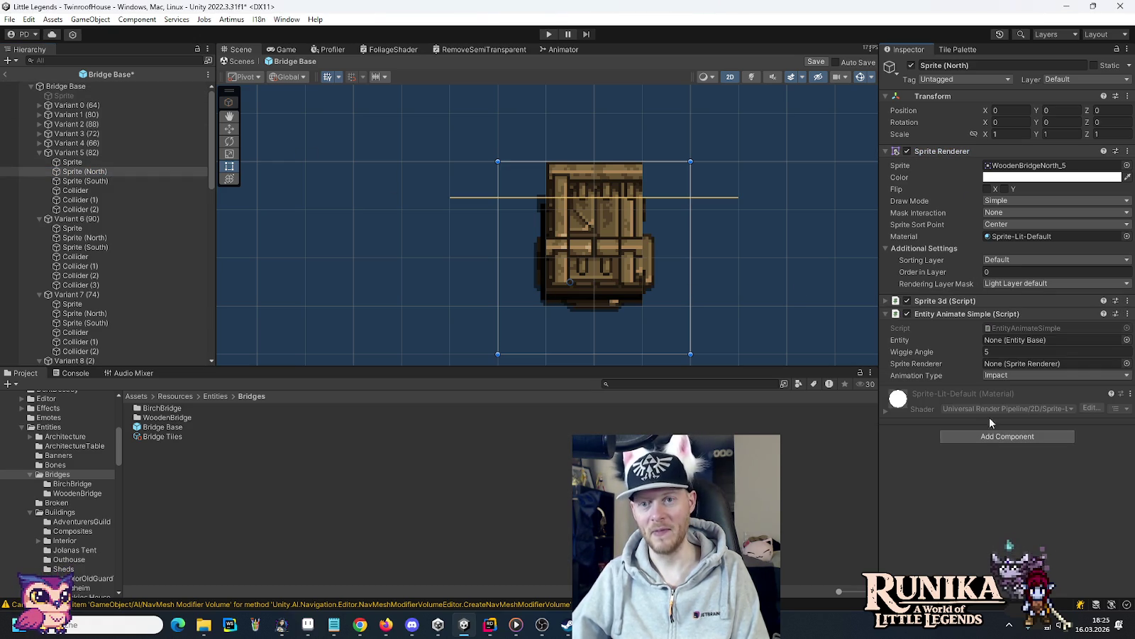
left_click_drag(943, 151, 1015, 366)
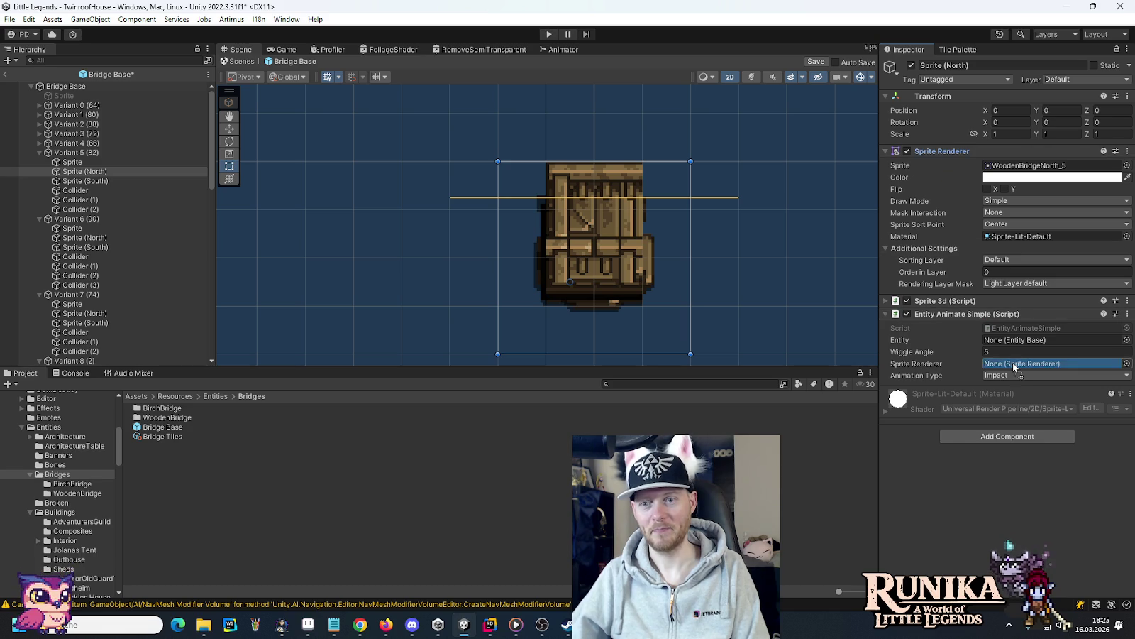
mouse_move(355, 265)
left_mouse_down()
mouse_move(59, 84)
mouse_move(708, 284)
mouse_move(1011, 343)
left_mouse_up()
Step: Give Variant 5's South sprite Entity Animate Simple with its renderer and Bridge Base assigned
left_click(85, 181)
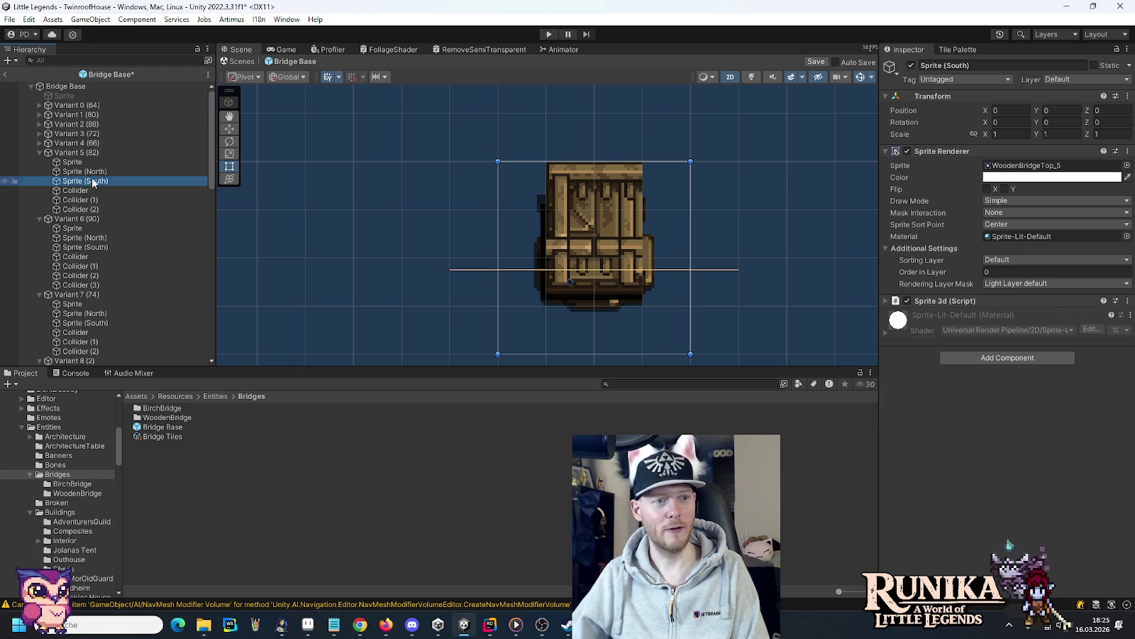
left_click(993, 357)
left_click(994, 430)
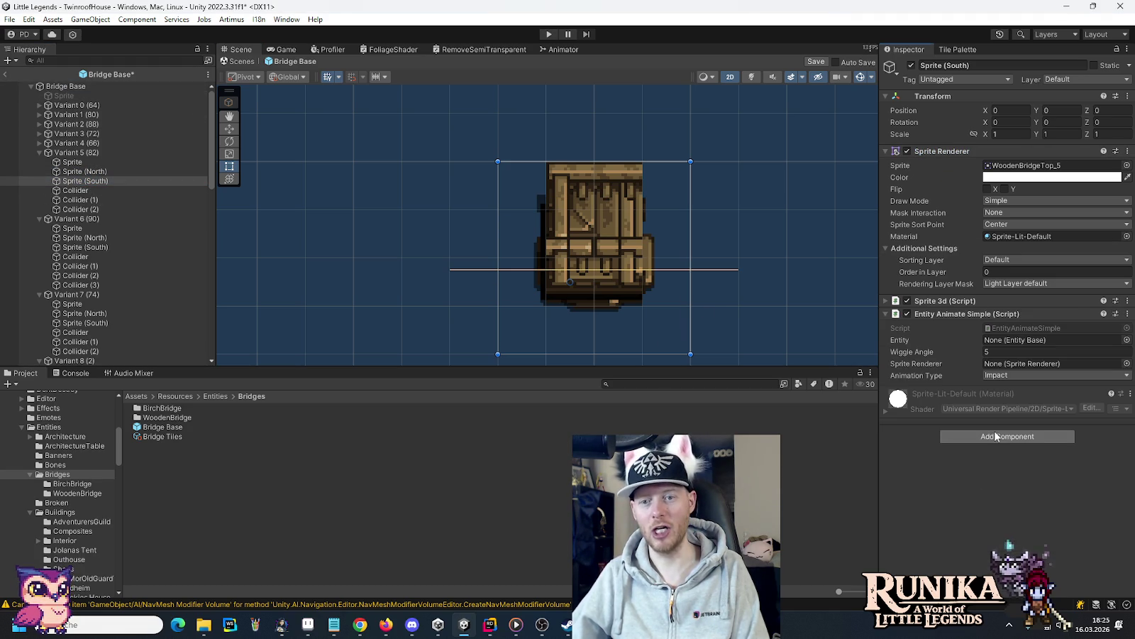
left_click_drag(956, 153, 1043, 364)
mouse_move(85, 181)
left_mouse_down()
mouse_move(71, 92)
mouse_move(1038, 340)
left_mouse_up()
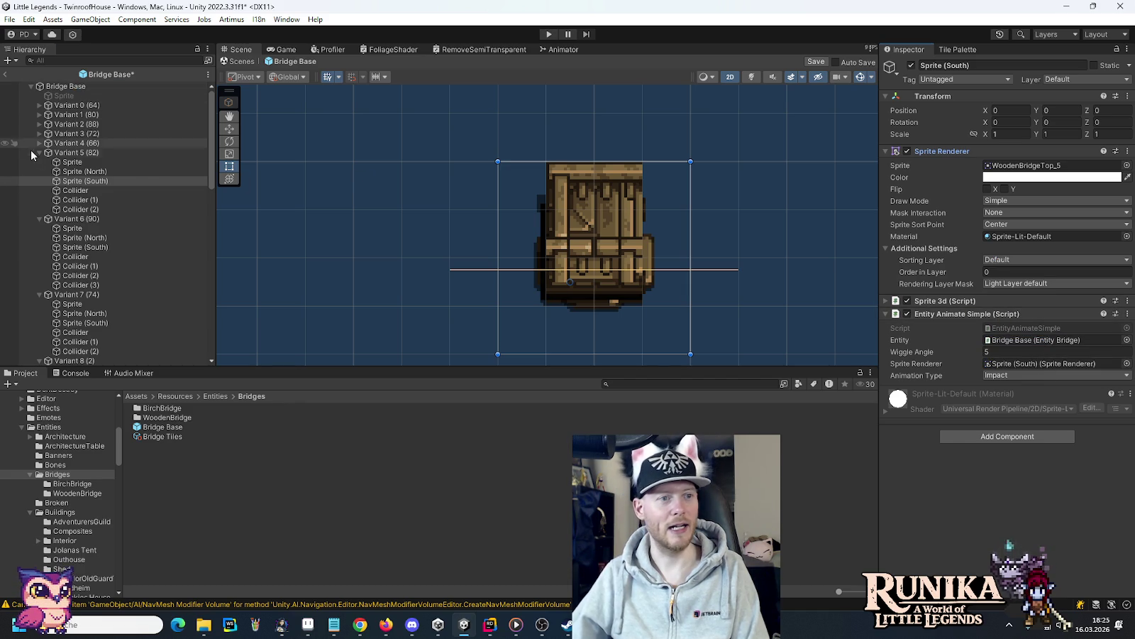
Step: Add Entity Animate Simple to Variant 6's main Sprite, linked to its renderer and Bridge Base
left_click(40, 153)
left_click(57, 172)
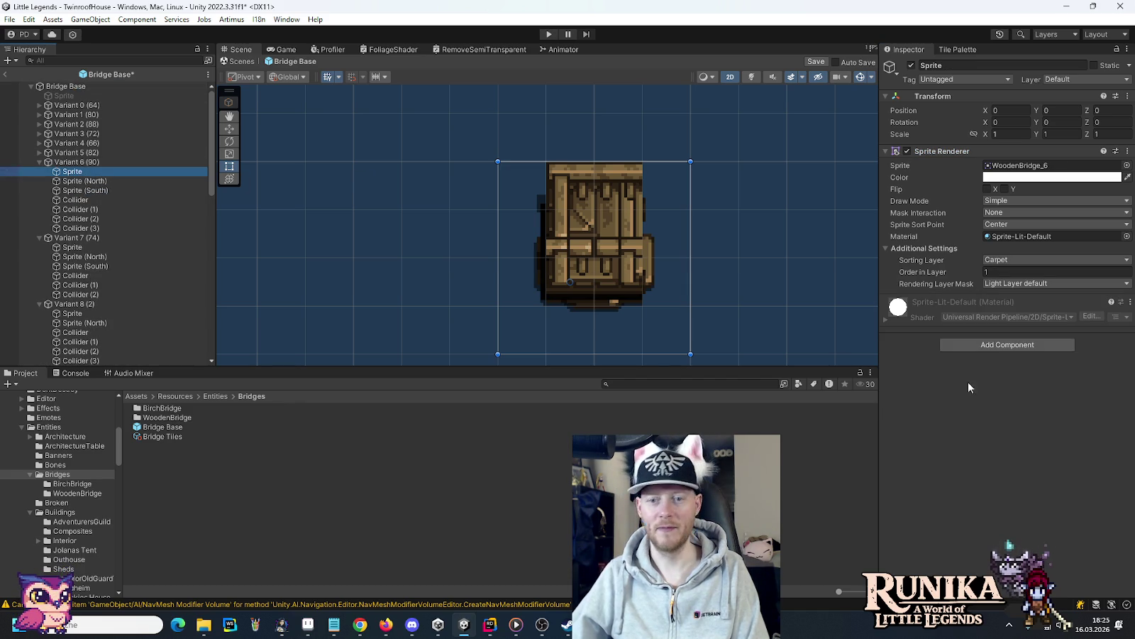
left_click(992, 346)
left_click(1008, 422)
mouse_move(944, 152)
left_mouse_down()
mouse_move(1011, 337)
mouse_move(1029, 351)
left_mouse_up()
mouse_move(77, 91)
left_mouse_down()
mouse_move(781, 248)
mouse_move(1039, 328)
left_mouse_up()
Step: Give Variant 6's North sprite Entity Animate Simple with its renderer and Bridge Base assigned
left_click(142, 181)
left_click(1001, 357)
left_click(999, 429)
left_click_drag(993, 299, 1011, 363)
mouse_move(58, 86)
left_mouse_down()
mouse_move(1001, 306)
mouse_move(1050, 340)
left_mouse_up()
Step: Give Variant 6's South sprite Entity Animate Simple with its renderer and Bridge Base assigned
left_click(154, 190)
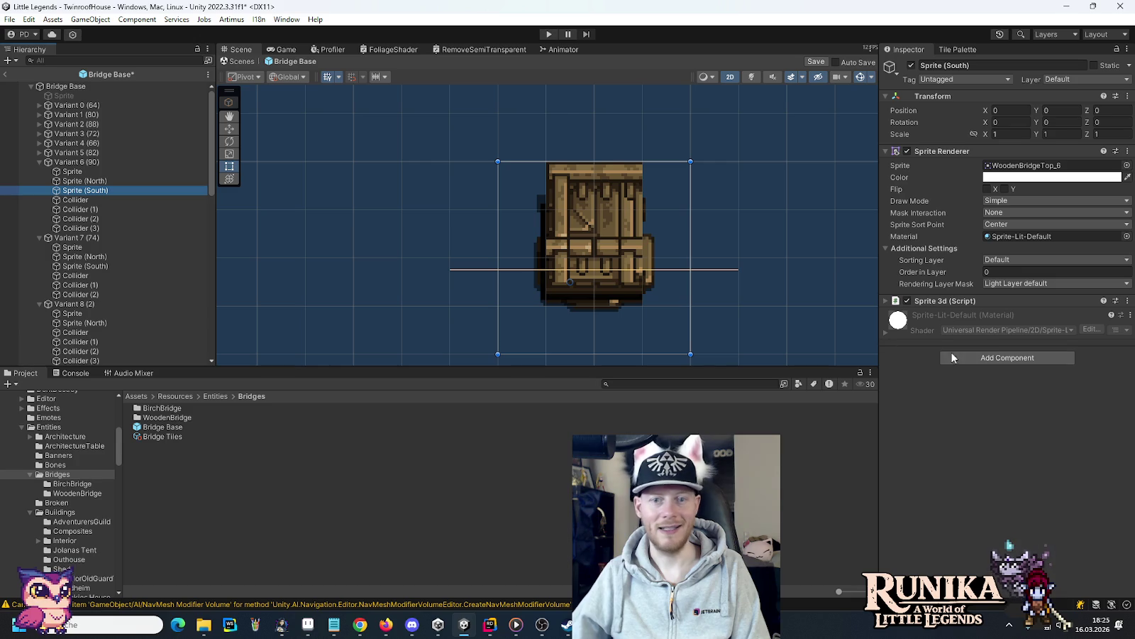
left_click(1001, 358)
left_click(1007, 435)
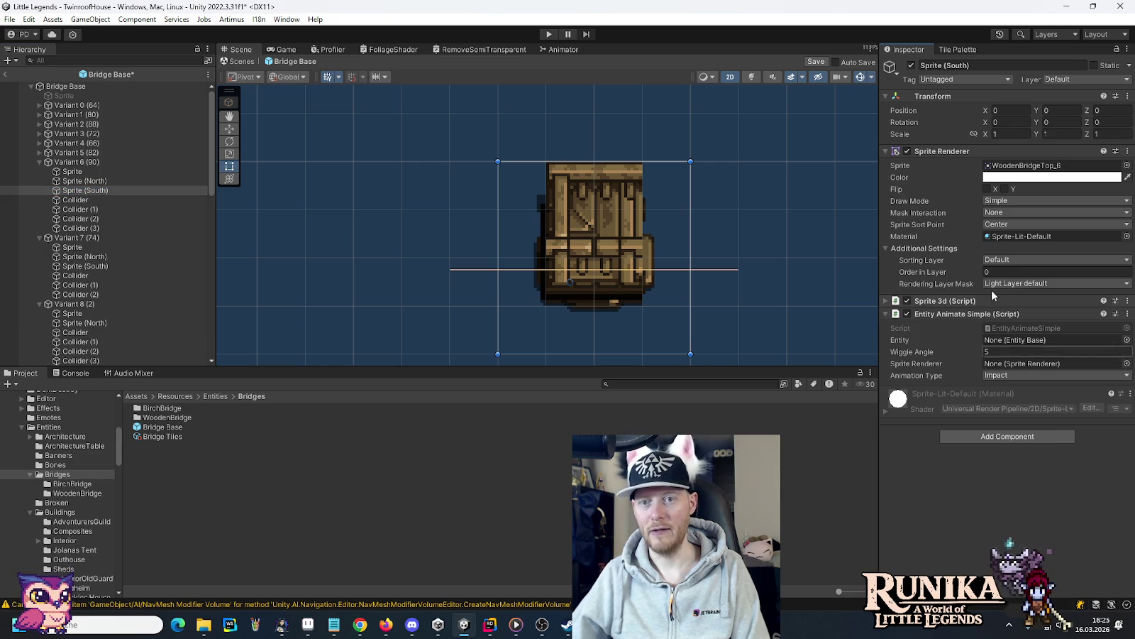
mouse_move(943, 152)
left_mouse_down()
mouse_move(994, 316)
mouse_move(1029, 366)
mouse_move(1051, 363)
left_mouse_up()
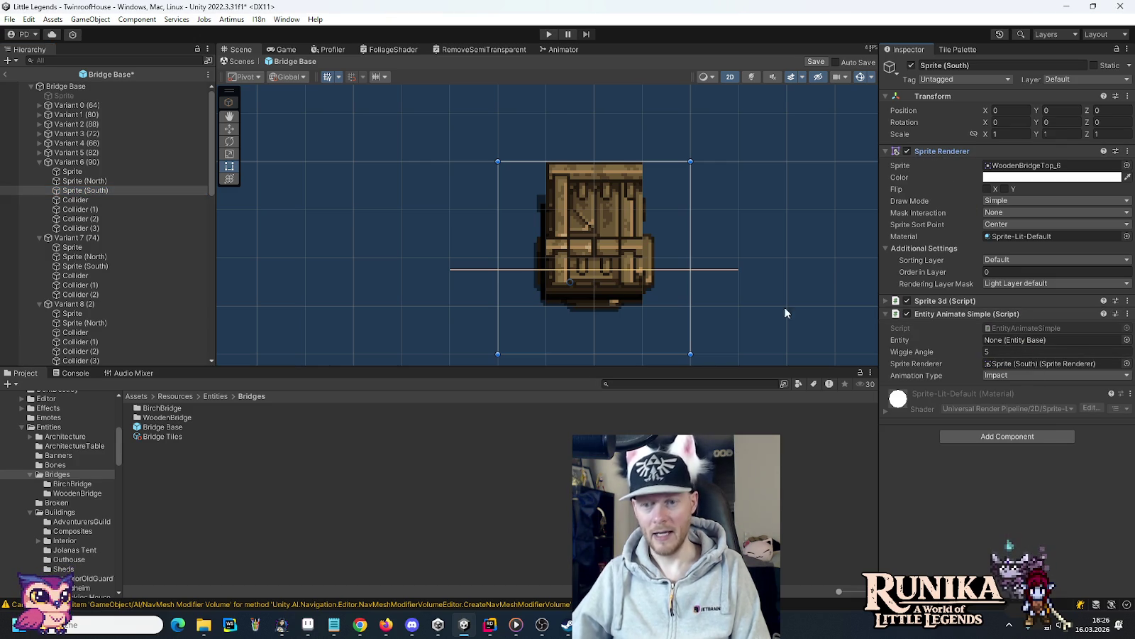
left_click_drag(71, 85, 1024, 342)
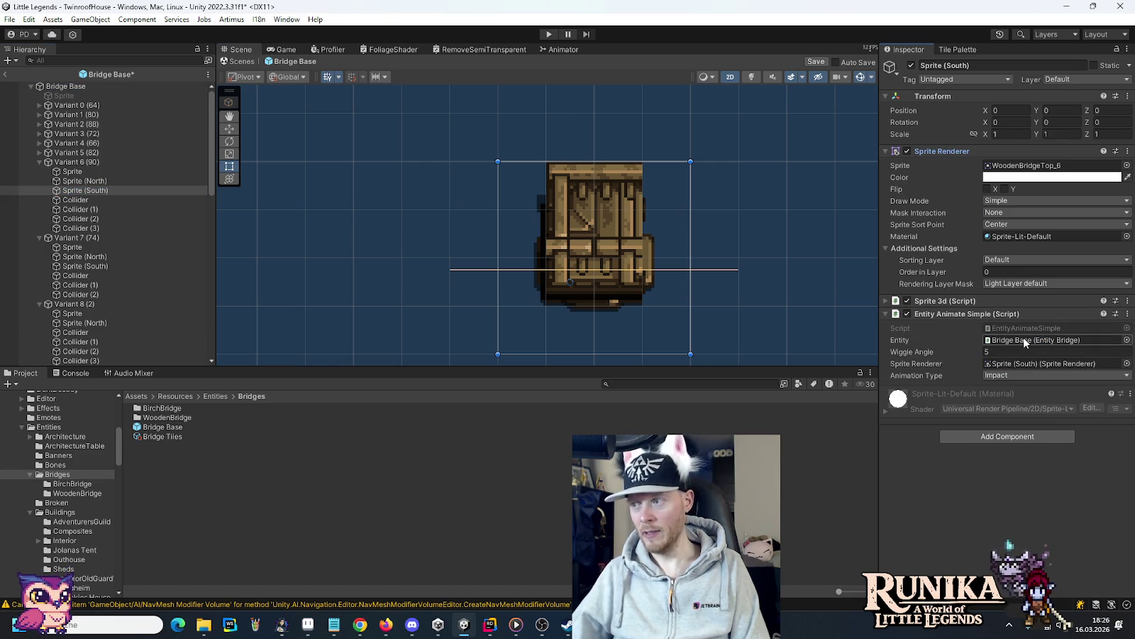
Step: Add Entity Animate Simple to Variant 7's main Sprite, linked to its renderer and Bridge Base
left_click(39, 162)
left_click(39, 171)
left_click(68, 181)
left_click(979, 345)
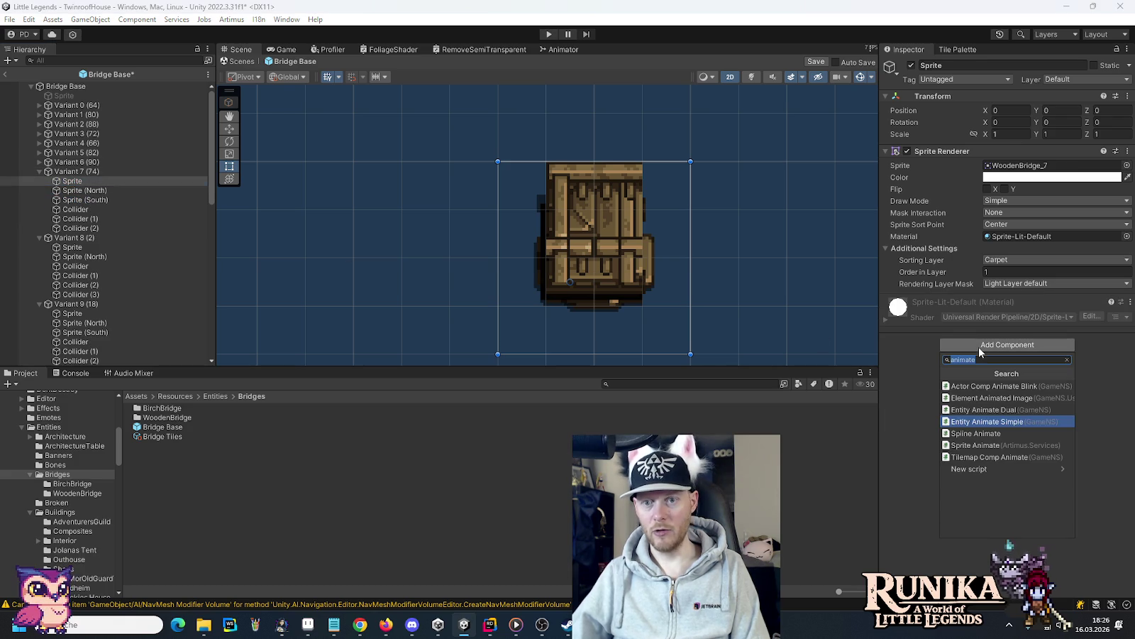
left_click(997, 425)
left_click_drag(1024, 321, 1033, 352)
mouse_move(71, 86)
left_mouse_down()
mouse_move(142, 181)
mouse_move(1040, 333)
left_mouse_up()
Step: Add Entity Animate Simple to Variant 7's North sprite and link its renderer
left_click(169, 190)
left_click(1031, 358)
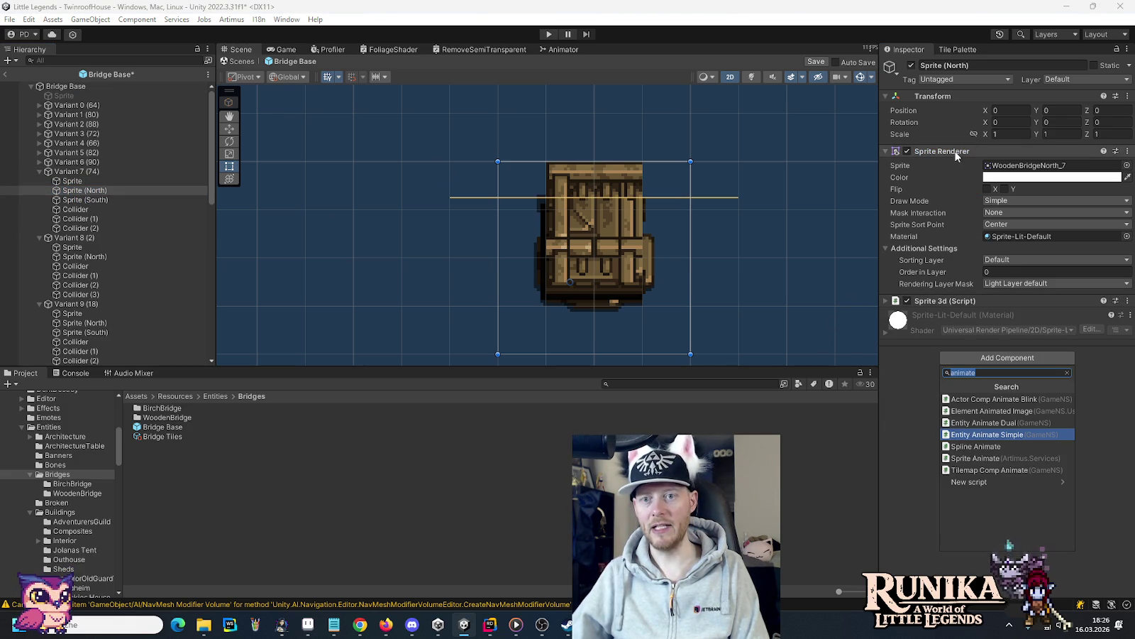
left_click(997, 436)
left_click_drag(1001, 335, 1001, 364)
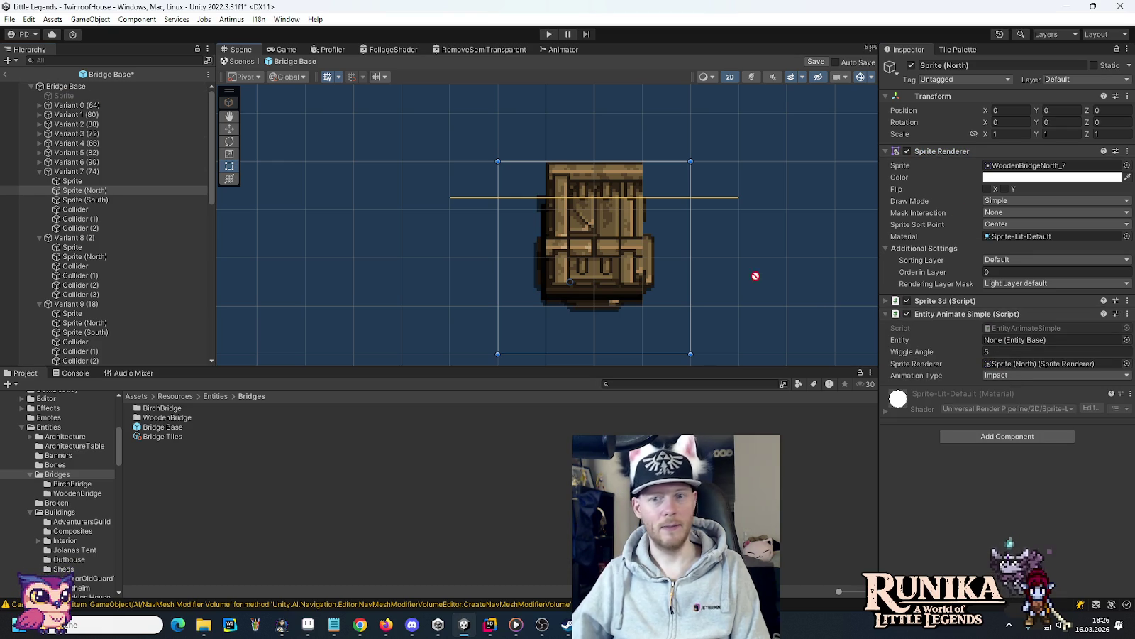
Step: Give Variant 7's South sprite Entity Animate Simple with its renderer and Bridge Base assigned
left_click(82, 200)
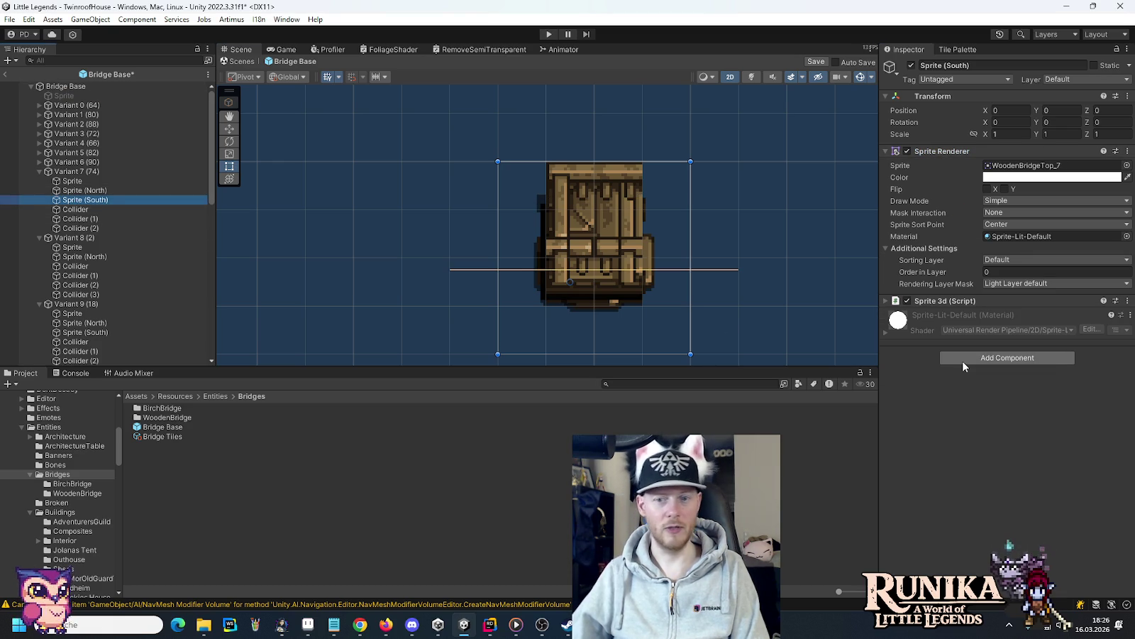
left_click(964, 361)
left_click(1000, 434)
mouse_move(947, 151)
left_mouse_down()
mouse_move(955, 223)
mouse_move(1047, 363)
left_mouse_up()
left_click_drag(74, 87, 1050, 345)
left_click(39, 171)
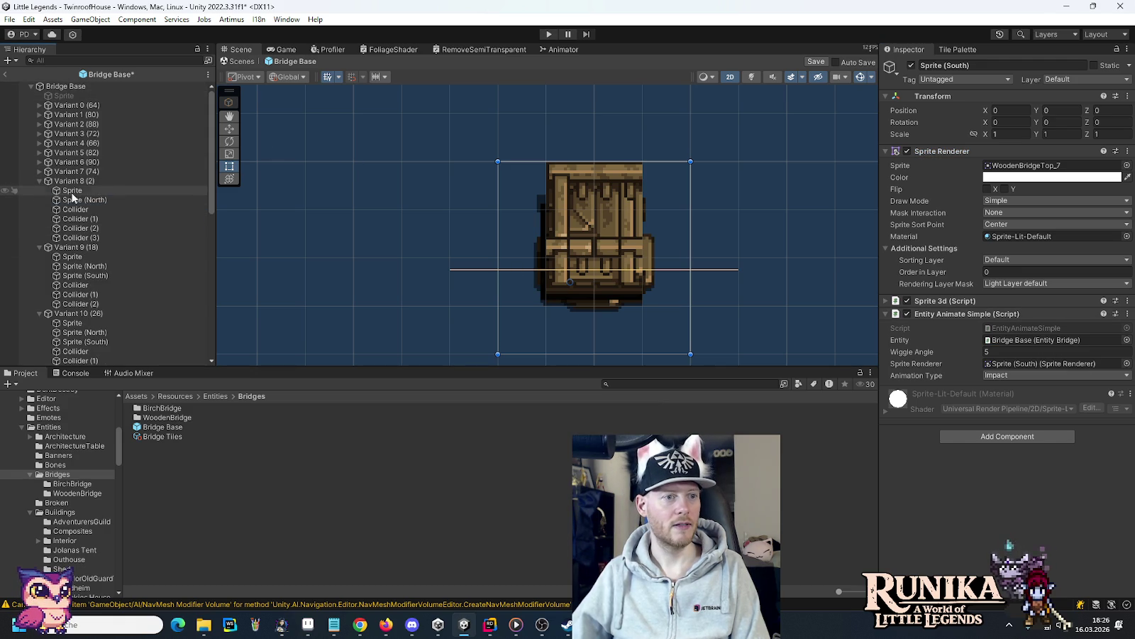
Step: Add Entity Animate Simple to Variant 8's main Sprite, linked to its renderer and Bridge Base
left_click(72, 190)
left_click(968, 343)
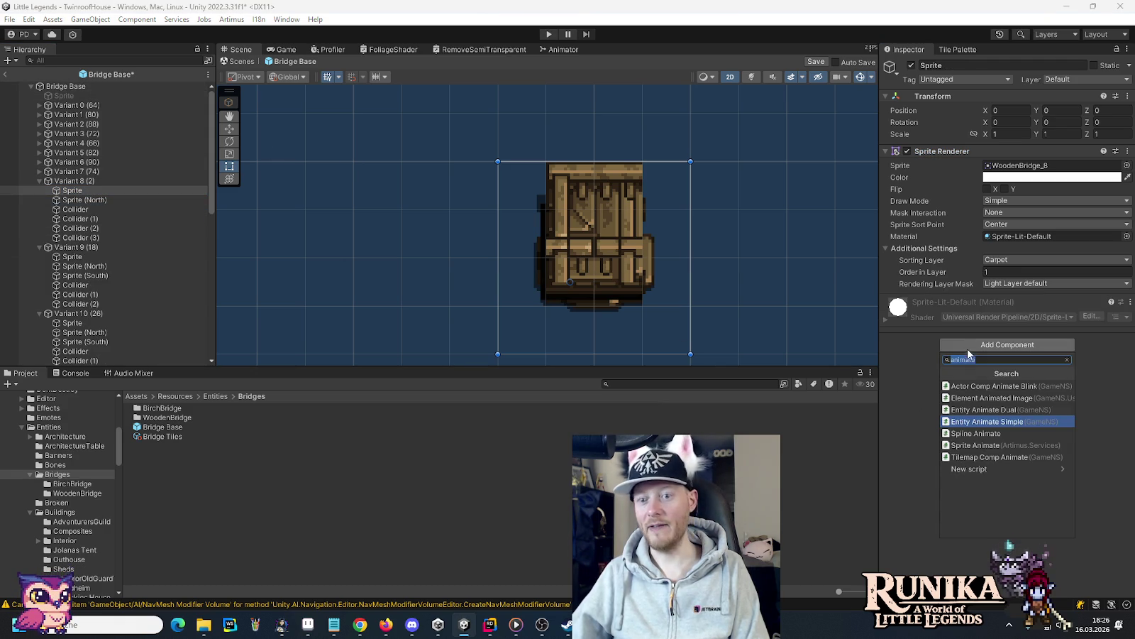
left_click(987, 423)
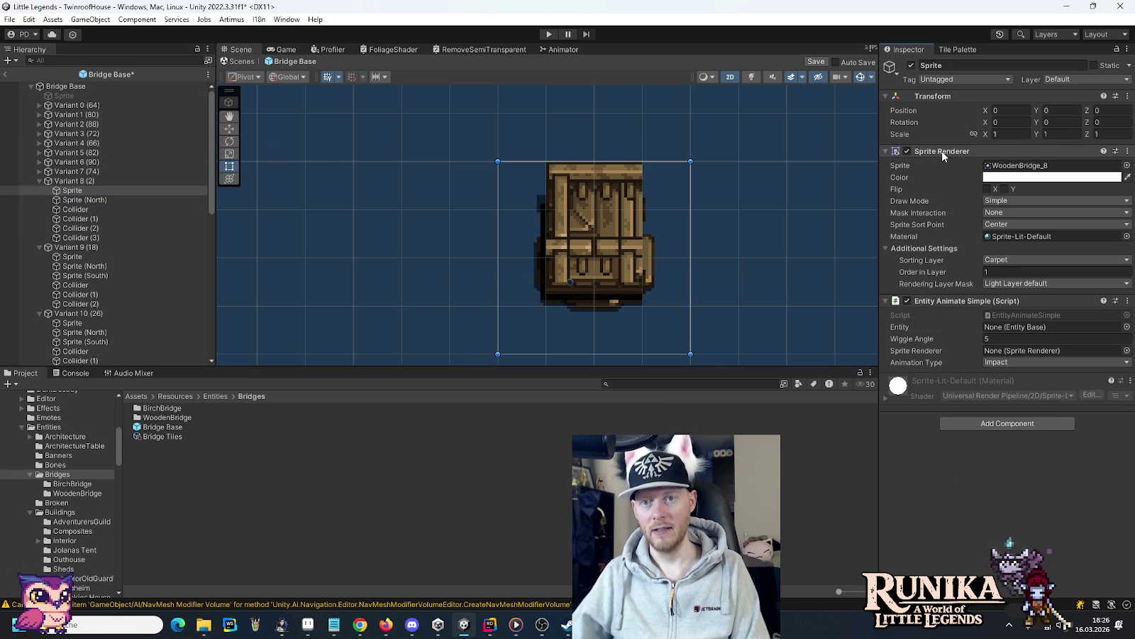
left_click_drag(1026, 321, 1022, 351)
mouse_move(65, 85)
left_mouse_down()
mouse_move(653, 245)
mouse_move(1009, 327)
left_mouse_up()
Step: Give Variant 8's North sprite Entity Animate Simple with its renderer and Bridge Base assigned
left_click(95, 198)
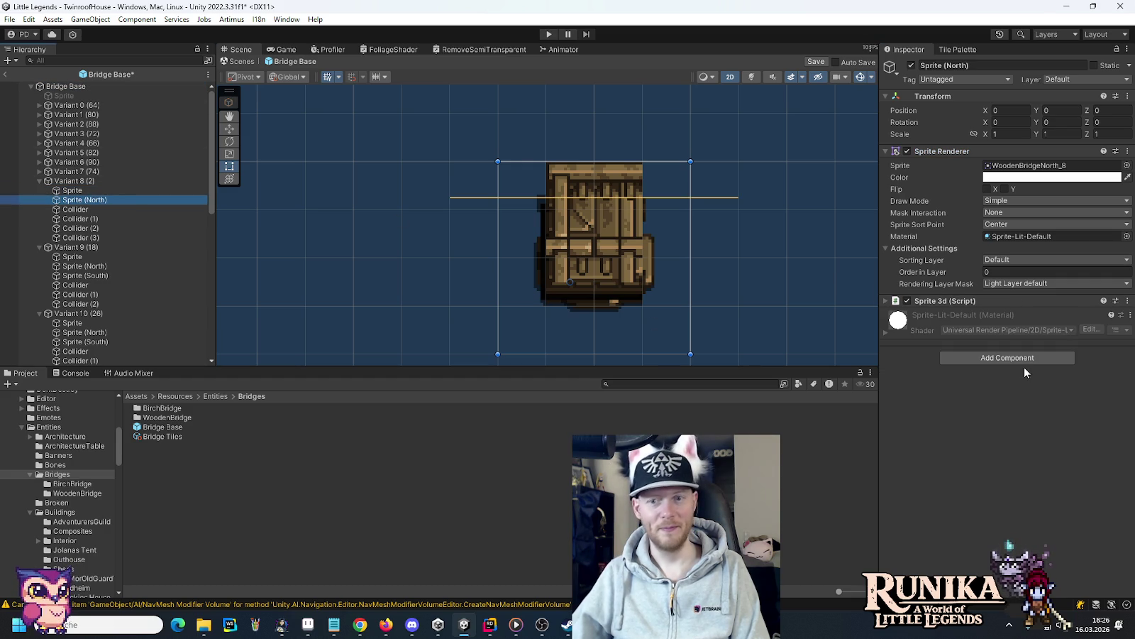
left_click(1007, 356)
key("Return")
left_click_drag(940, 151, 1018, 367)
left_click_drag(70, 86, 1015, 341)
Step: Add Entity Animate Simple to Variant 9's main Sprite and link its renderer
left_click(38, 181)
left_click(74, 200)
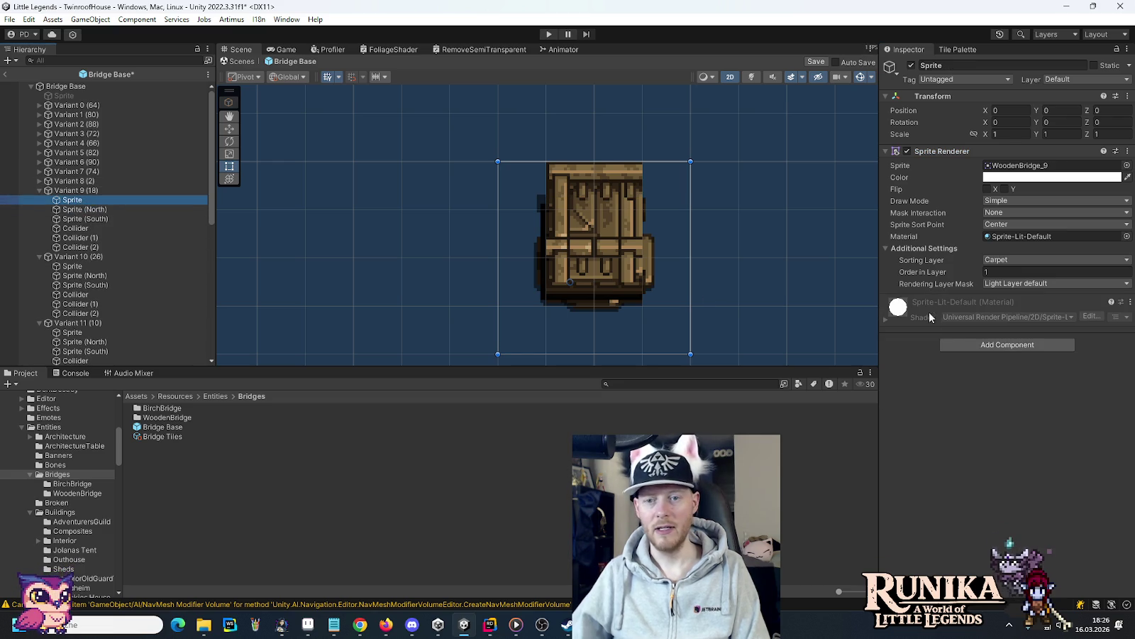
left_click(1015, 349)
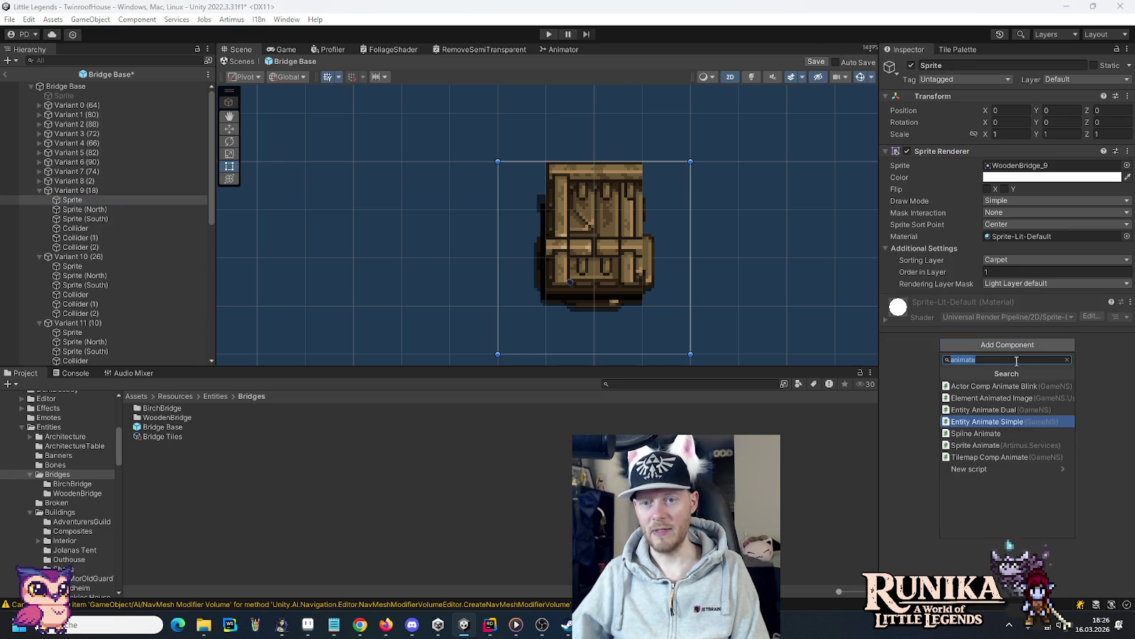
left_click(1014, 421)
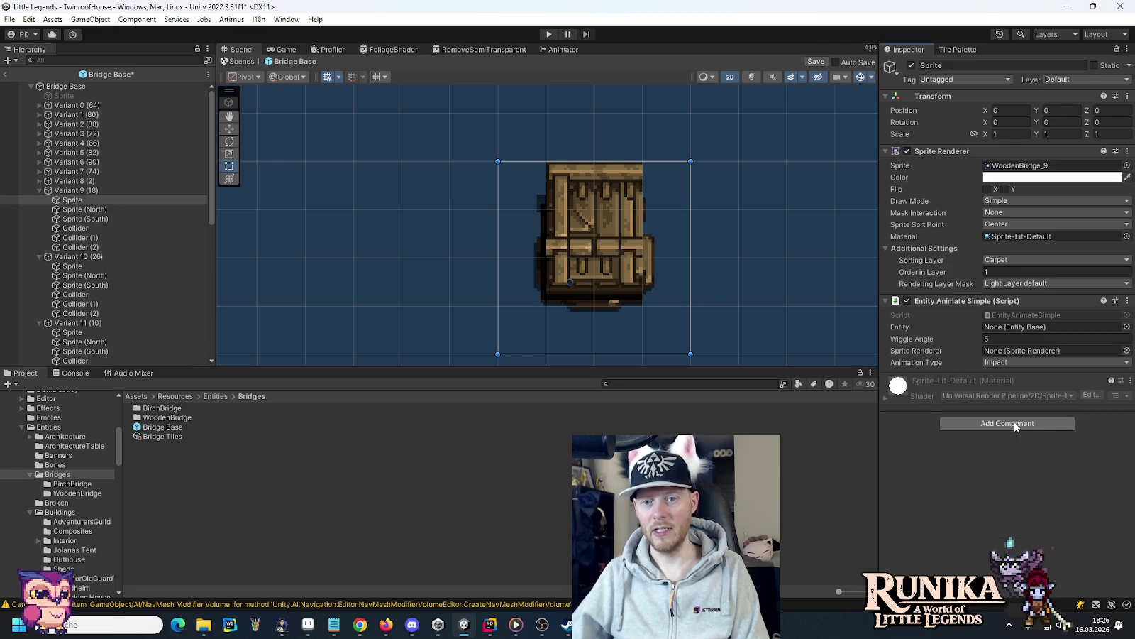
left_click(1020, 329)
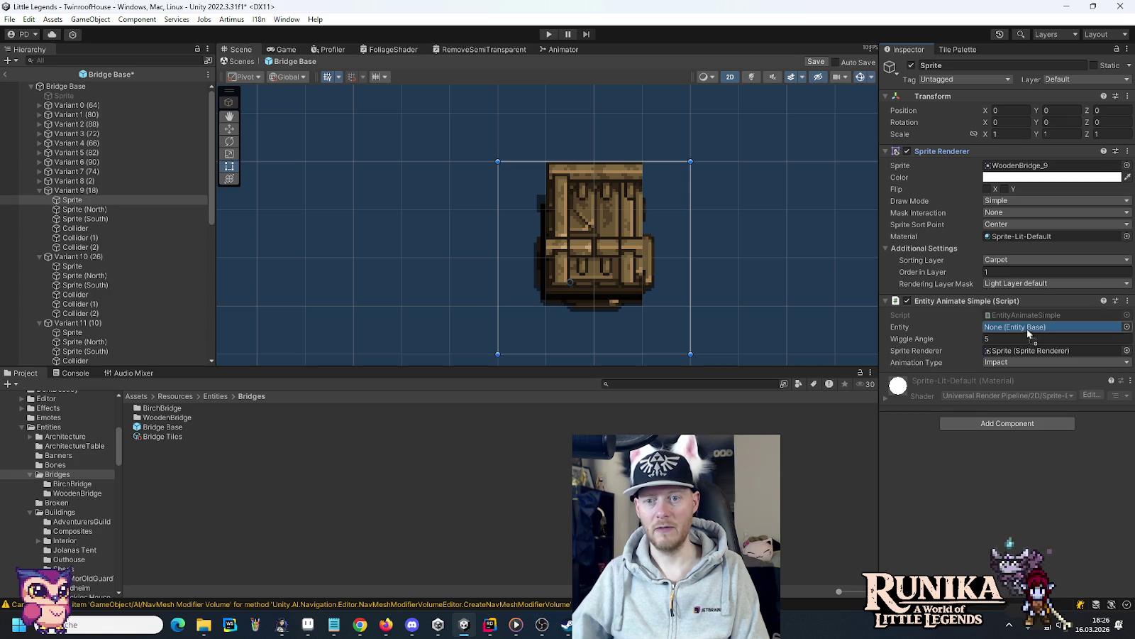
Step: Give Variant 9's North sprite Entity Animate Simple with its renderer and Bridge Base assigned
left_click(82, 210)
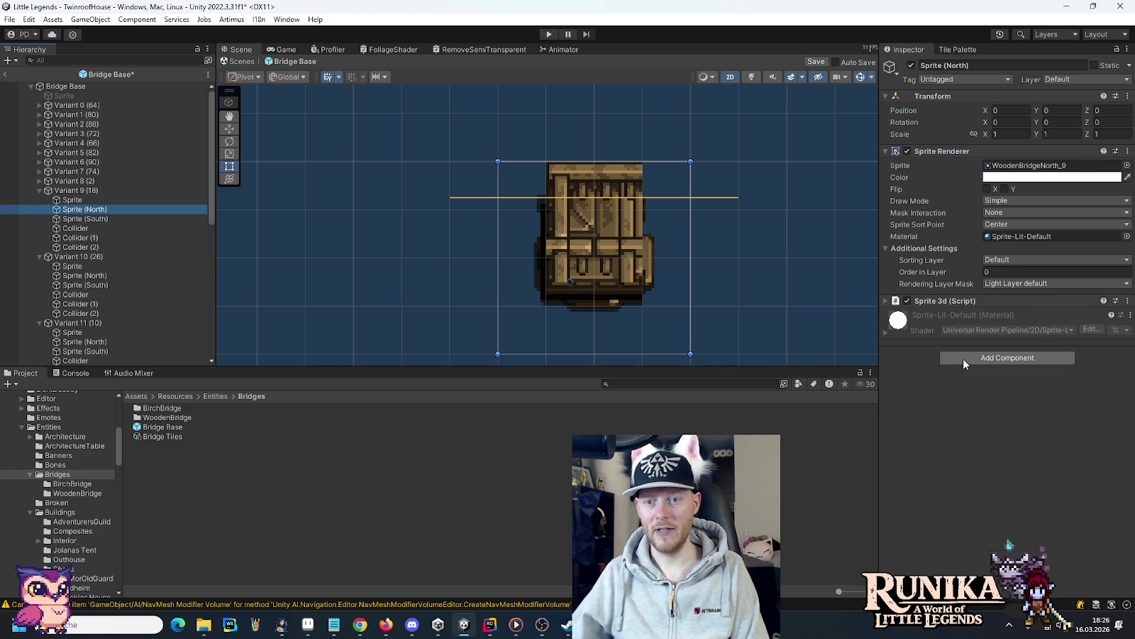
left_click(964, 358)
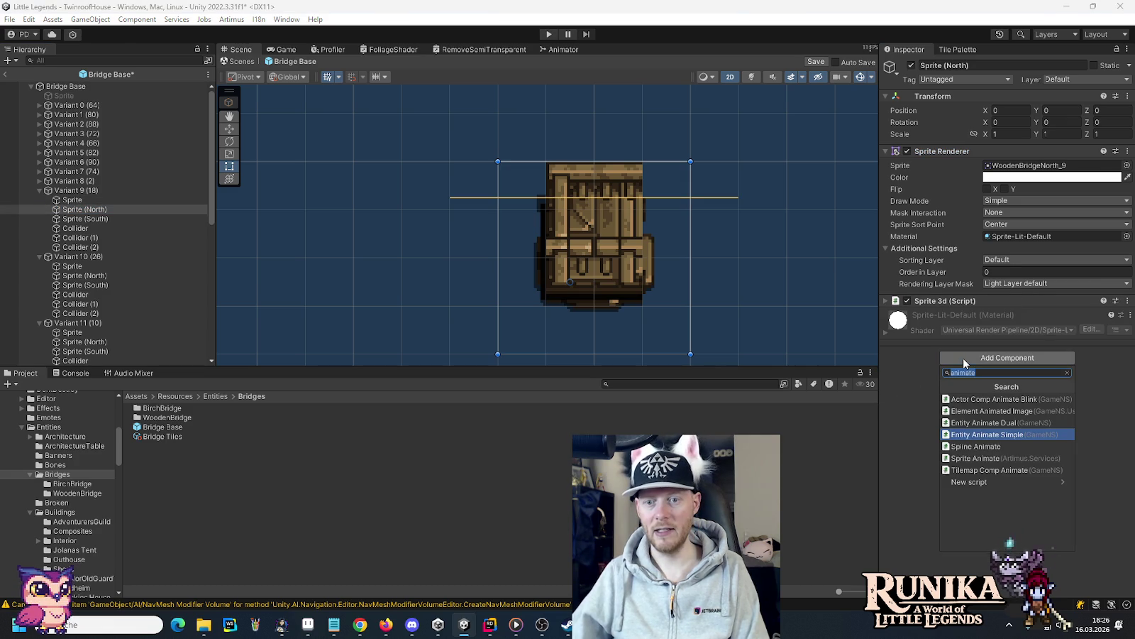
left_click(1008, 434)
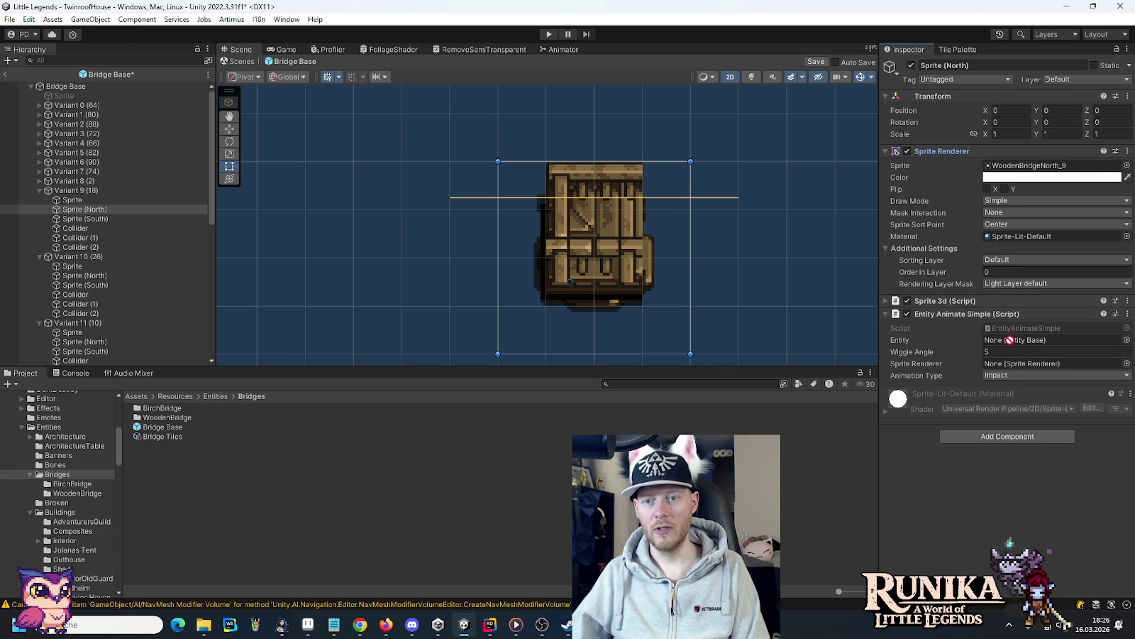
left_click_drag(65, 96, 1032, 330)
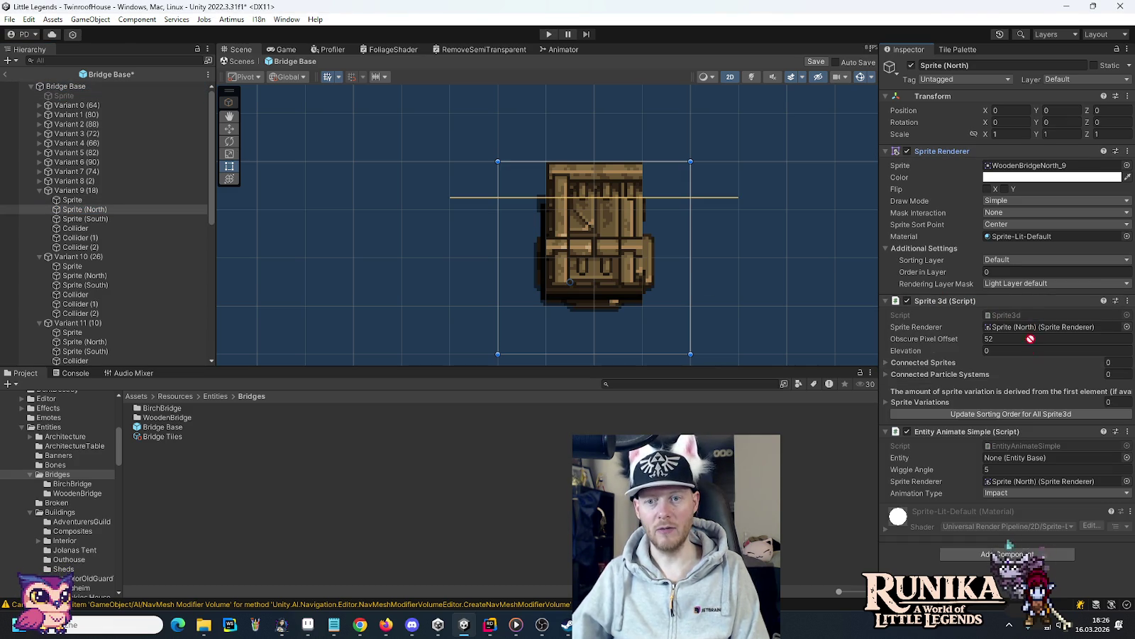
left_click_drag(1025, 450, 886, 301)
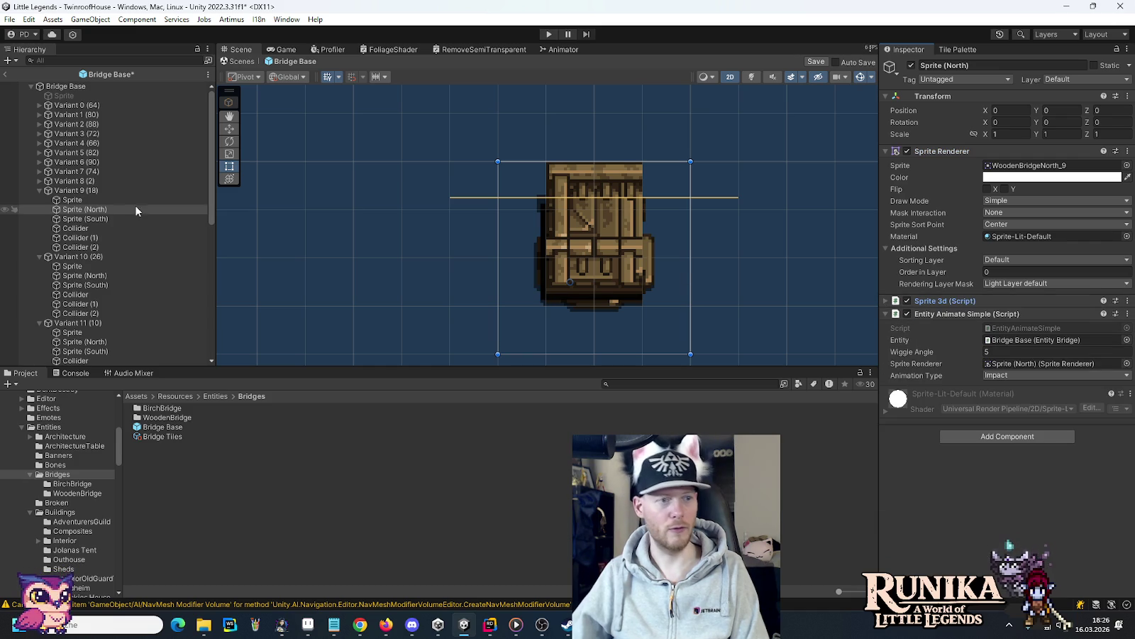
Step: Give Variant 9's South sprite Entity Animate Simple with its renderer and Bridge Base assigned
left_click(136, 220)
left_click(952, 359)
left_click(1000, 434)
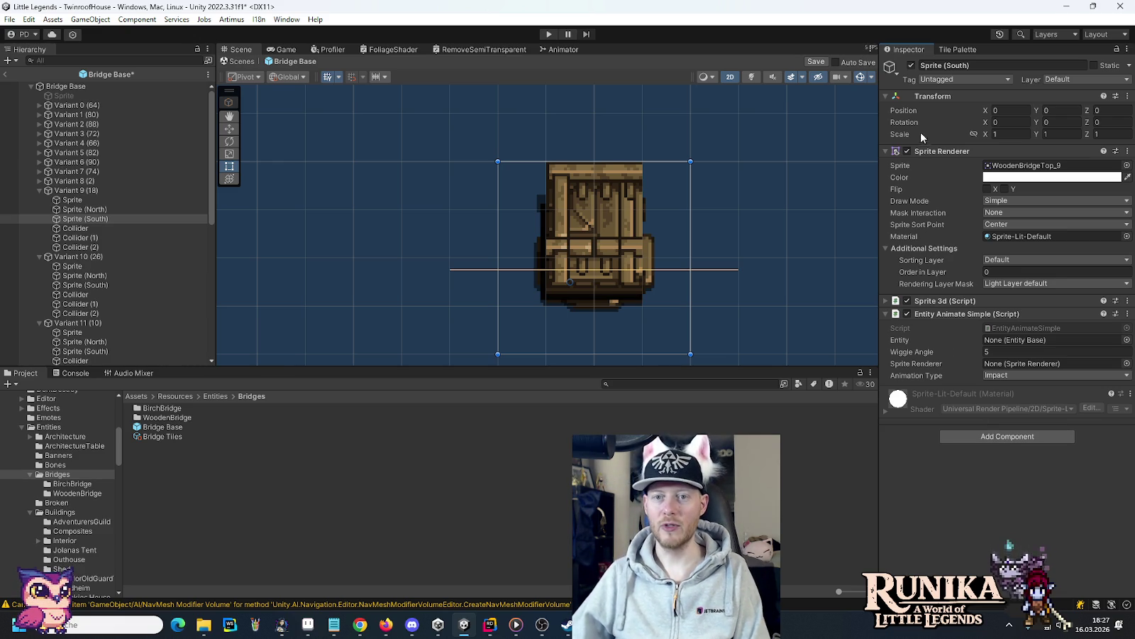
left_click_drag(928, 151, 1011, 364)
mouse_move(66, 209)
left_mouse_down()
mouse_move(141, 105)
mouse_move(433, 213)
left_mouse_up()
left_click_drag(1043, 329, 1022, 340)
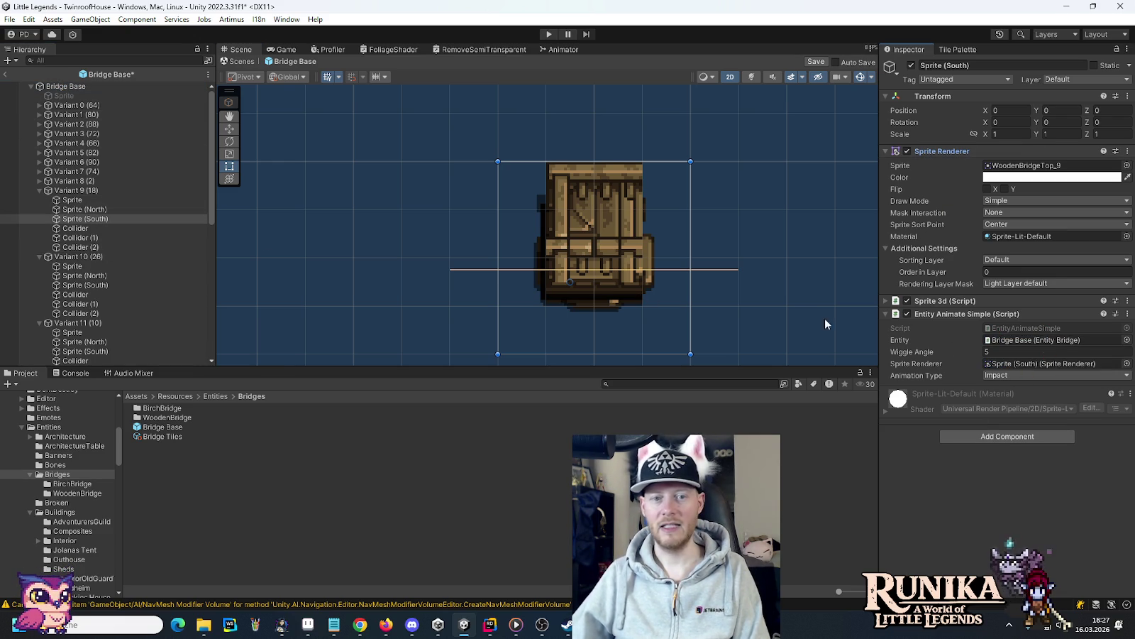
Step: Add Entity Animate Simple to Variant 10's Sprite with Bridge Base as its entity
left_click(39, 191)
left_click(57, 209)
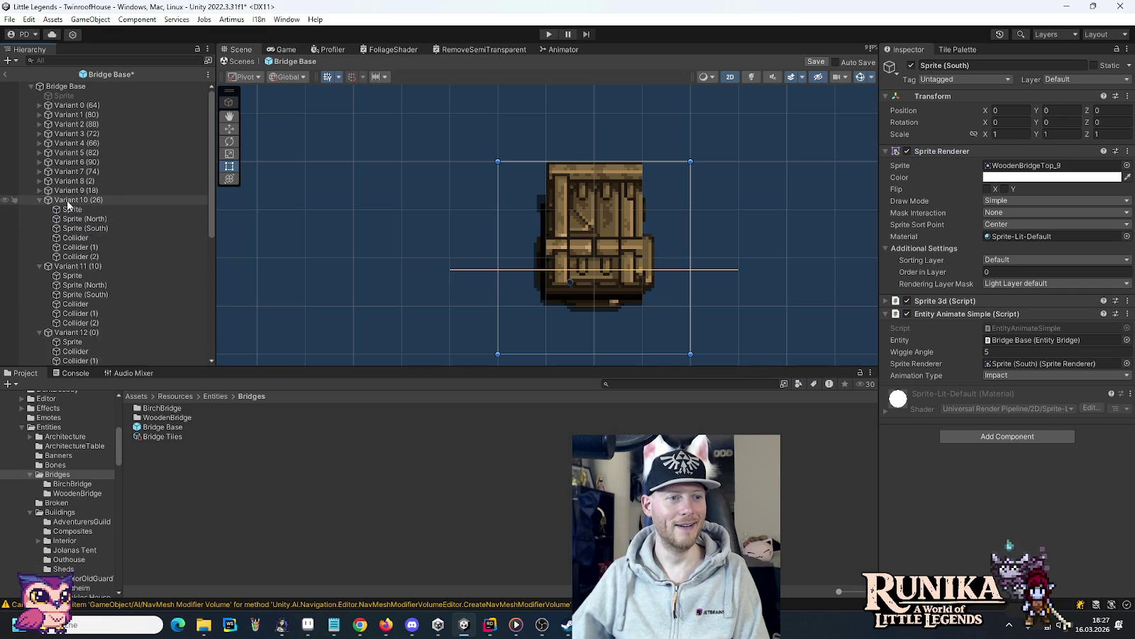
left_click(1023, 346)
left_click(1021, 420)
mouse_move(80, 86)
left_mouse_down()
mouse_move(1093, 329)
mouse_move(1050, 327)
left_mouse_up()
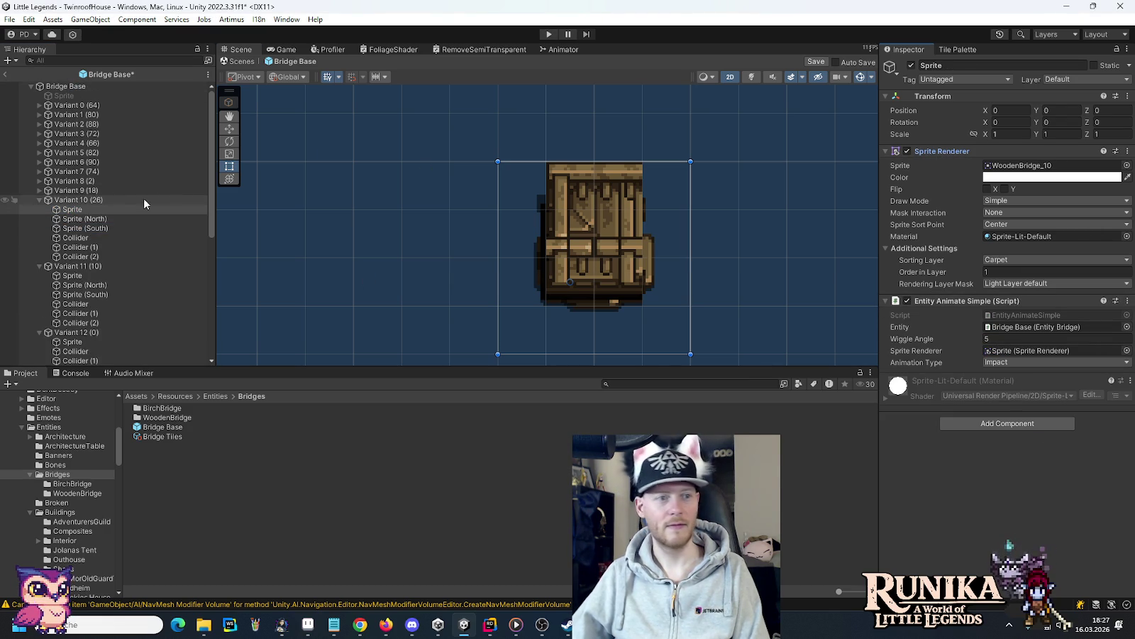
Step: Give Variant 10's Sprite (North) Entity Animate Simple with its renderer and Bridge Base assigned
left_click(106, 219)
left_click(1029, 357)
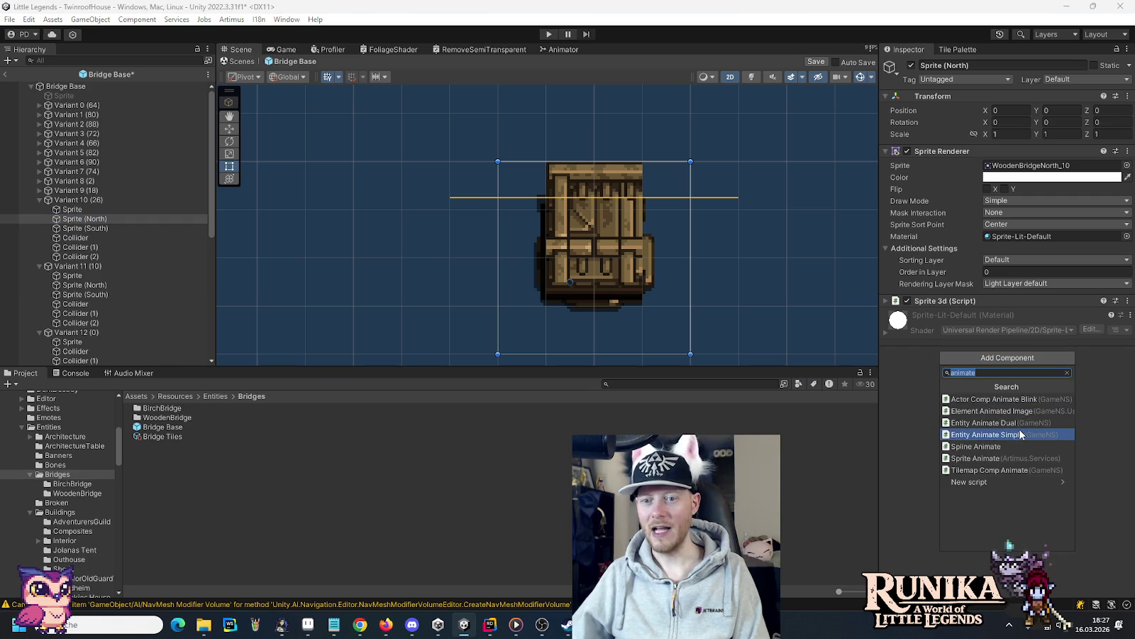
left_click(1019, 433)
left_click_drag(1026, 365, 1026, 366)
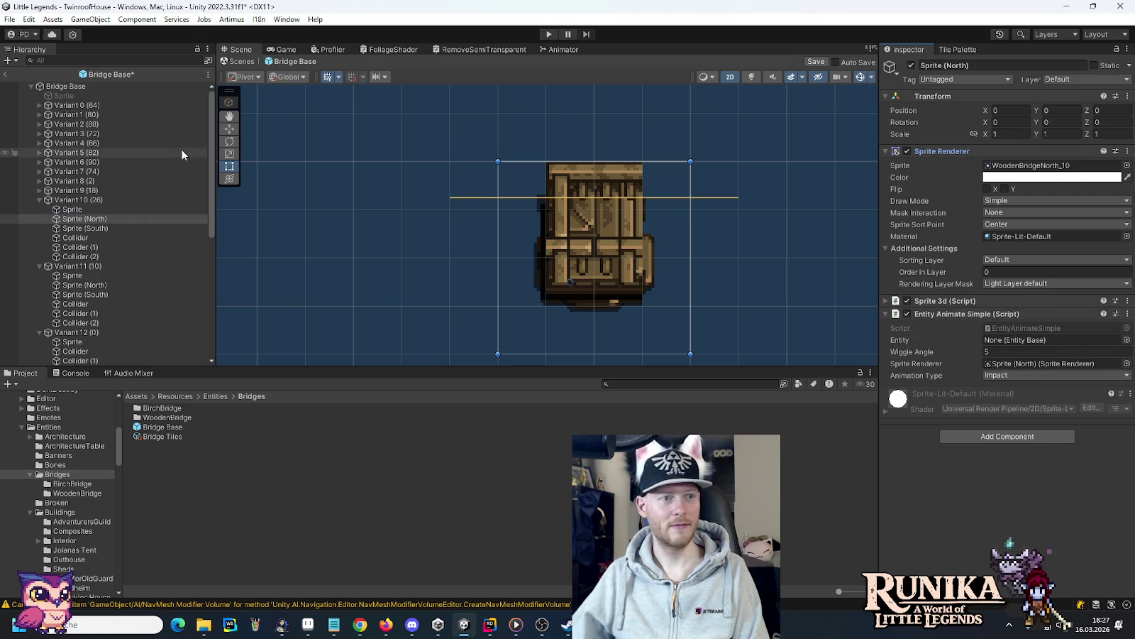
mouse_move(71, 86)
left_mouse_down()
mouse_move(824, 322)
mouse_move(1016, 348)
left_mouse_up()
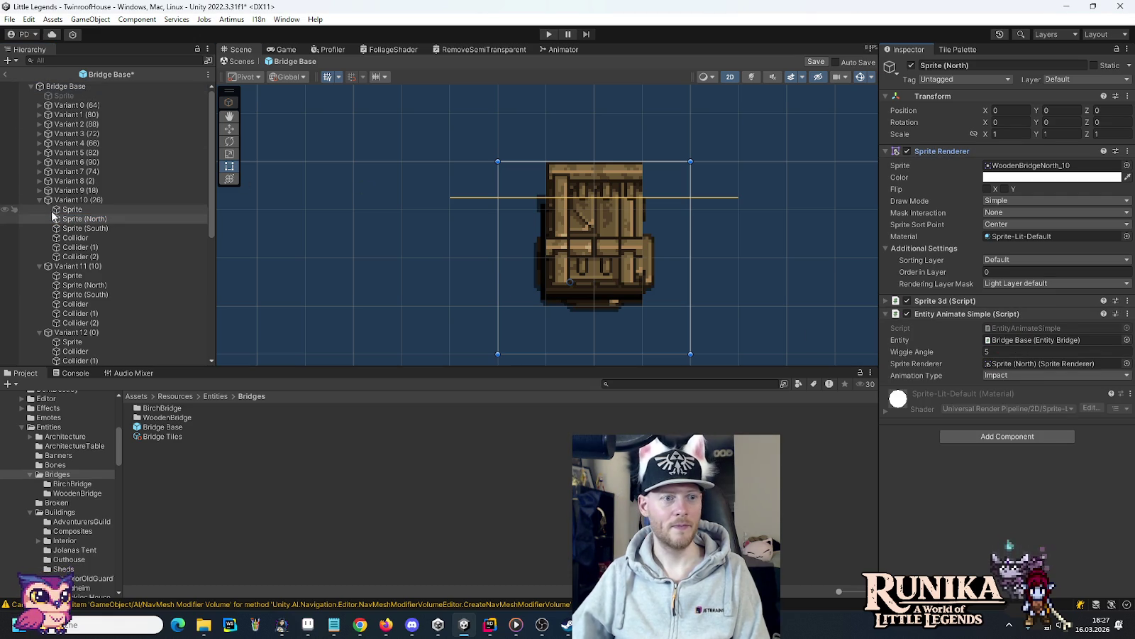
Step: Give Variant 10's Sprite (South) Entity Animate Simple with its renderer and Bridge Base assigned
left_click(78, 227)
left_click(1026, 364)
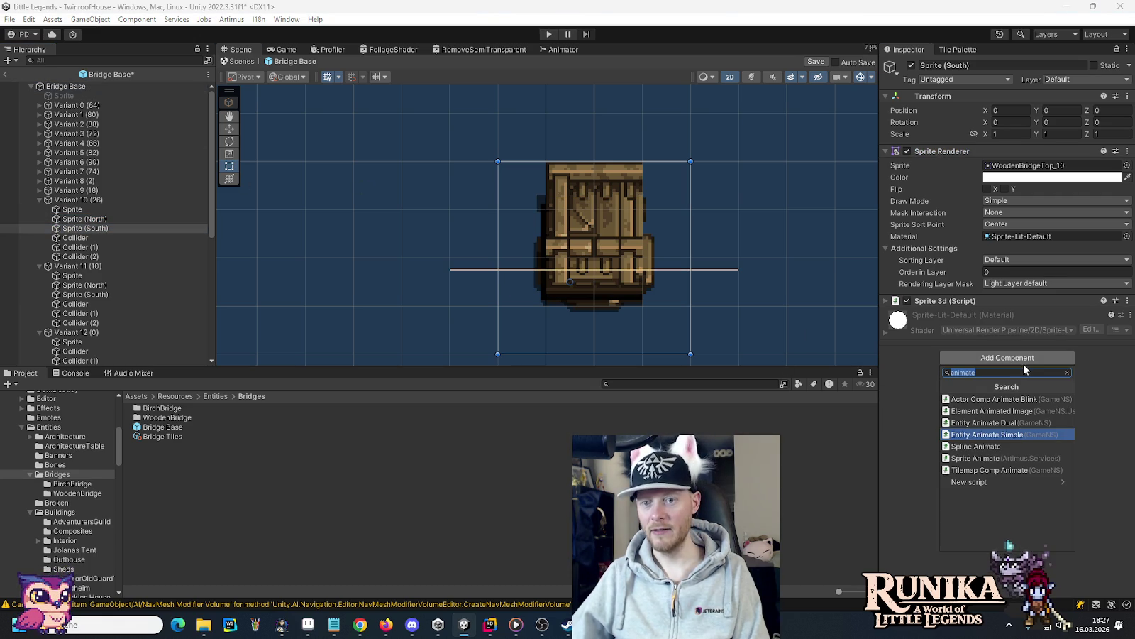
left_click(1000, 433)
mouse_move(936, 152)
left_mouse_down()
mouse_move(994, 333)
mouse_move(1015, 363)
left_mouse_up()
mouse_move(52, 86)
left_mouse_down()
mouse_move(930, 323)
mouse_move(1044, 343)
left_mouse_up()
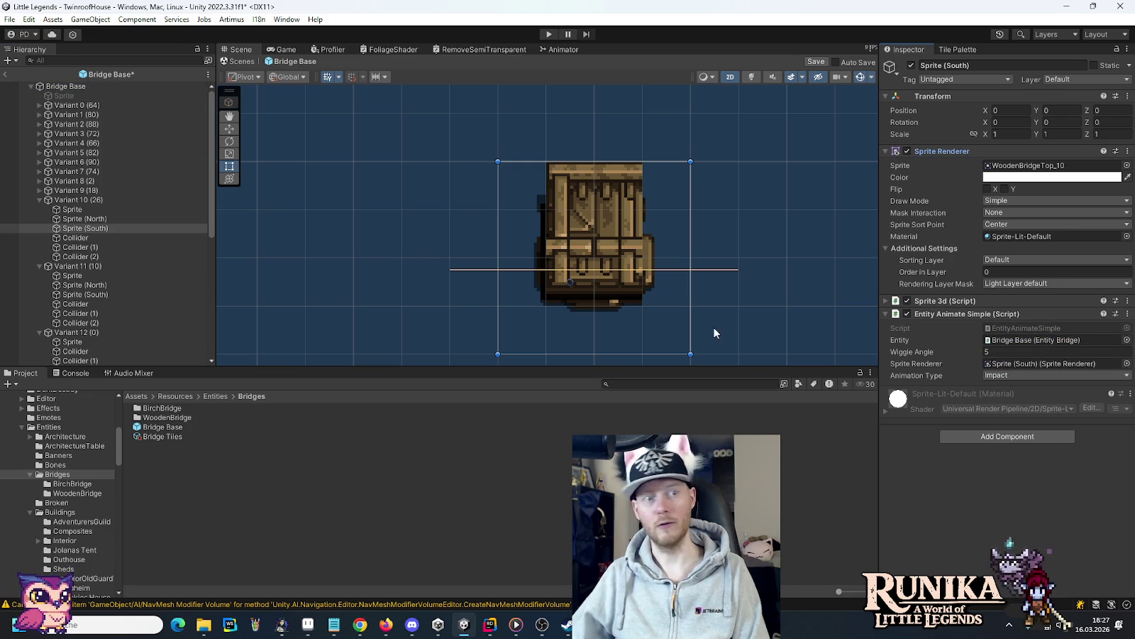
Step: Add Entity Animate Simple to Variant 11's Sprite, linked to its renderer and Bridge Base
left_click(40, 200)
left_click(57, 219)
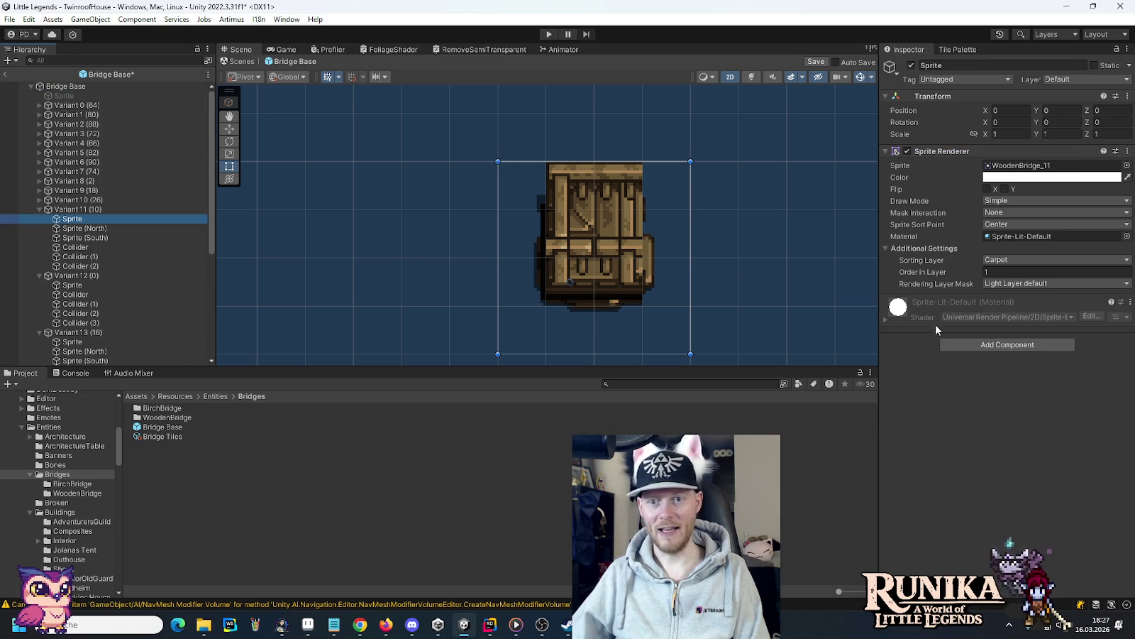
left_click(976, 345)
left_click(988, 417)
mouse_move(944, 151)
left_mouse_down()
mouse_move(1004, 339)
mouse_move(1050, 351)
left_mouse_up()
mouse_move(66, 87)
left_mouse_down()
mouse_move(568, 248)
mouse_move(1044, 328)
left_mouse_up()
Step: Give Variant 11's Sprite (North) Entity Animate Simple with its renderer and Bridge Base assigned
left_click(85, 227)
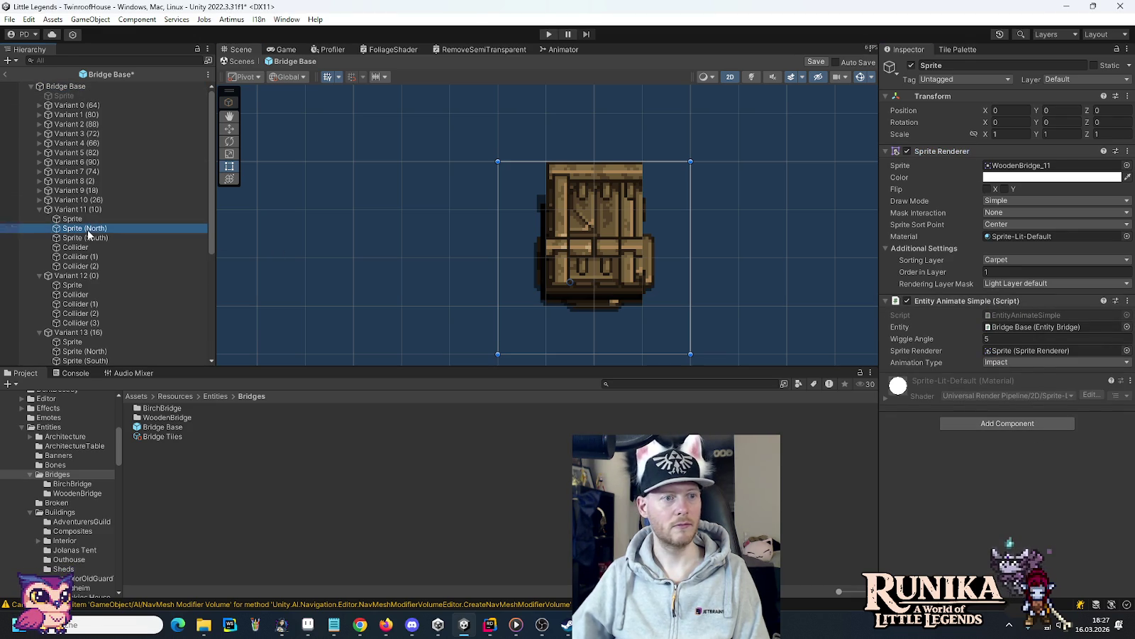
left_click(1016, 358)
left_click(1018, 438)
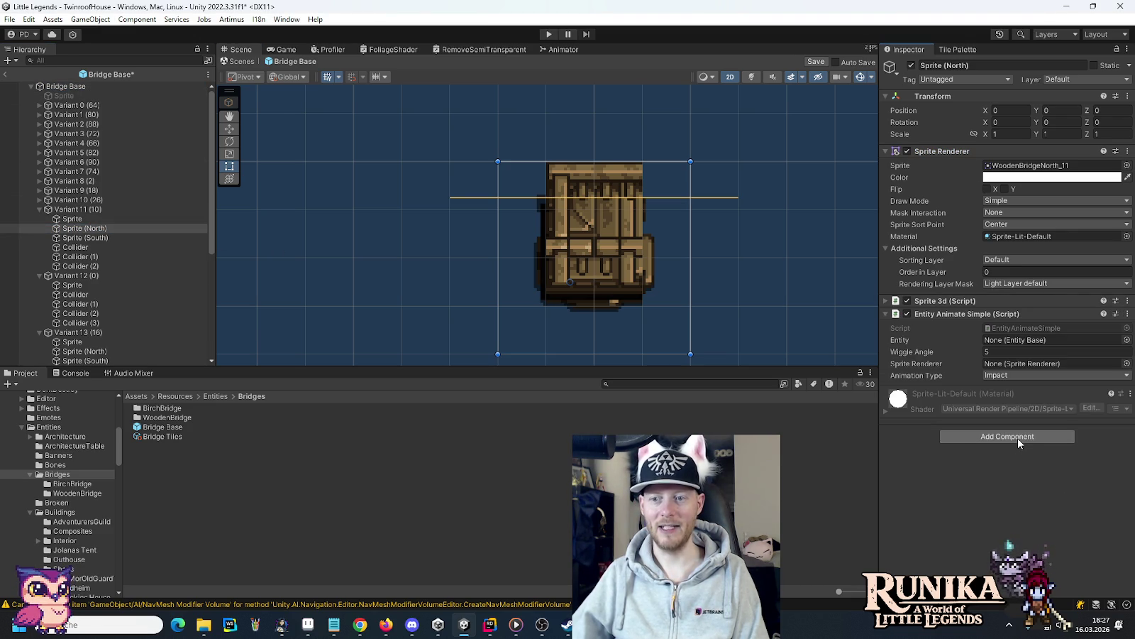
left_click_drag(962, 151, 1016, 366)
mouse_move(71, 87)
left_mouse_down()
mouse_move(922, 284)
mouse_move(1040, 331)
mouse_move(463, 291)
left_mouse_up()
Step: Give Variant 11's Sprite (South) Entity Animate Simple with its renderer and Bridge Base assigned
left_click(107, 238)
left_click(995, 358)
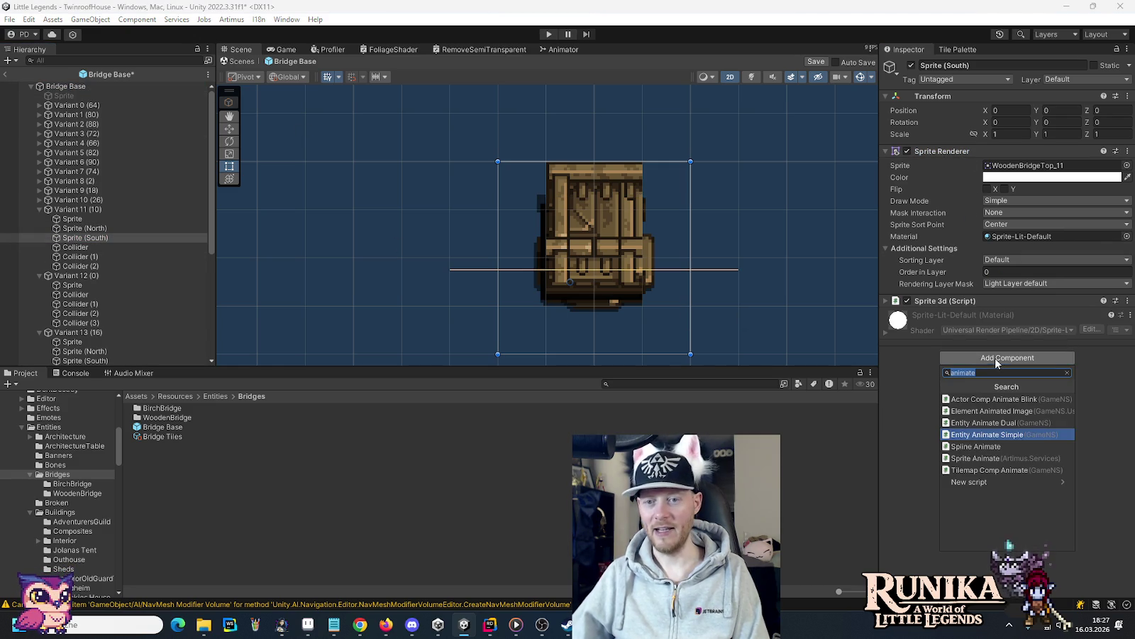
left_click(993, 435)
mouse_move(1023, 313)
left_mouse_down()
mouse_move(1025, 378)
mouse_move(1026, 363)
left_mouse_up()
mouse_move(66, 86)
left_mouse_down()
mouse_move(496, 213)
mouse_move(1041, 341)
left_mouse_up()
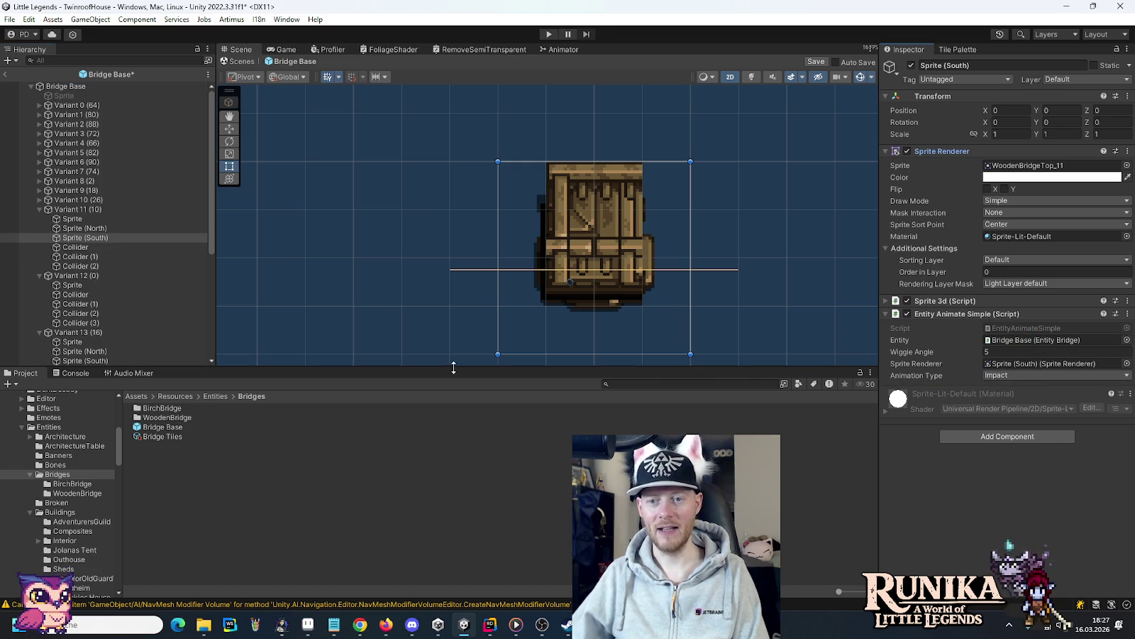
left_click(40, 209)
left_click(71, 228)
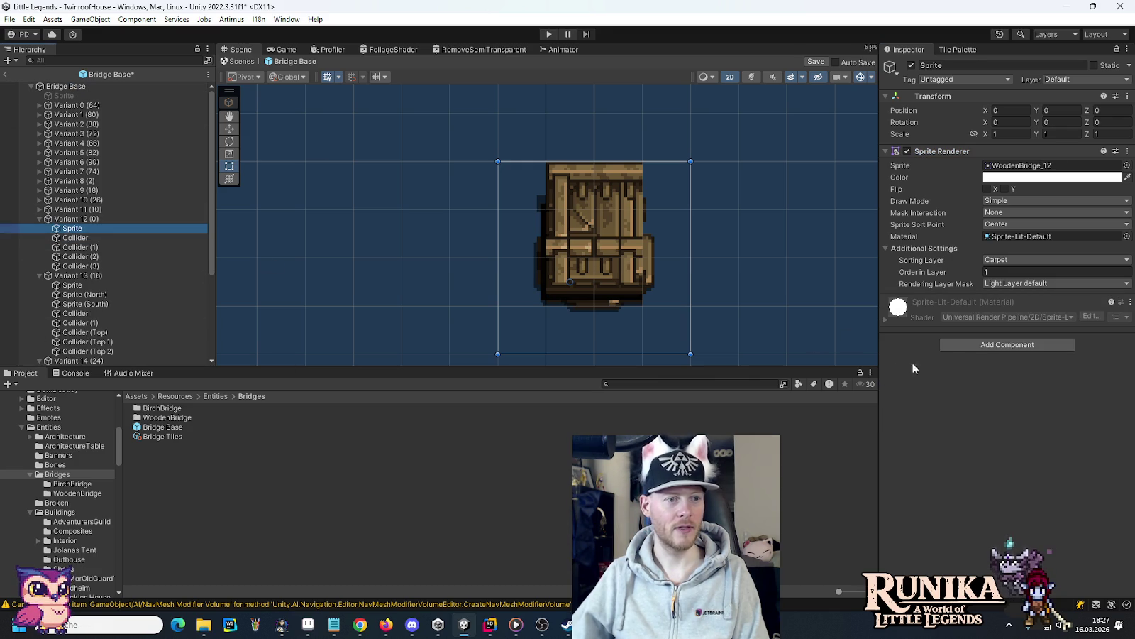
Step: Add Entity Animate Simple to Variant 12's sprite, linking its renderer and Bridge Base
left_click(964, 348)
left_click(1032, 422)
left_click_drag(951, 153, 1020, 351)
left_click_drag(66, 86, 1010, 334)
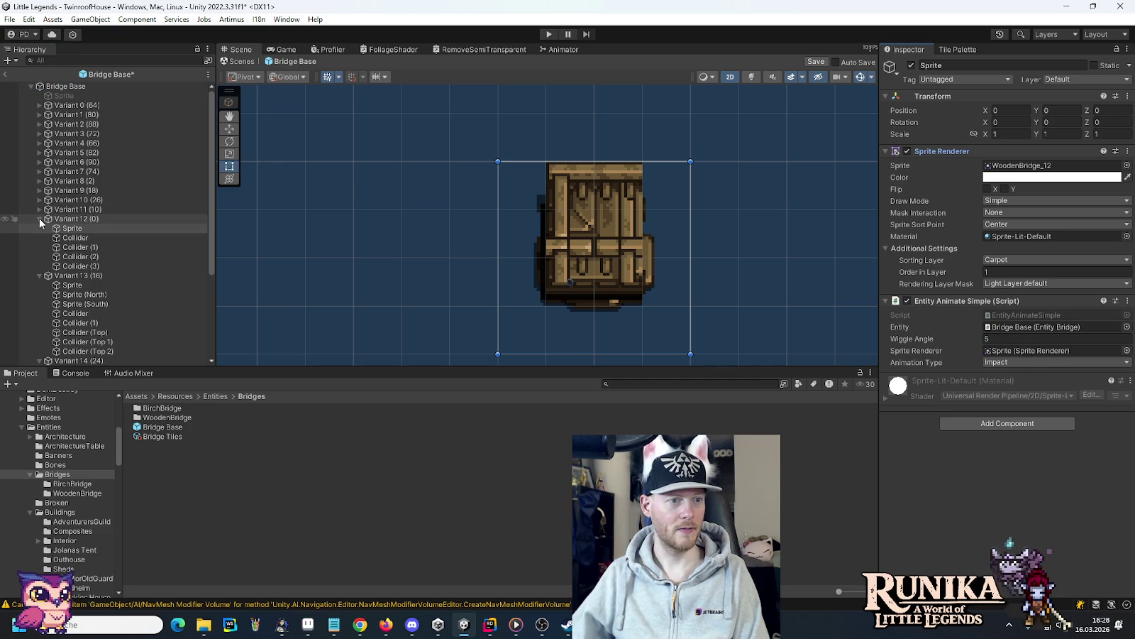
Step: Give Variant 13's Sprite an Entity Animate Simple linked to its renderer and Bridge Base
left_click(39, 219)
left_click(74, 238)
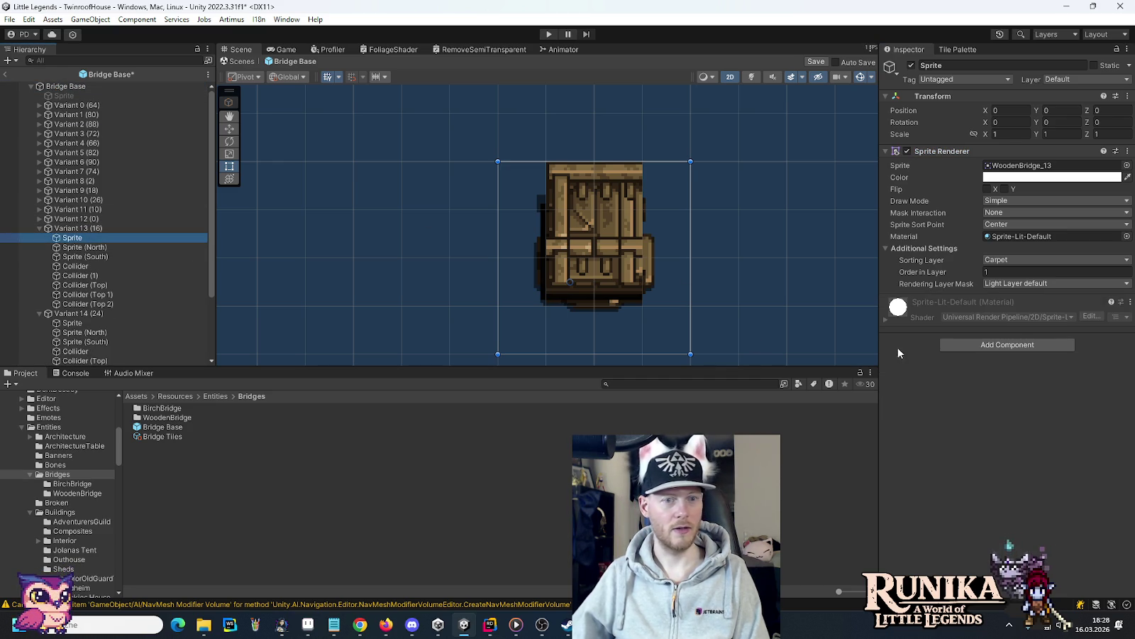
left_click(1008, 344)
left_click(1015, 418)
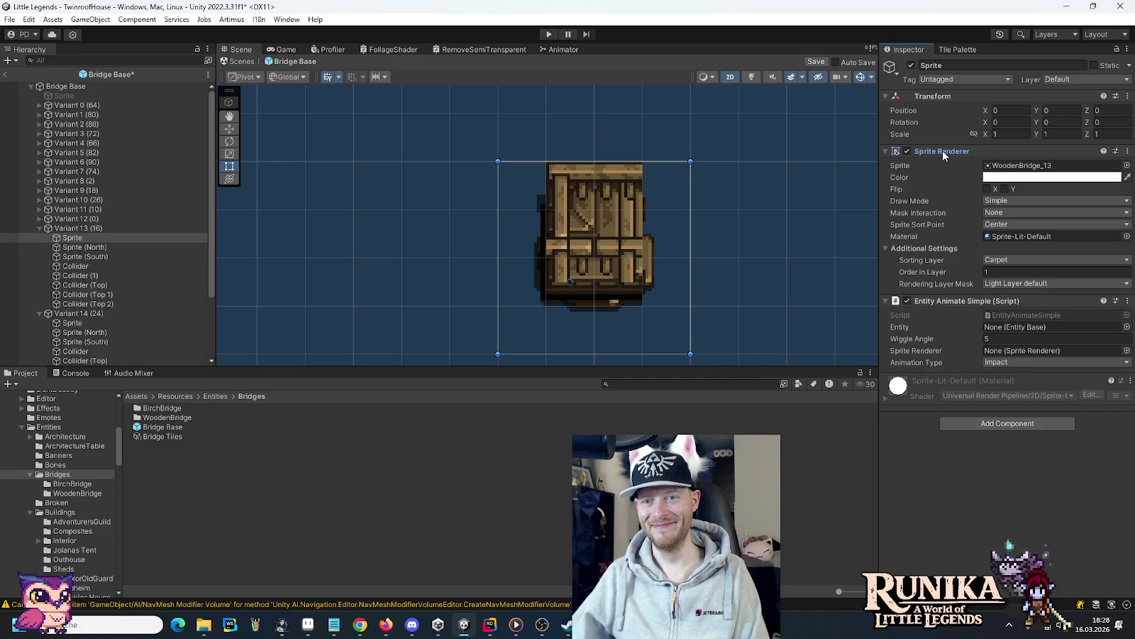
left_click_drag(1009, 355, 1008, 351)
mouse_move(164, 86)
left_mouse_down()
mouse_move(421, 177)
mouse_move(1009, 332)
left_mouse_up()
Step: Give Variant 13's Sprite (North) an Entity Animate Simple linked to its renderer and Bridge Base
left_click(106, 247)
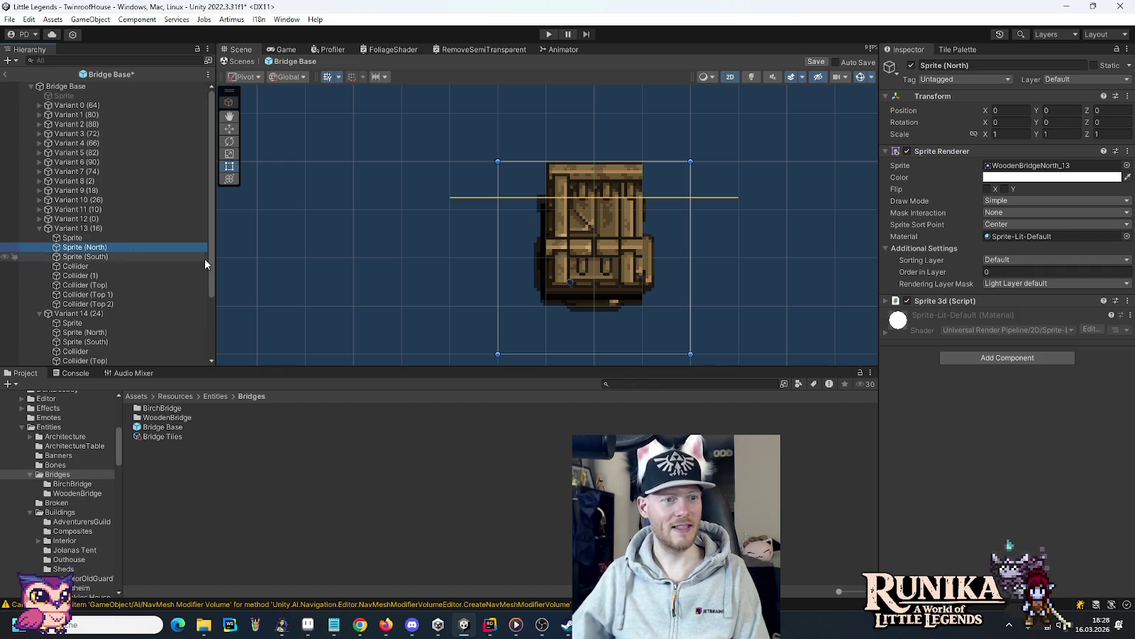
left_click(979, 359)
left_click(1007, 434)
left_click_drag(1006, 294, 1007, 362)
left_click_drag(70, 90, 1009, 344)
Step: Give Variant 13's Sprite (South) an Entity Animate Simple linked to its renderer and Bridge Base
left_click(105, 257)
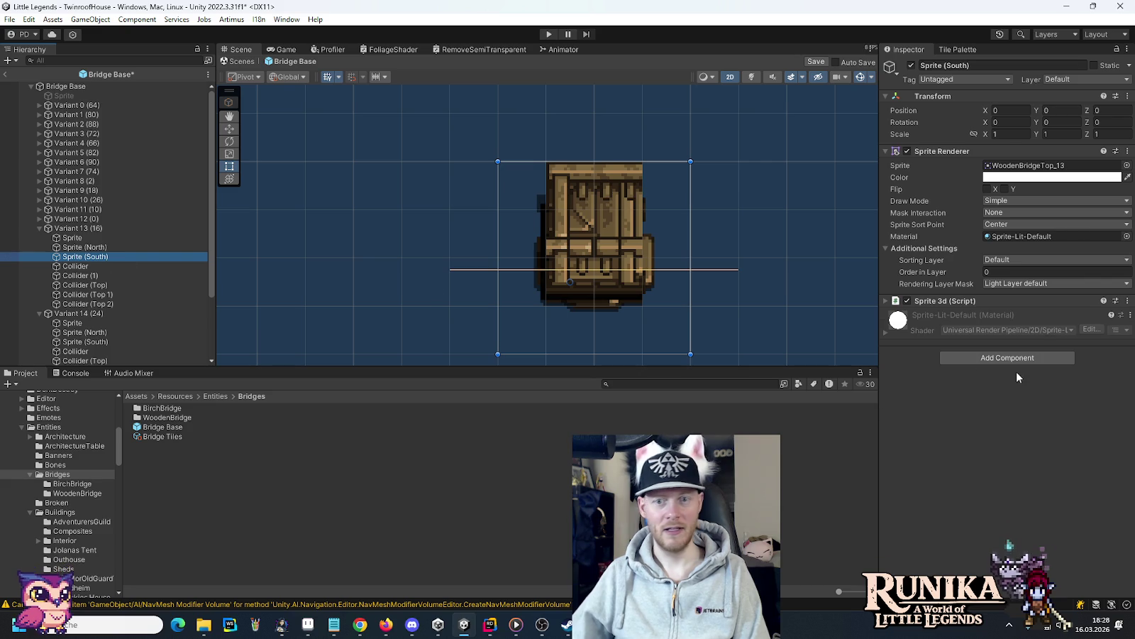
left_click(1013, 359)
left_click(1016, 435)
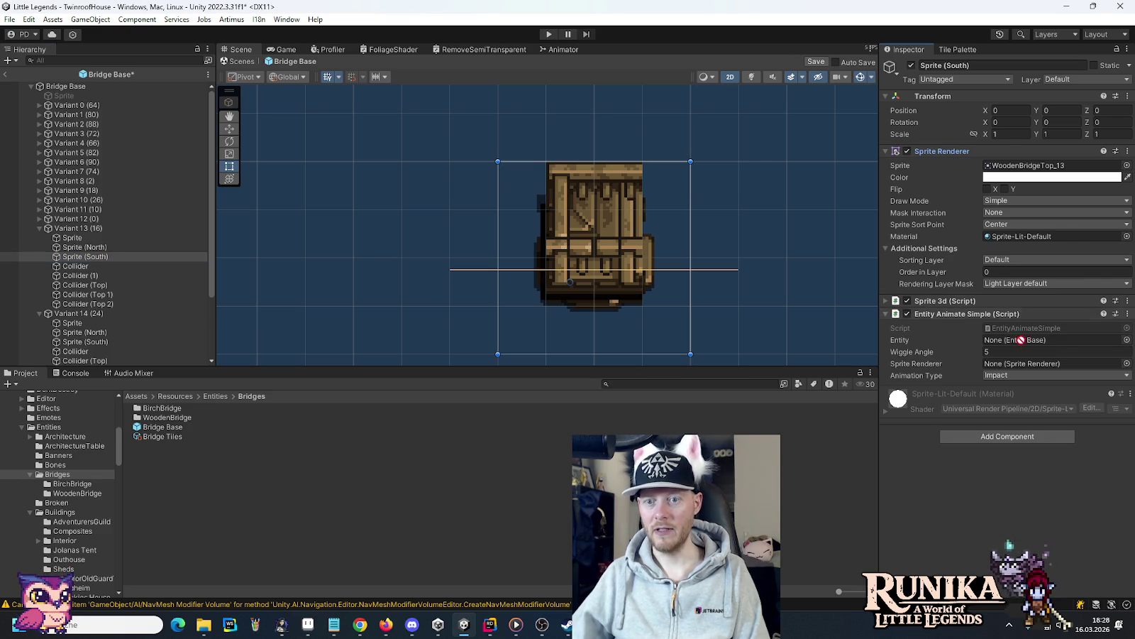
left_click_drag(81, 89, 1038, 347)
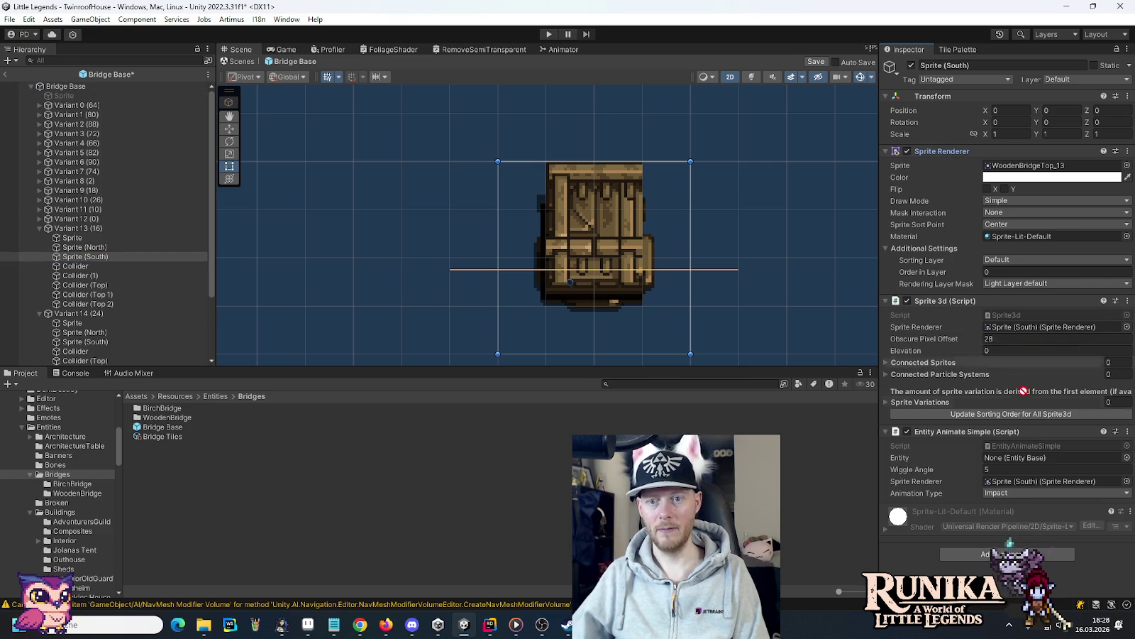
left_click_drag(1017, 450, 1017, 457)
left_click(886, 301)
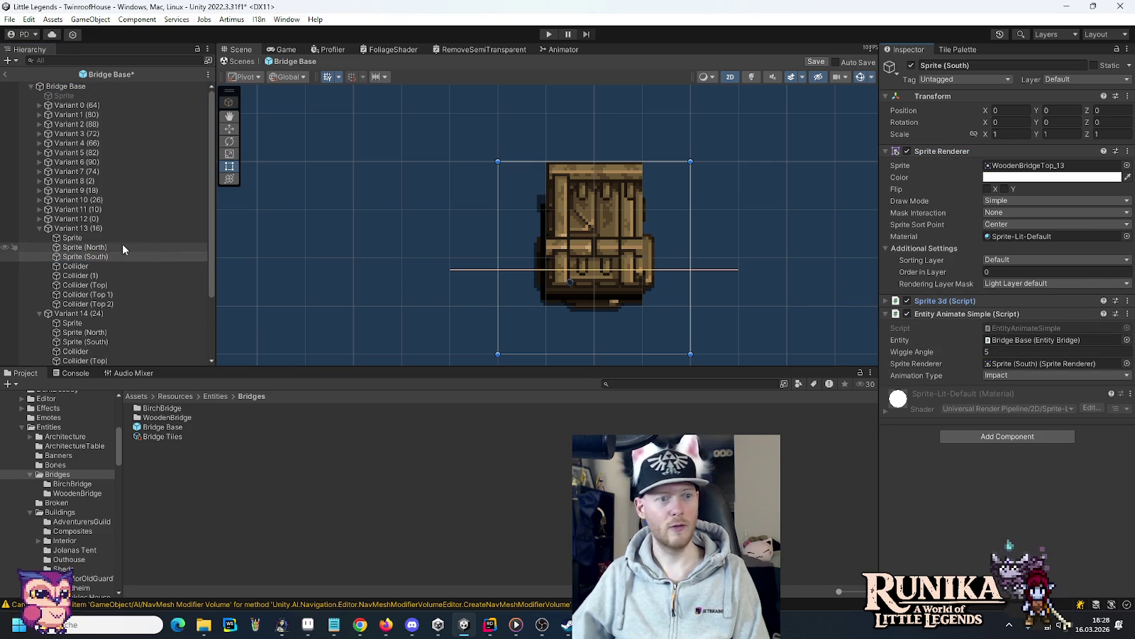
Step: Give Variant 14's Sprite an Entity Animate Simple linked to its renderer and Bridge Base
left_click(39, 227)
left_click(85, 247)
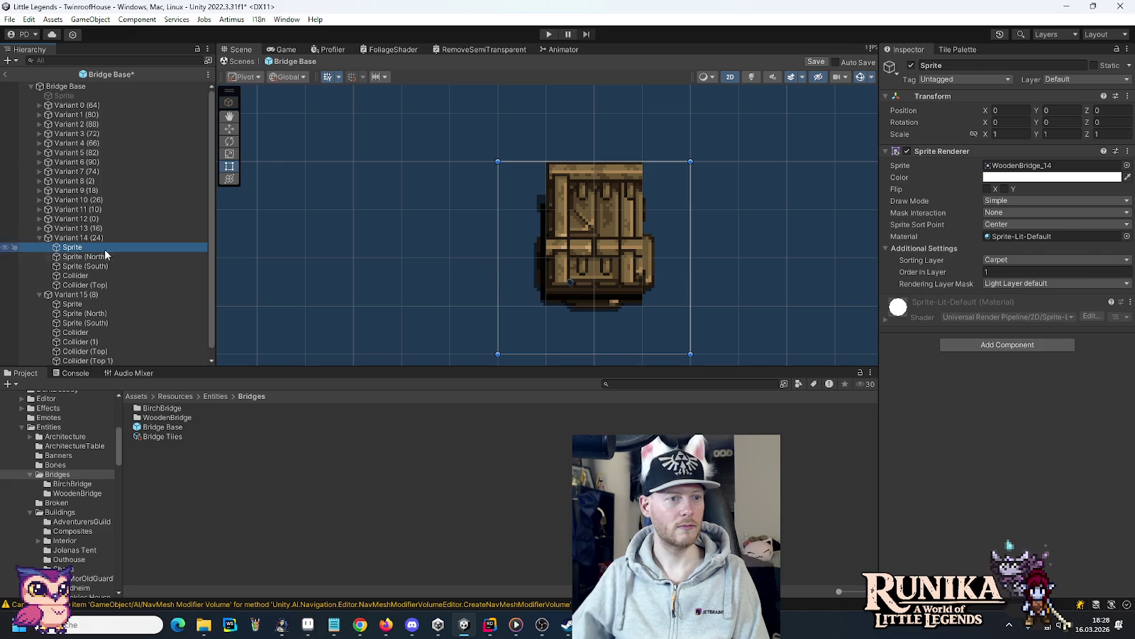
left_click(965, 345)
left_click(994, 424)
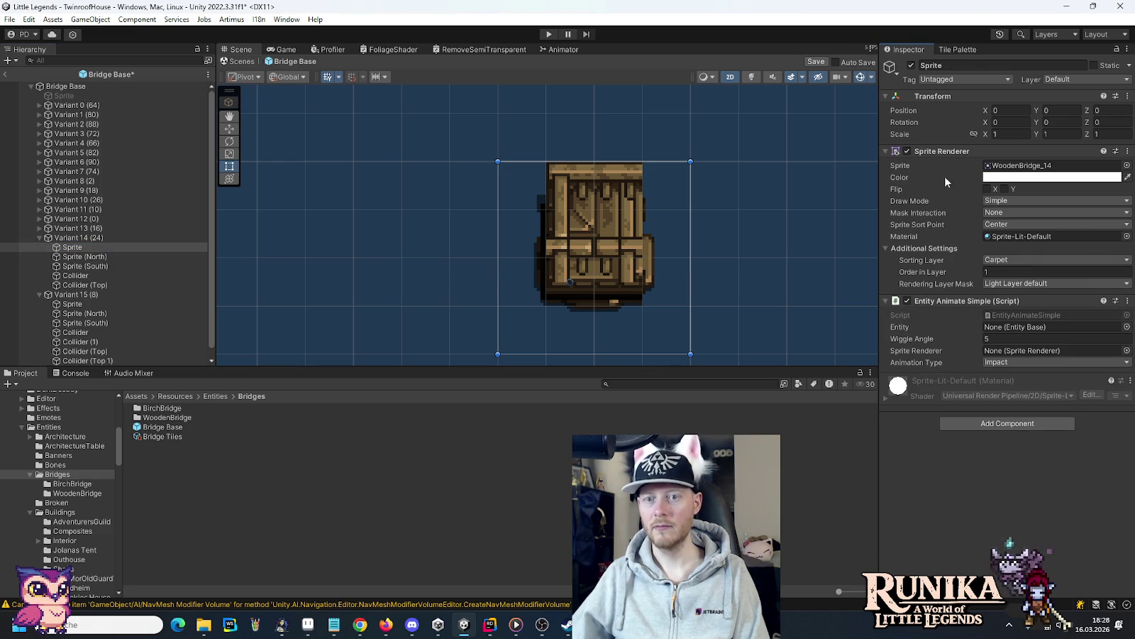
left_click_drag(937, 154, 1003, 351)
left_click(88, 87)
left_click_drag(88, 87, 1008, 327)
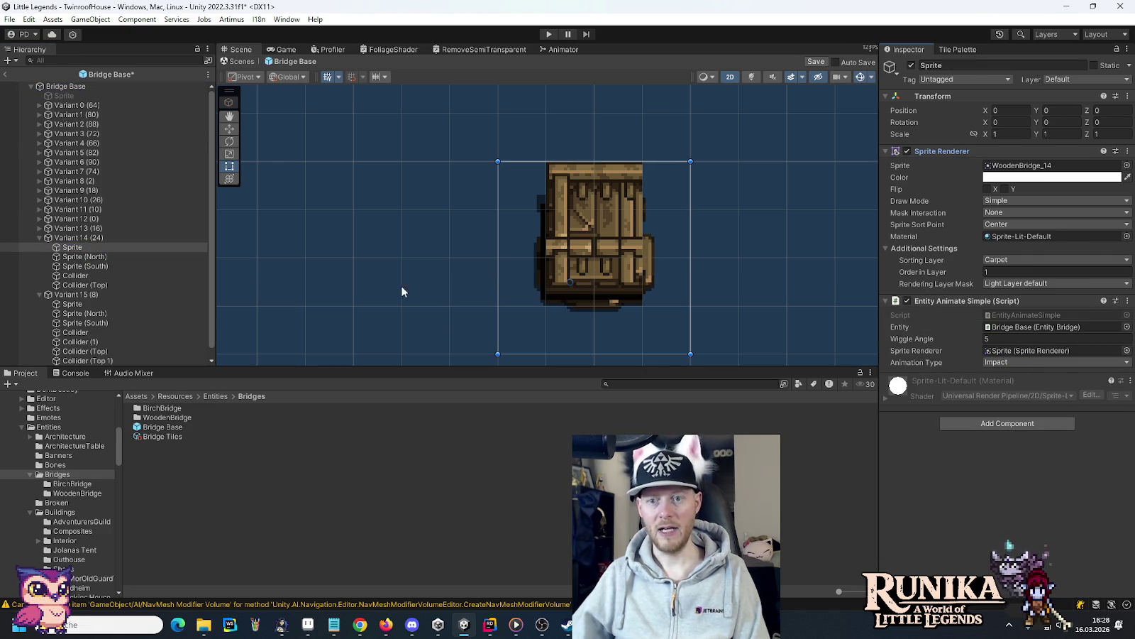
Step: Give Variant 14's Sprite (North) an Entity Animate Simple linked to its renderer and Bridge Base
left_click(103, 256)
left_click(997, 358)
left_click(1014, 434)
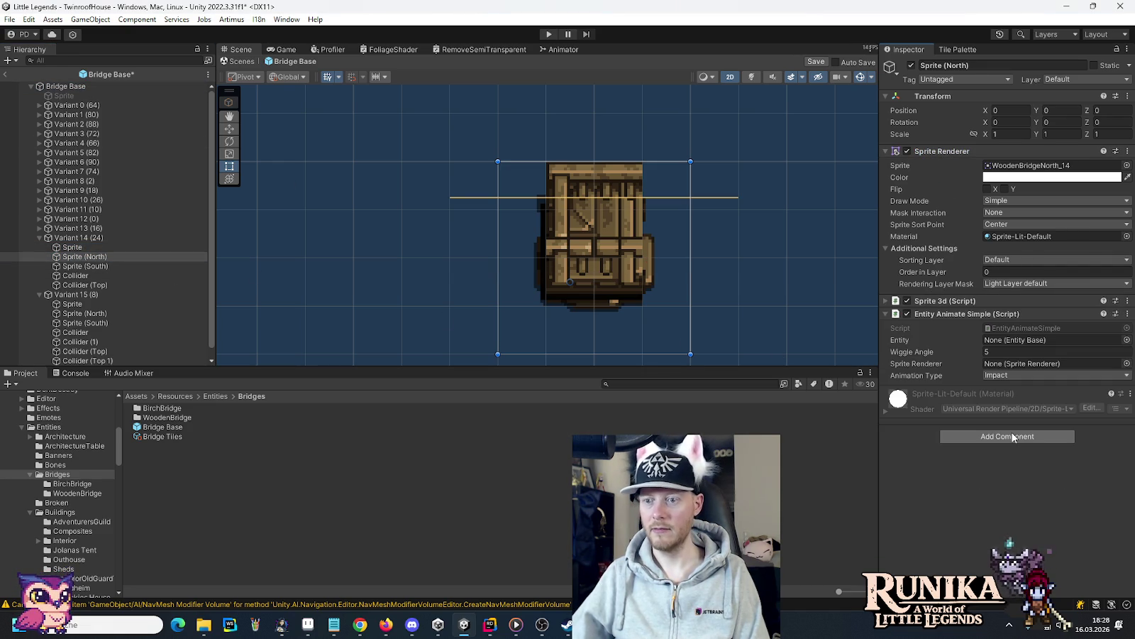
left_click_drag(937, 151, 1011, 252)
left_click_drag(1038, 364, 1039, 365)
mouse_move(73, 88)
left_mouse_down()
mouse_move(654, 254)
mouse_move(1022, 340)
left_mouse_up()
Step: Give Variant 14's Sprite (South) an Entity Animate Simple linked to its renderer and Bridge Base
left_click(92, 265)
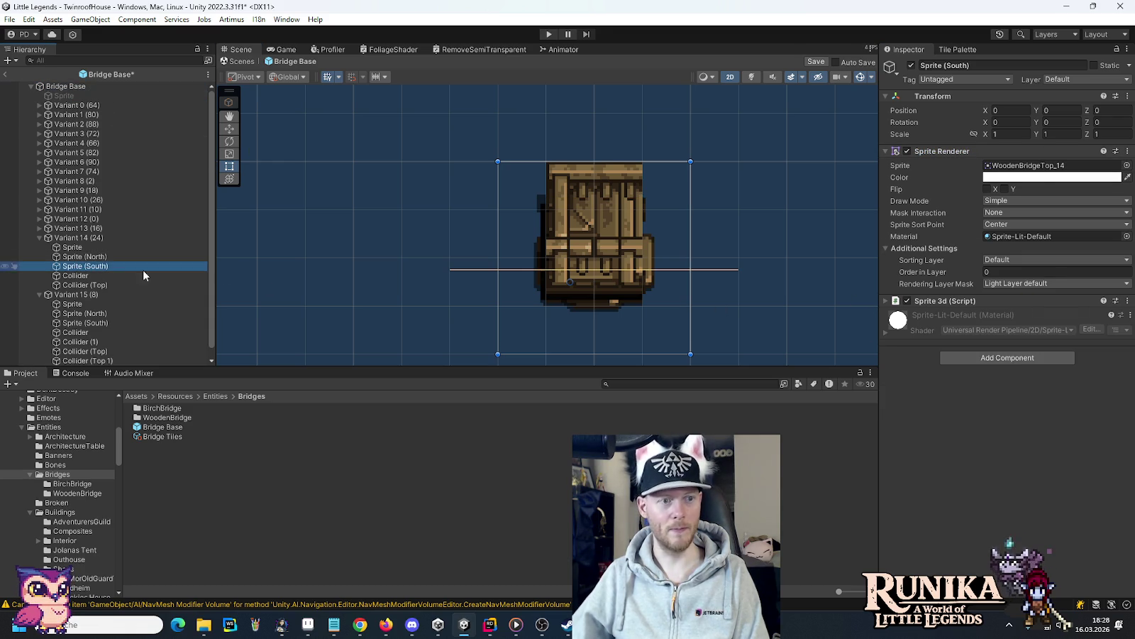
left_click(1019, 358)
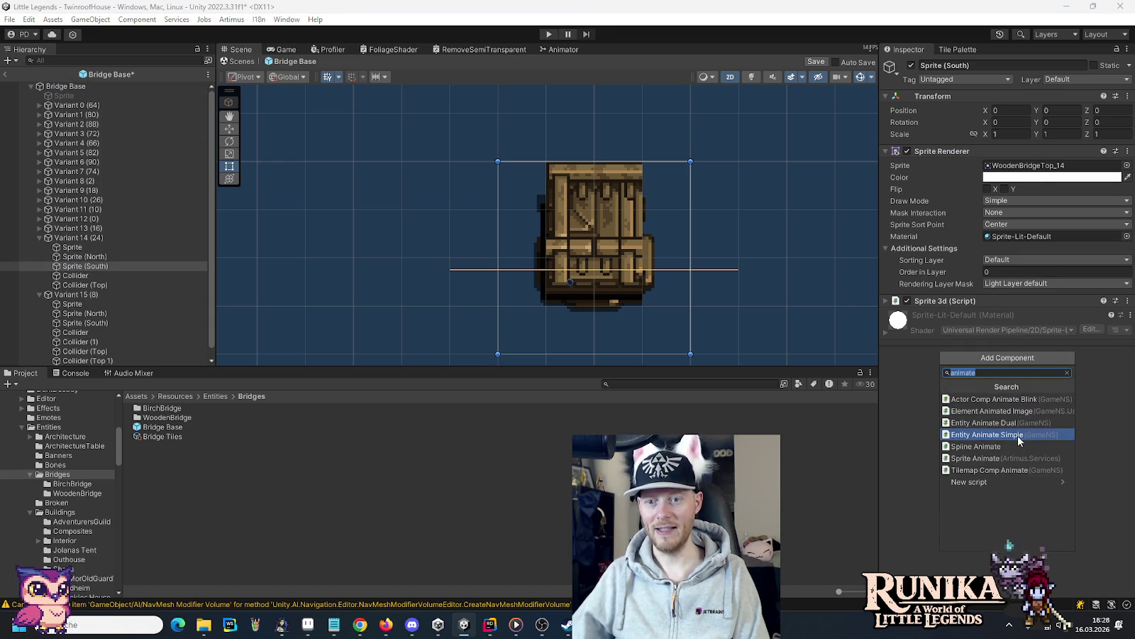
left_click(1019, 435)
left_click_drag(943, 150, 1039, 368)
left_click_drag(72, 88, 1034, 345)
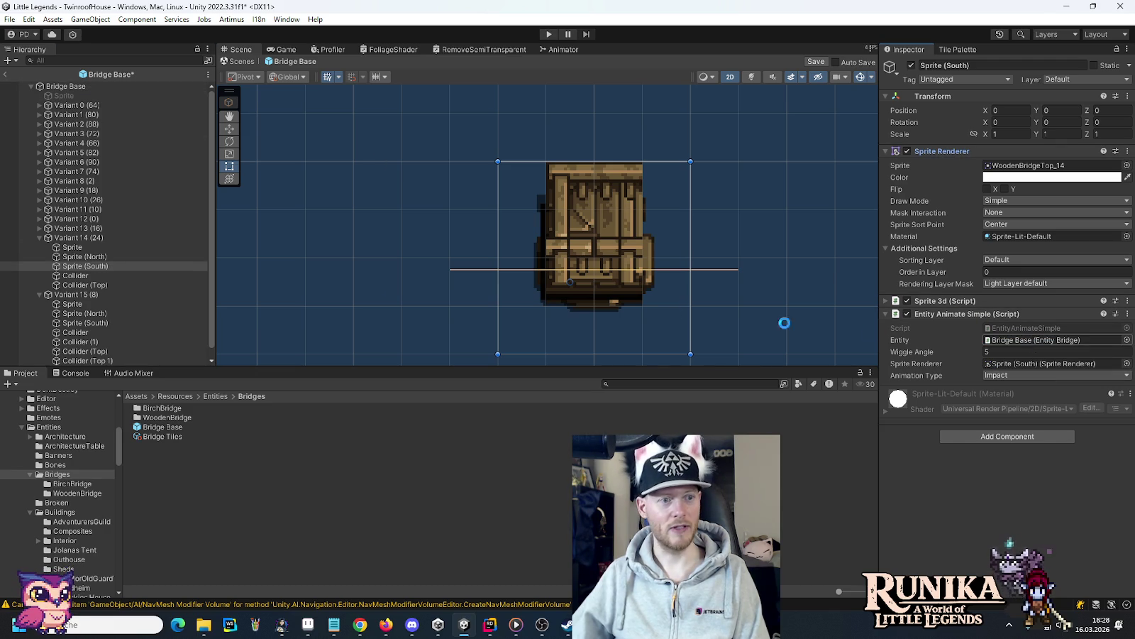
Step: Collapse Variant 14 in the Hierarchy and select Variant 15
scroll(146, 225, "down", 1)
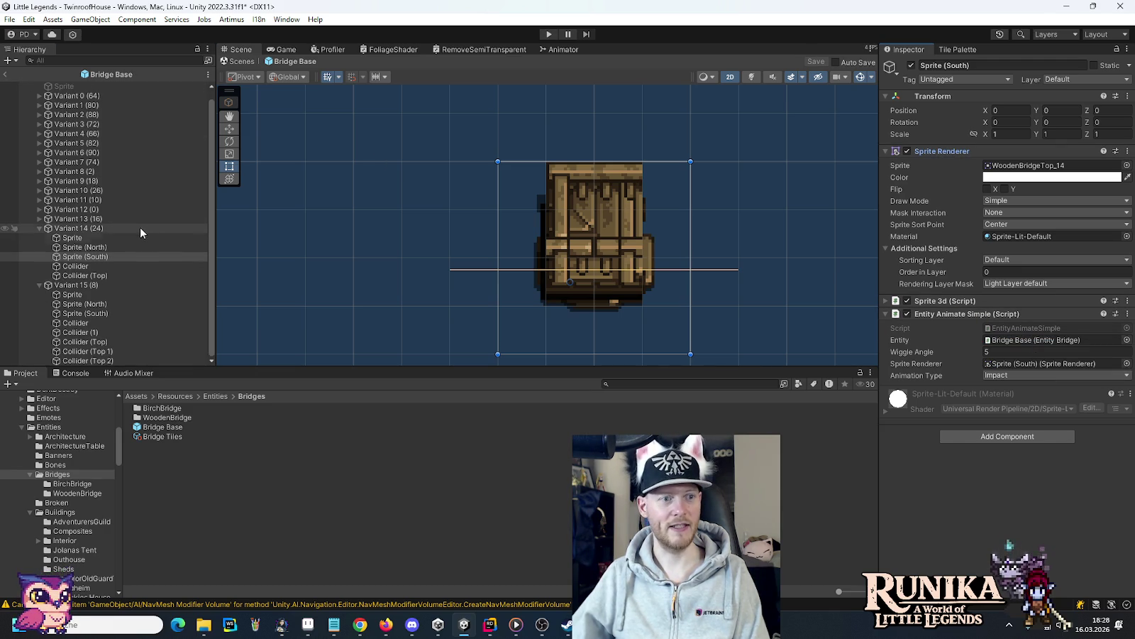
left_click(41, 231)
left_click(40, 228)
left_click(68, 247)
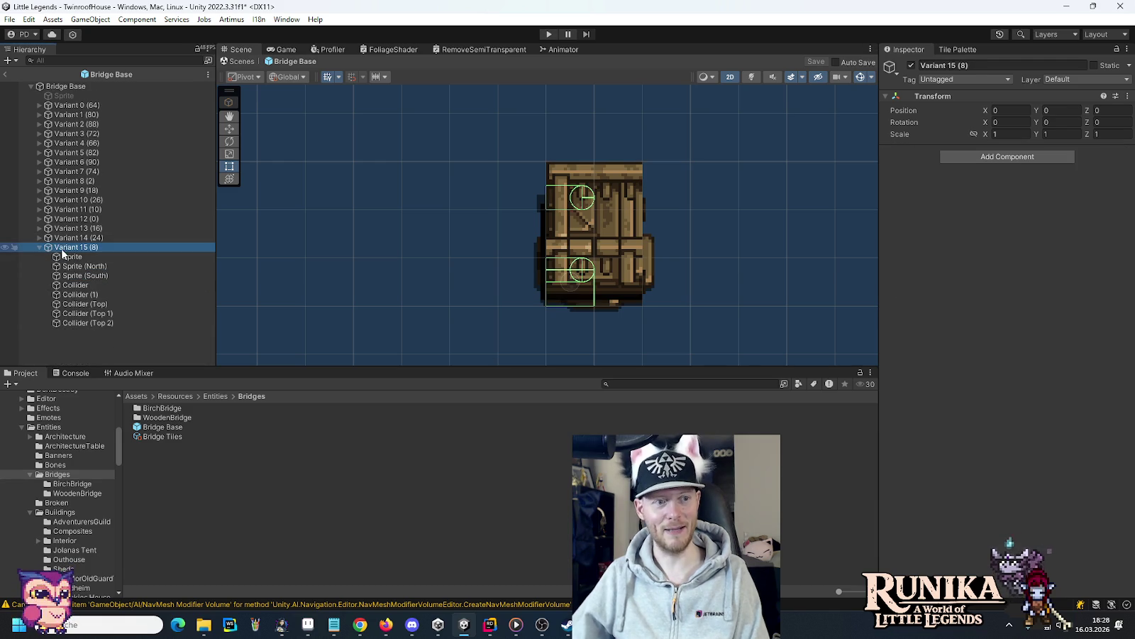
Step: Give Variant 15's Sprite an Entity Animate Simple linked to its renderer and Bridge Base
left_click(71, 257)
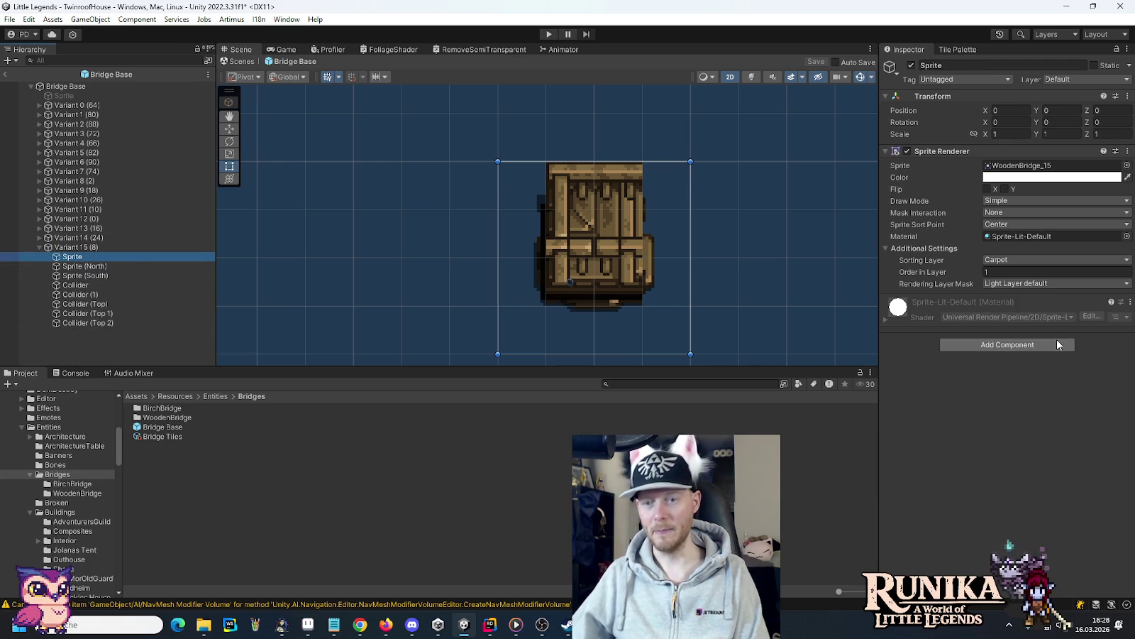
left_click(1007, 344)
left_click(1027, 425)
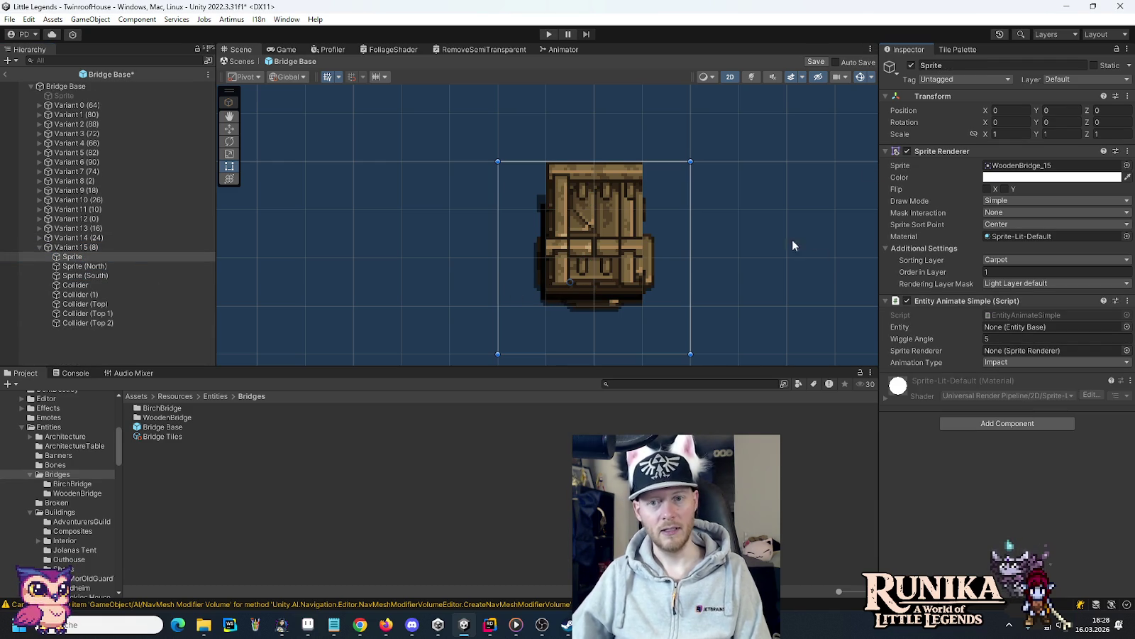
left_click_drag(934, 155, 1028, 357)
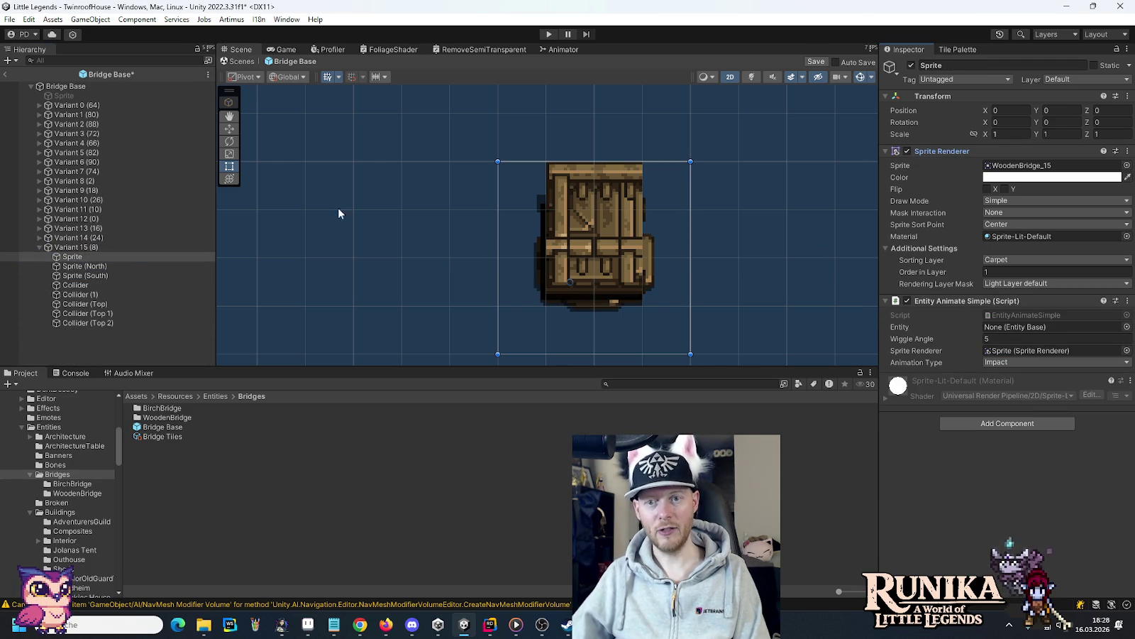
mouse_move(62, 86)
left_mouse_down()
mouse_move(1090, 329)
mouse_move(1064, 327)
left_mouse_up()
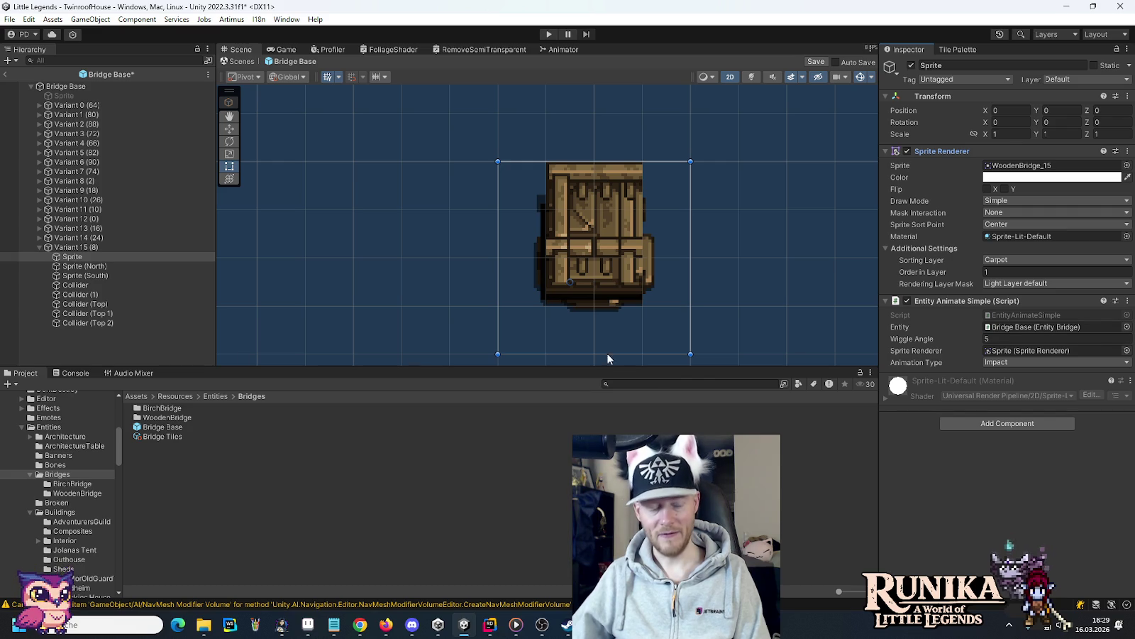
Step: Add Entity Animate Simple to Variant 15's Sprite (North) and assign its own renderer
left_click(86, 268)
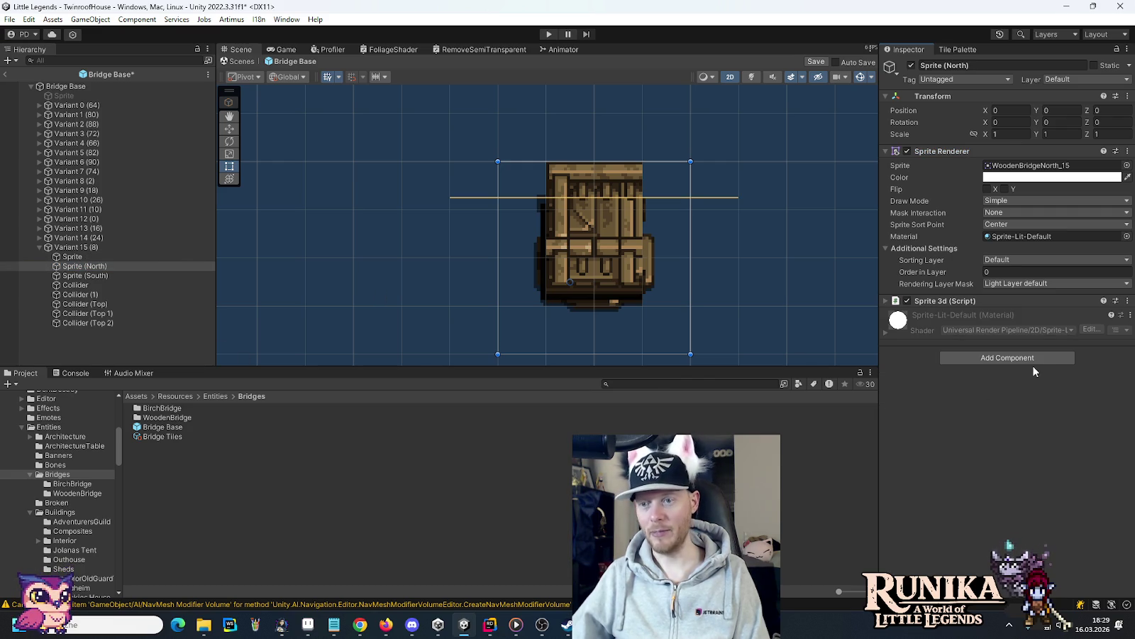
left_click(1007, 357)
left_click(1020, 436)
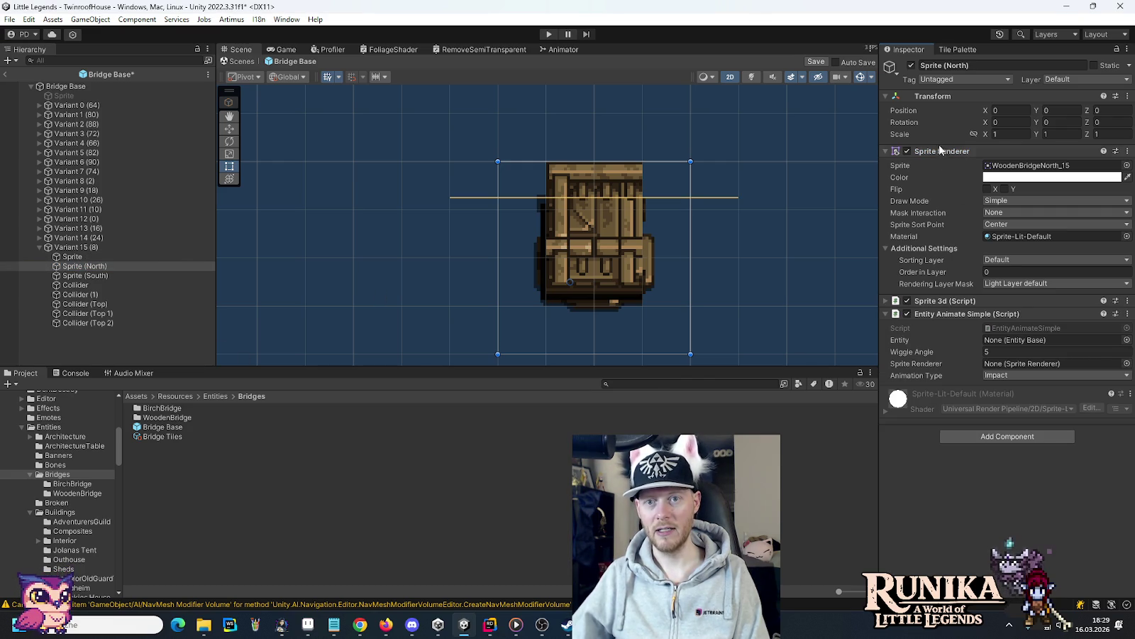
left_click_drag(1004, 314, 1009, 360)
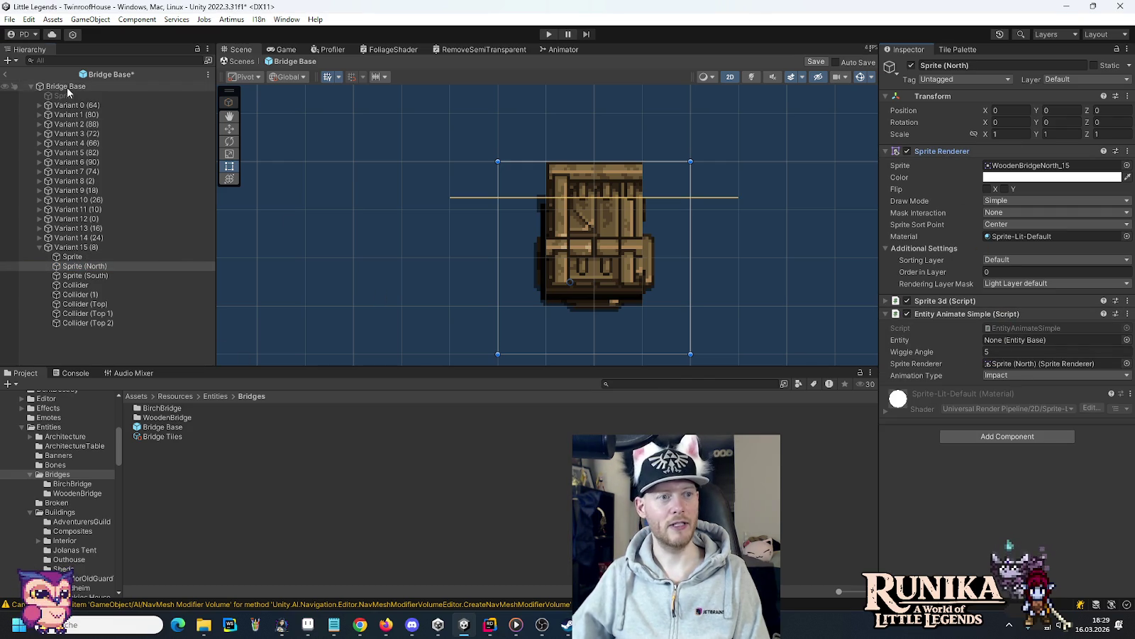
Step: Give Variant 15's Sprite (South) Entity Animate Simple with its renderer and Bridge Base, then save the prefab
left_click(85, 275)
left_click(966, 360)
left_click(1021, 437)
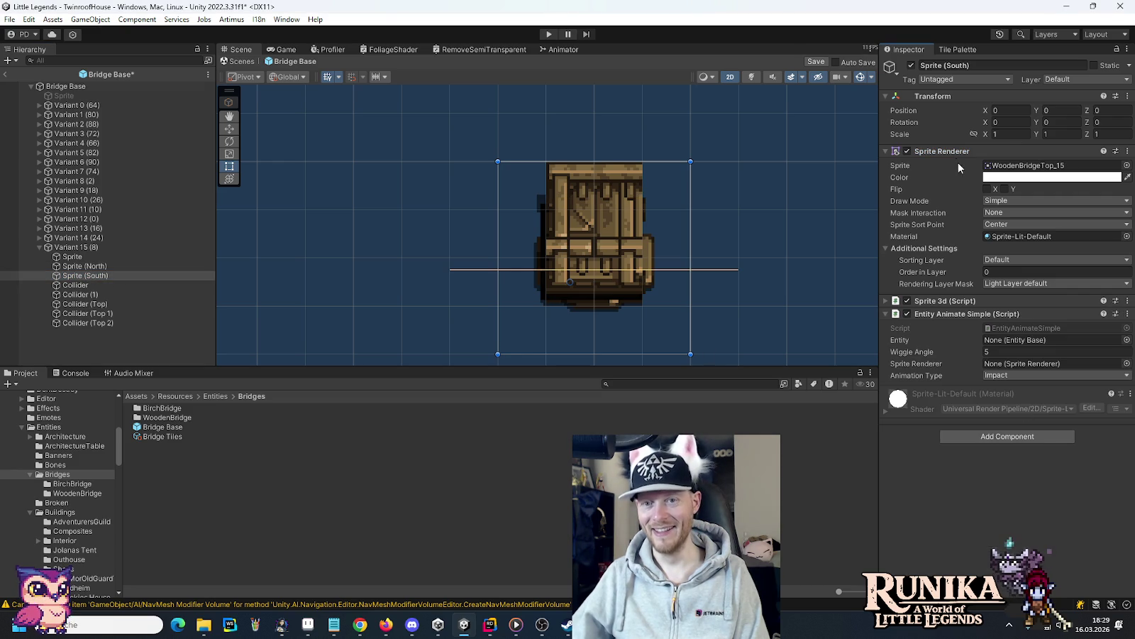
left_click_drag(949, 156, 1022, 364)
left_click(71, 88)
left_click_drag(73, 90, 999, 349)
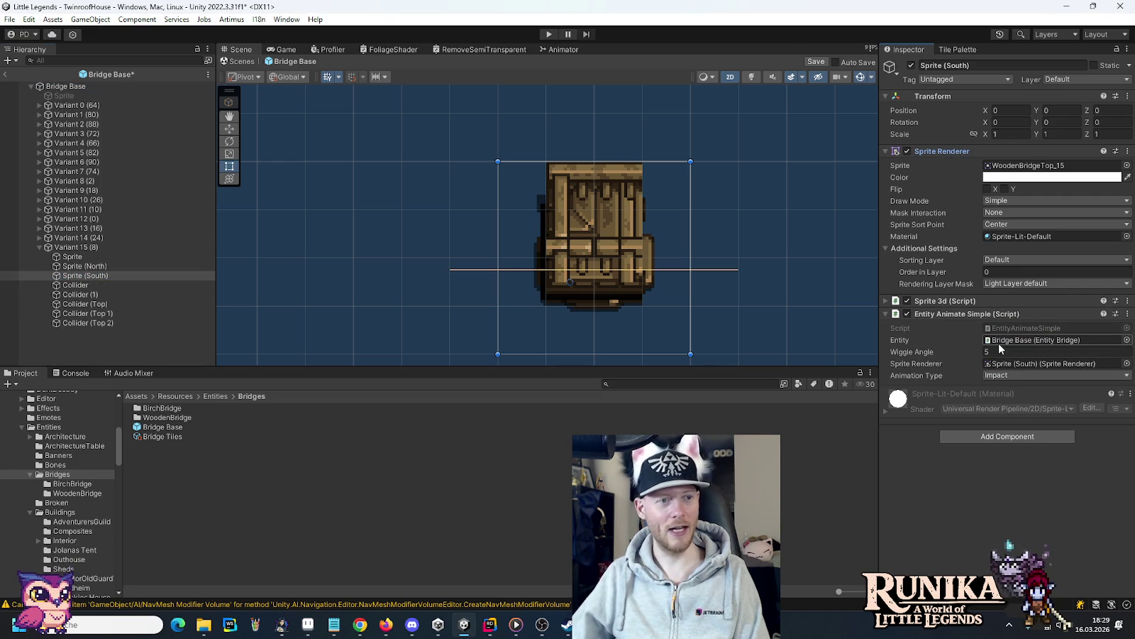
key("ctrl+s")
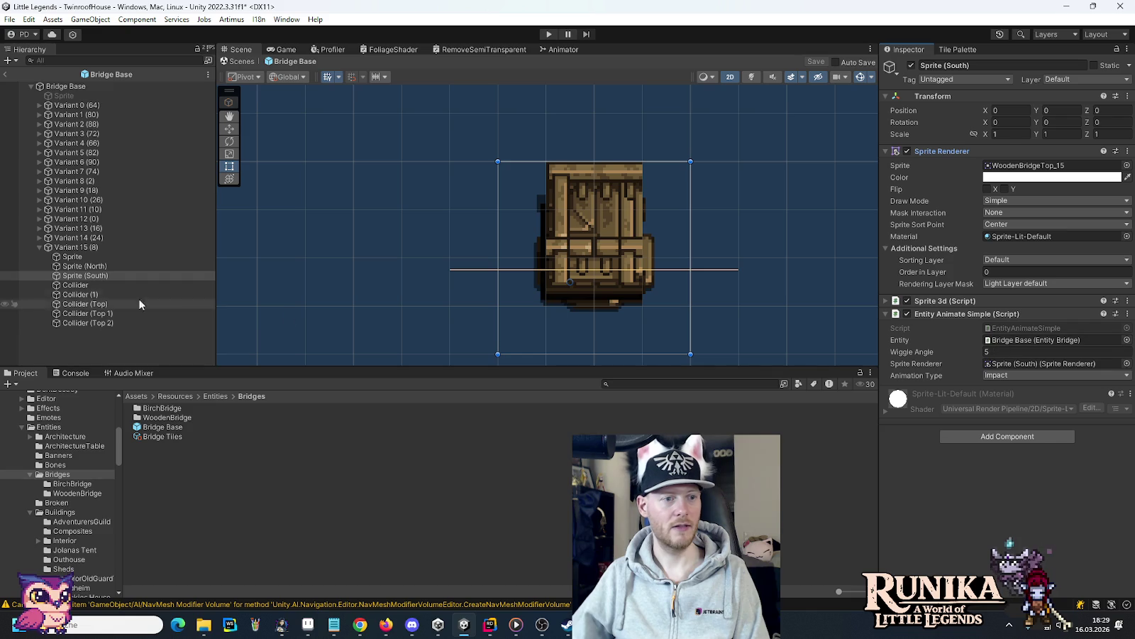
left_click(39, 246)
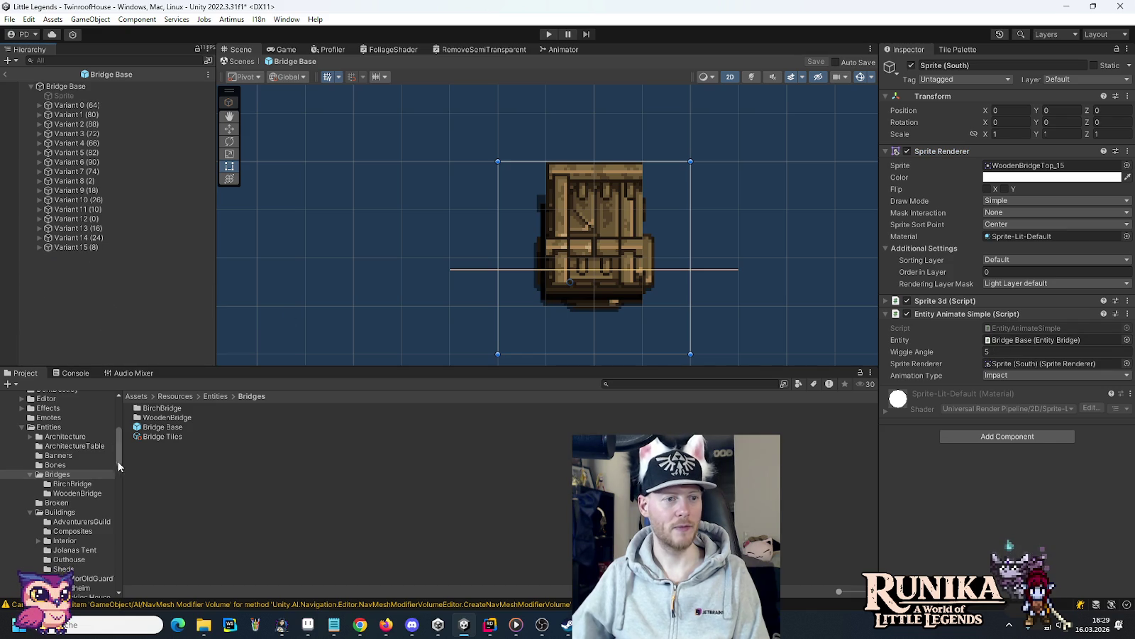
Step: Inspect the WoodenBridge prefab's Variant 9 Sprite for comparison
left_click(89, 493)
left_click(167, 427)
left_click(39, 190)
left_click(73, 200)
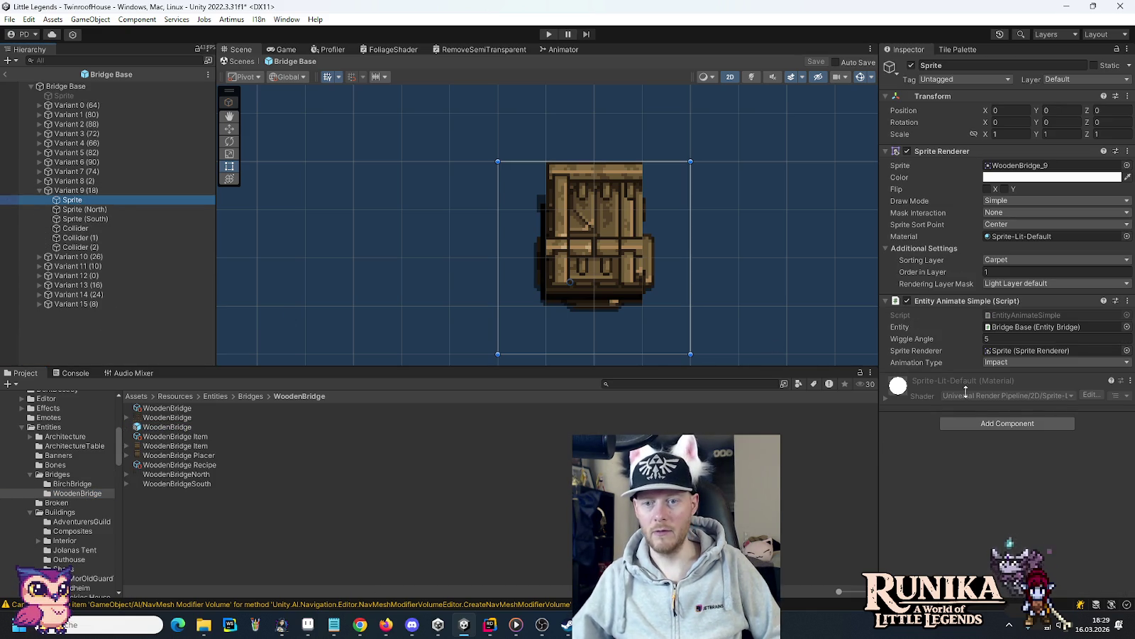
left_click(43, 190)
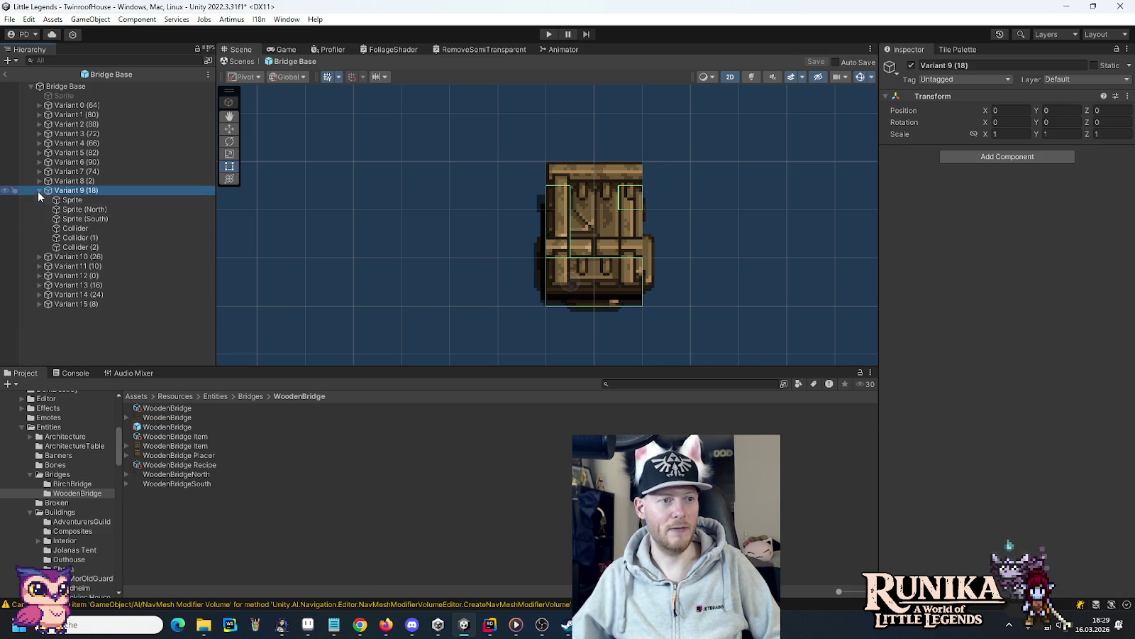
left_click(39, 192)
Step: Open the BirchBridge prefab and collapse Variants 0 through 15 in the Hierarchy
left_click(72, 483)
double_click(153, 426)
left_click(39, 106)
left_click(39, 115)
left_click(40, 124)
left_click(39, 134)
left_click(40, 142)
left_click(39, 152)
left_click(39, 162)
left_click(39, 171)
left_click(39, 181)
left_click(39, 190)
left_click(39, 199)
left_click(39, 209)
left_click(39, 219)
left_click(39, 228)
left_click(39, 244)
left_click(39, 239)
left_click(39, 247)
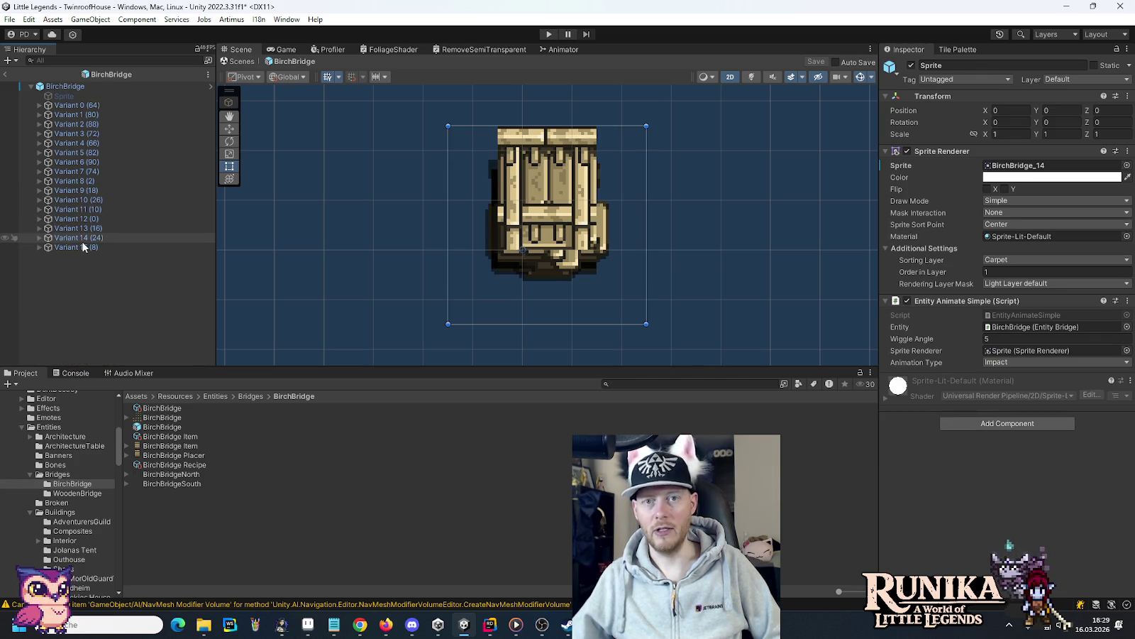
Step: Check Variant 12's Sprite for its Entity Animate Simple setup with the BirchBridge entity
left_click(86, 219)
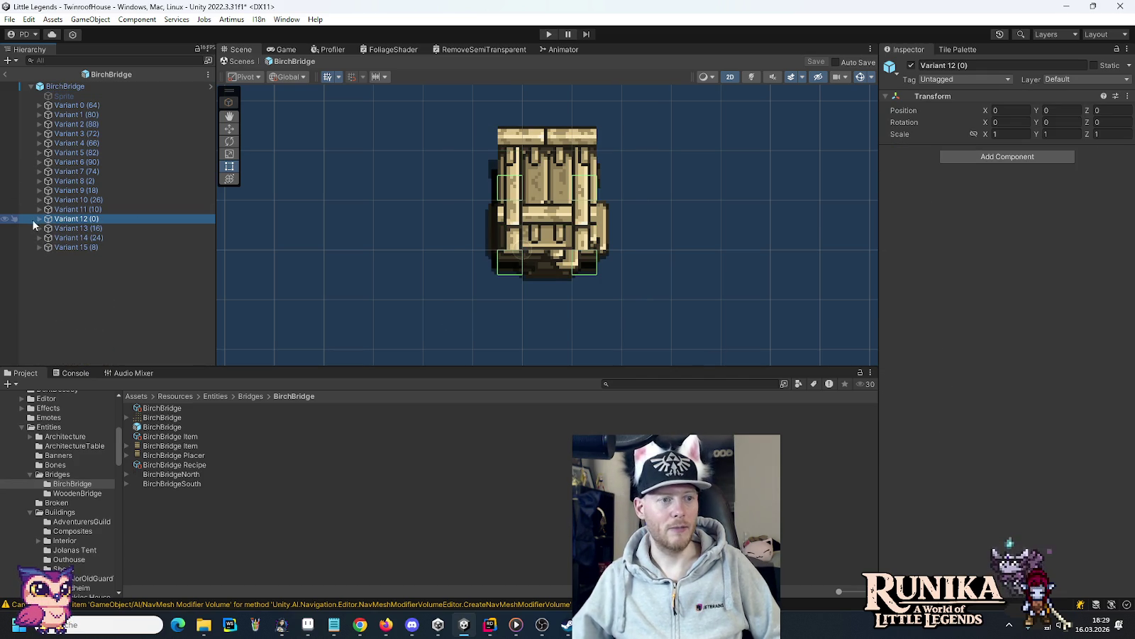
left_click(39, 219)
left_click(106, 229)
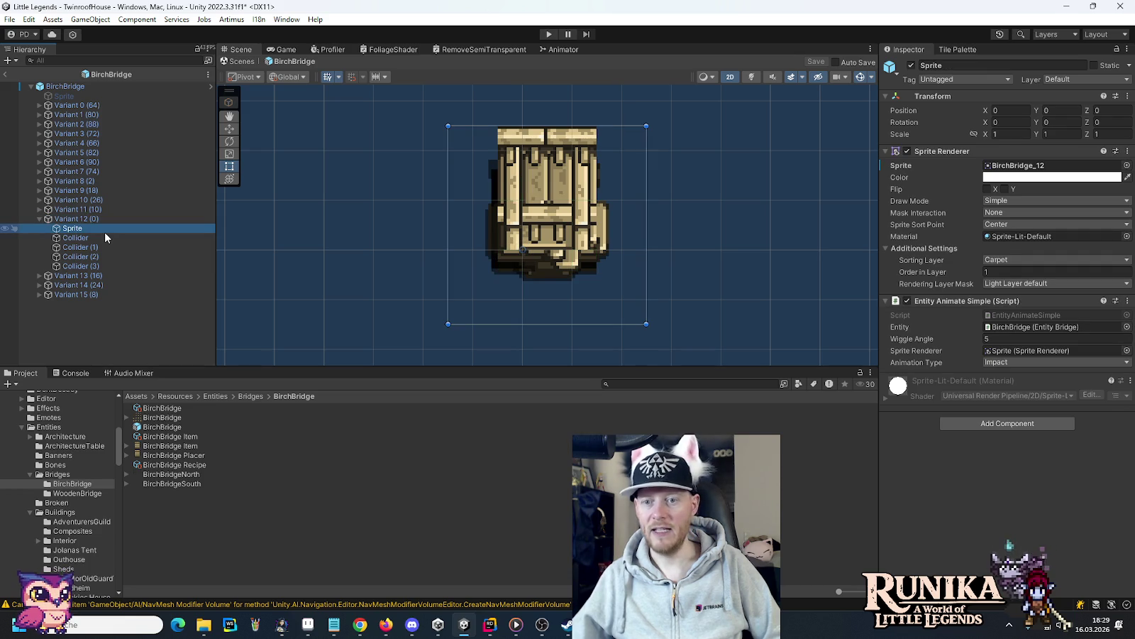
left_click(39, 219)
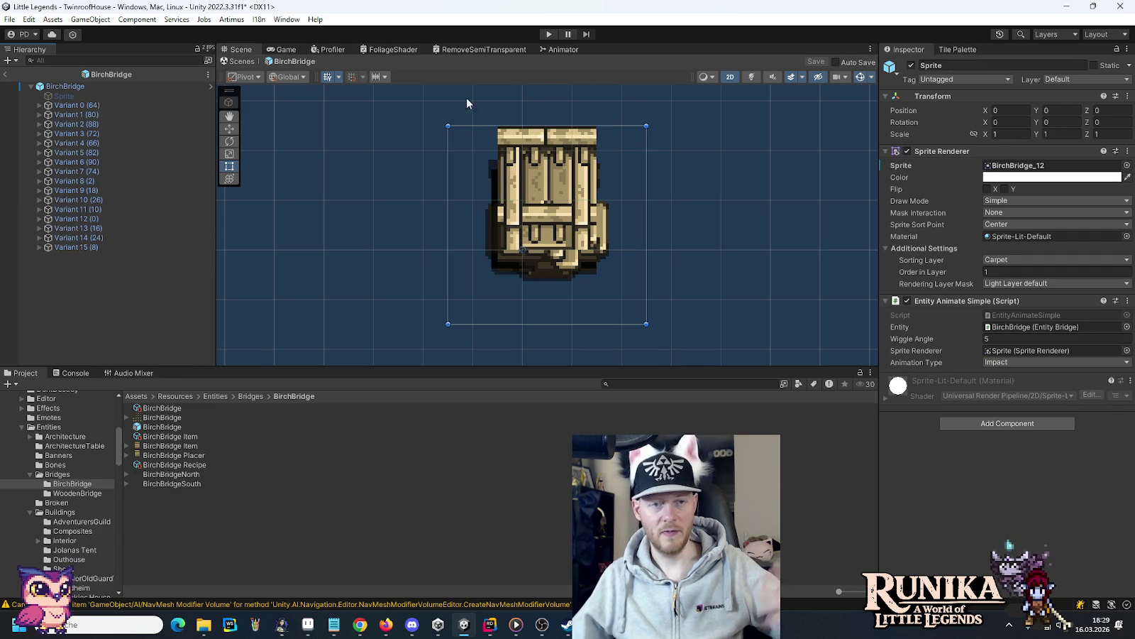
Step: Enter Play Mode, load the saved game via Laden, and continue past the loading screen with Weiter
left_click(546, 34)
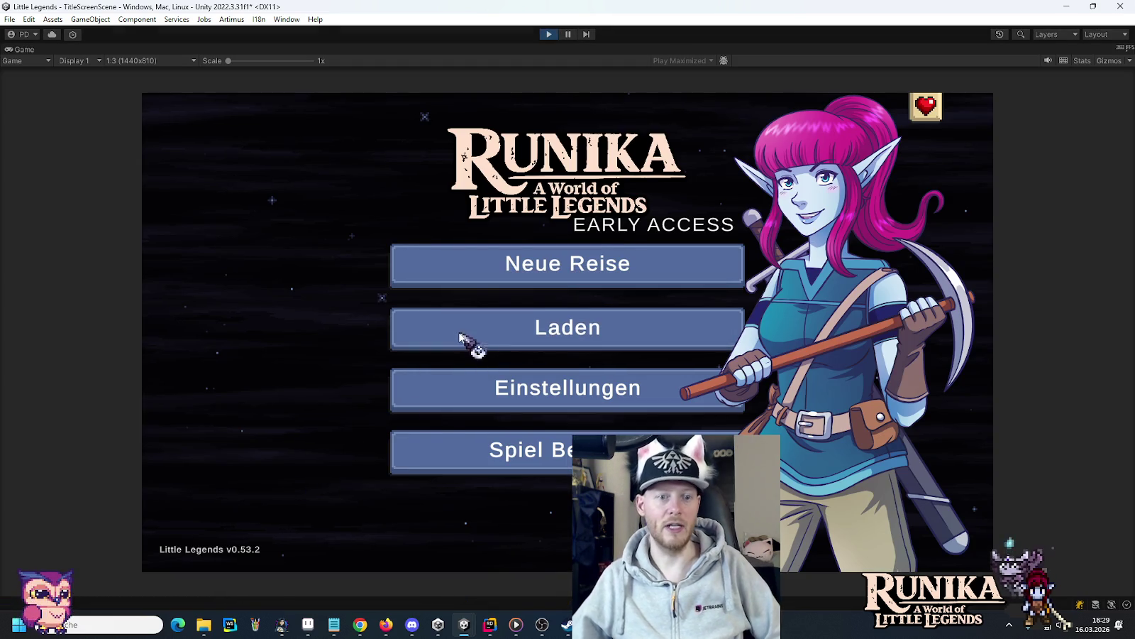
left_click(460, 334)
left_click(443, 302)
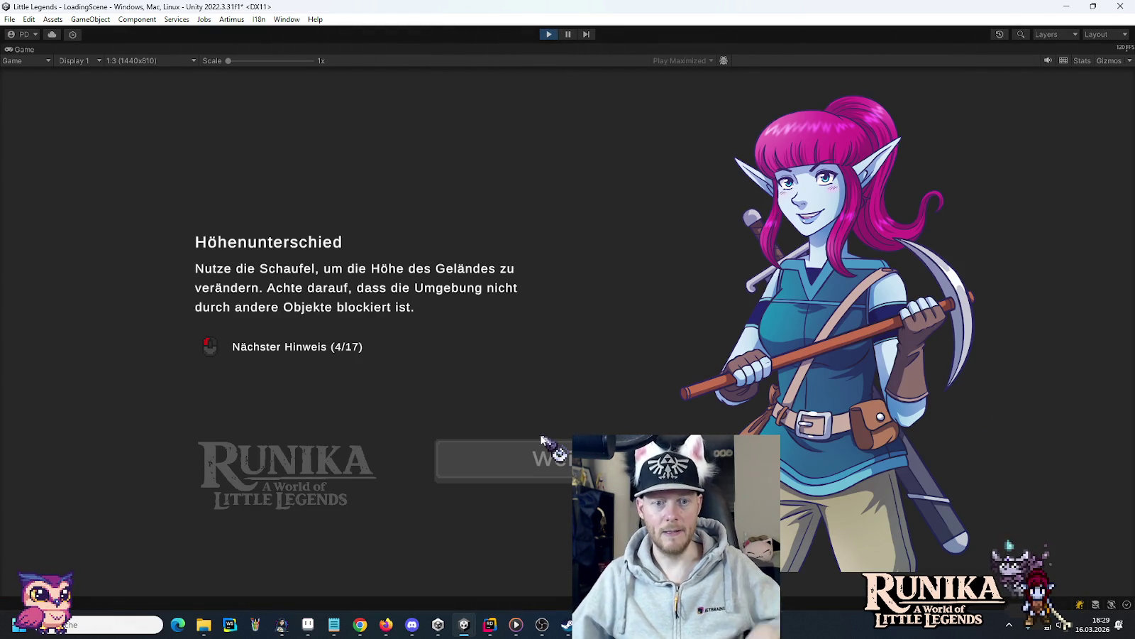
right_click(544, 445)
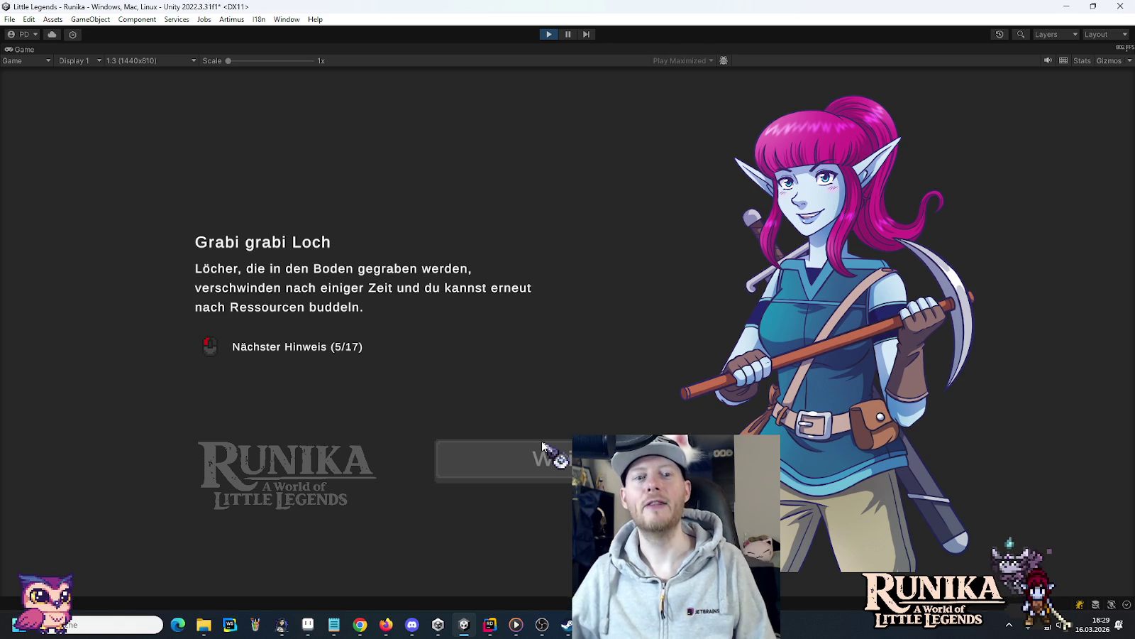
left_click(543, 447)
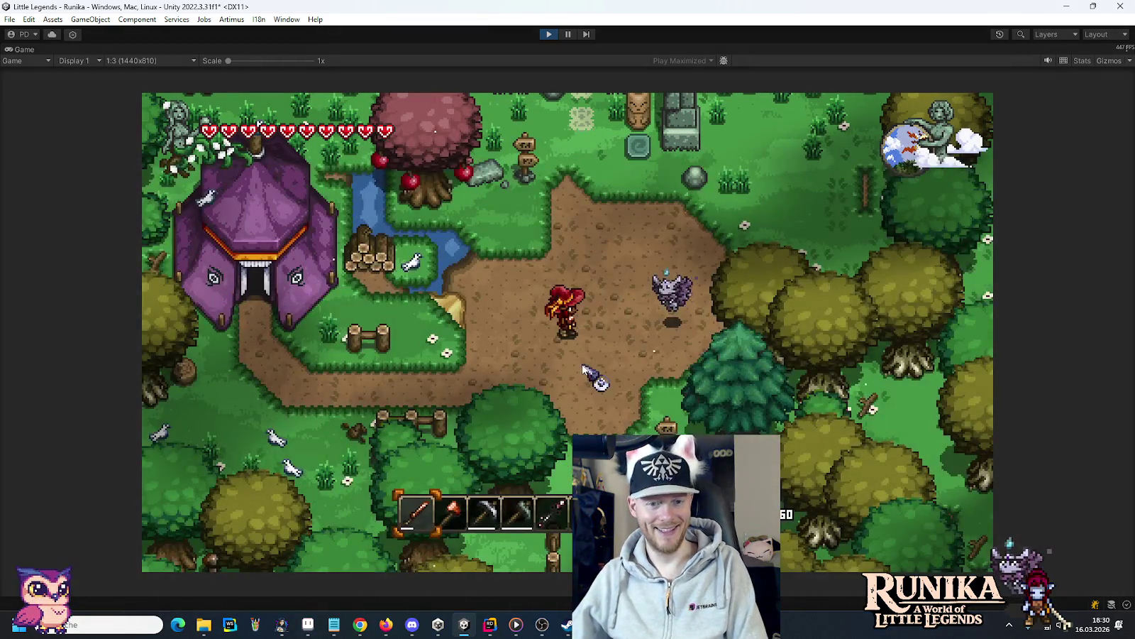
Step: Place a wooden bridge beside the character, then equip the axe and chop it twice
key("5")
key("6")
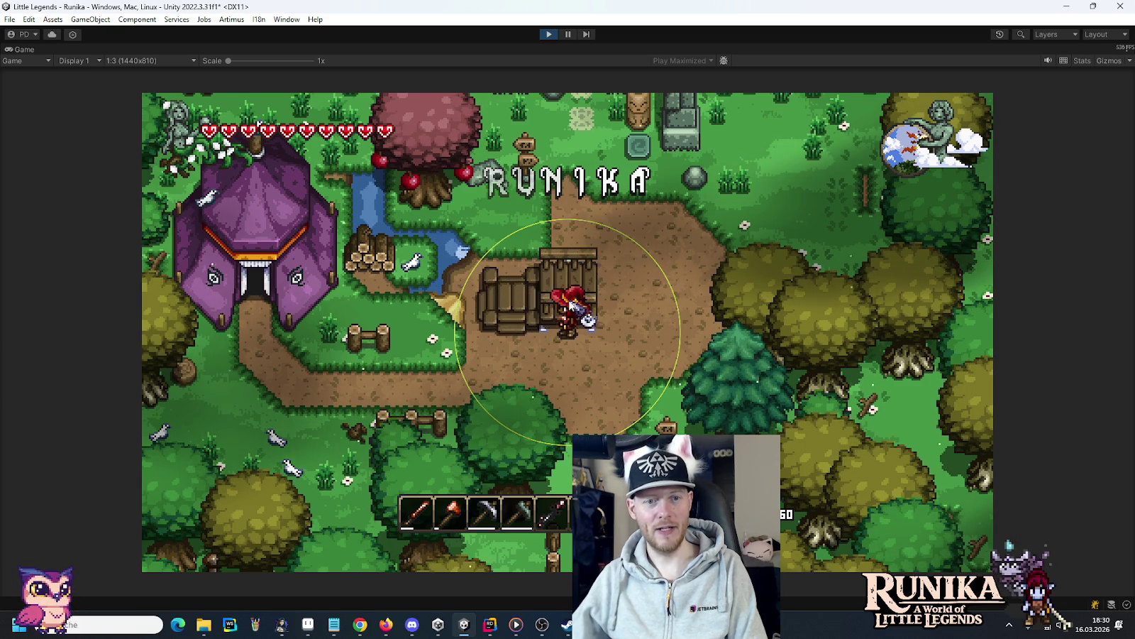
left_click(548, 319)
key("2")
key("w")
key("d")
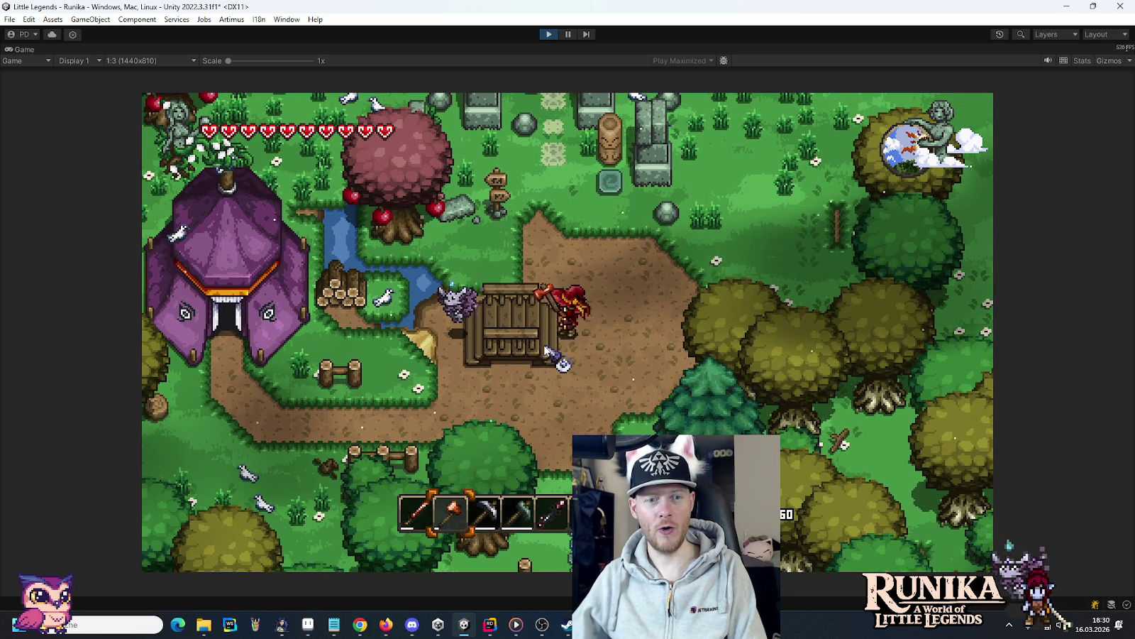
left_click(546, 352)
key("a")
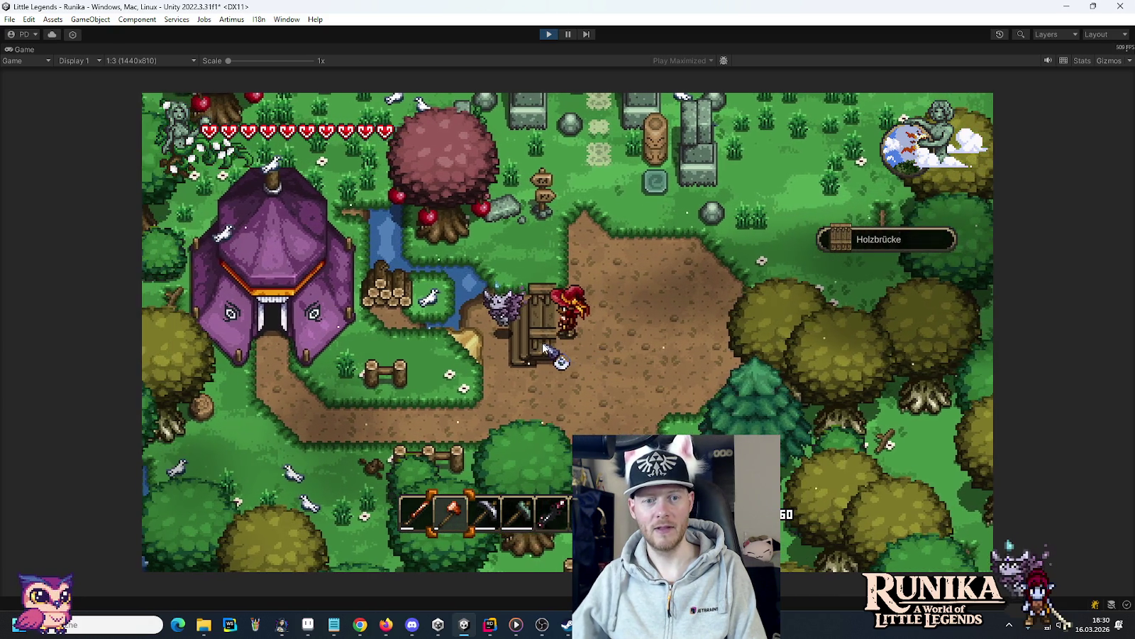
left_click(536, 346)
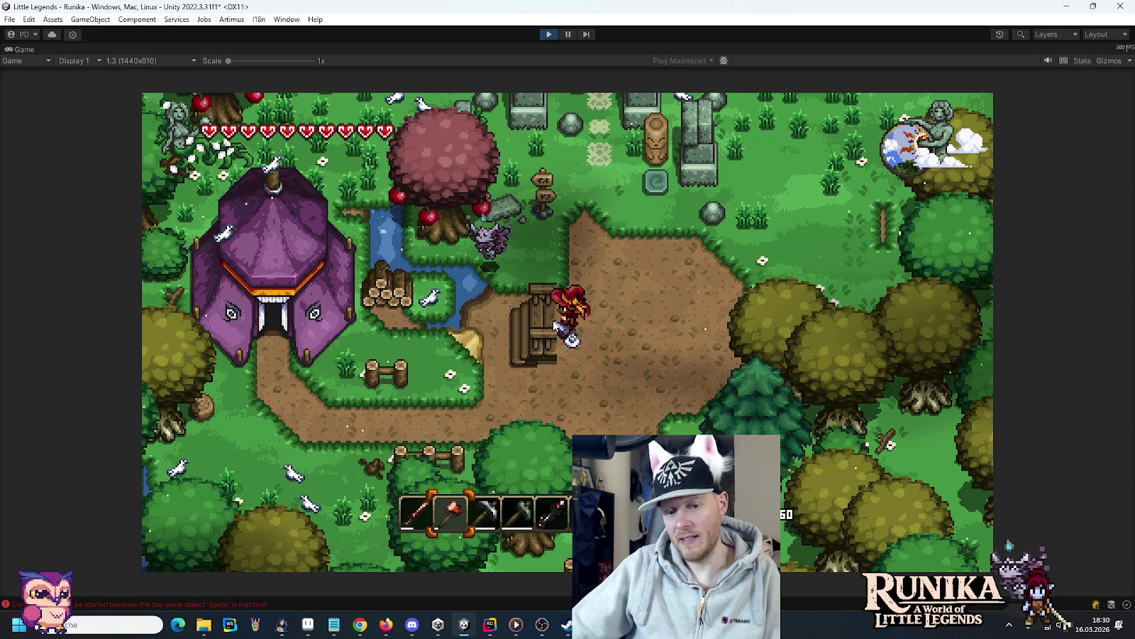
Step: Clear the logged errors in the console and close it
left_click(99, 605)
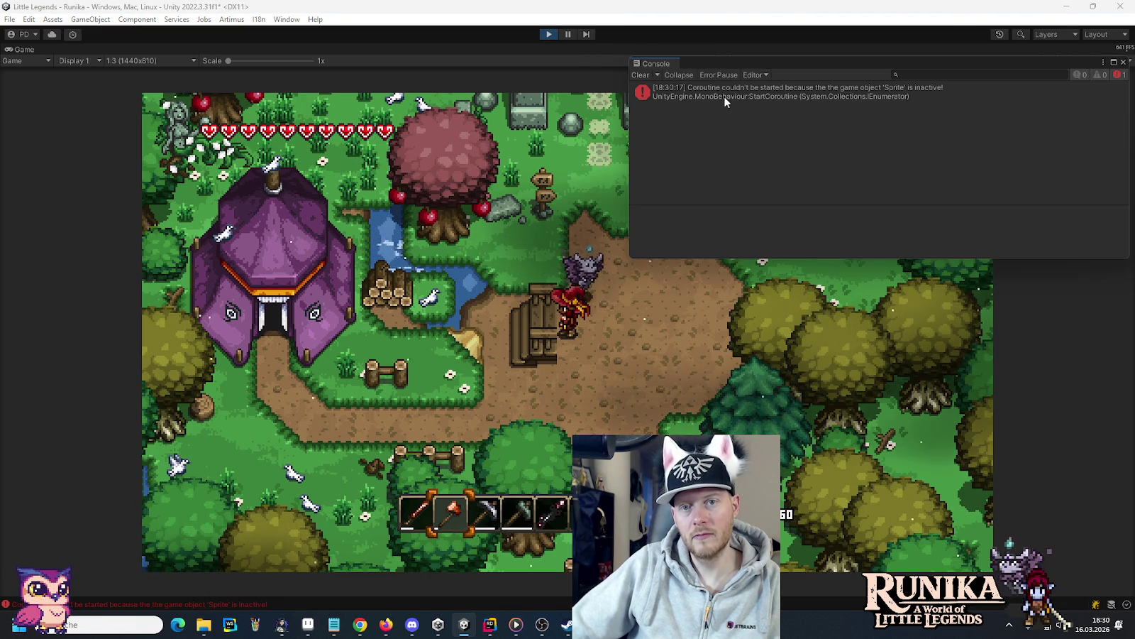
left_click(639, 75)
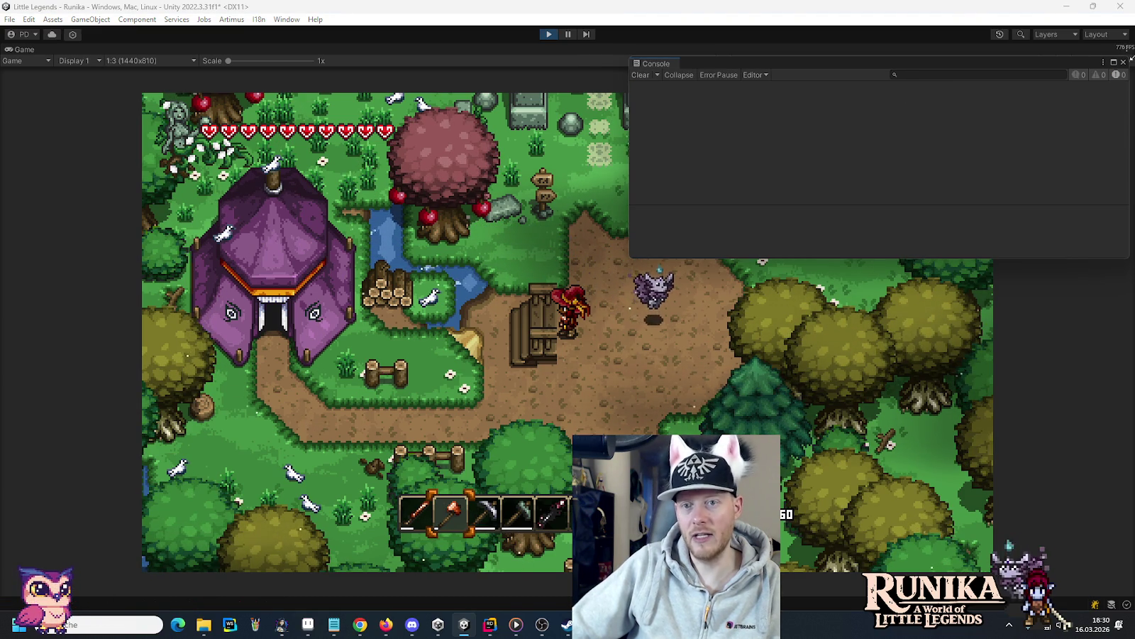
left_click(1122, 63)
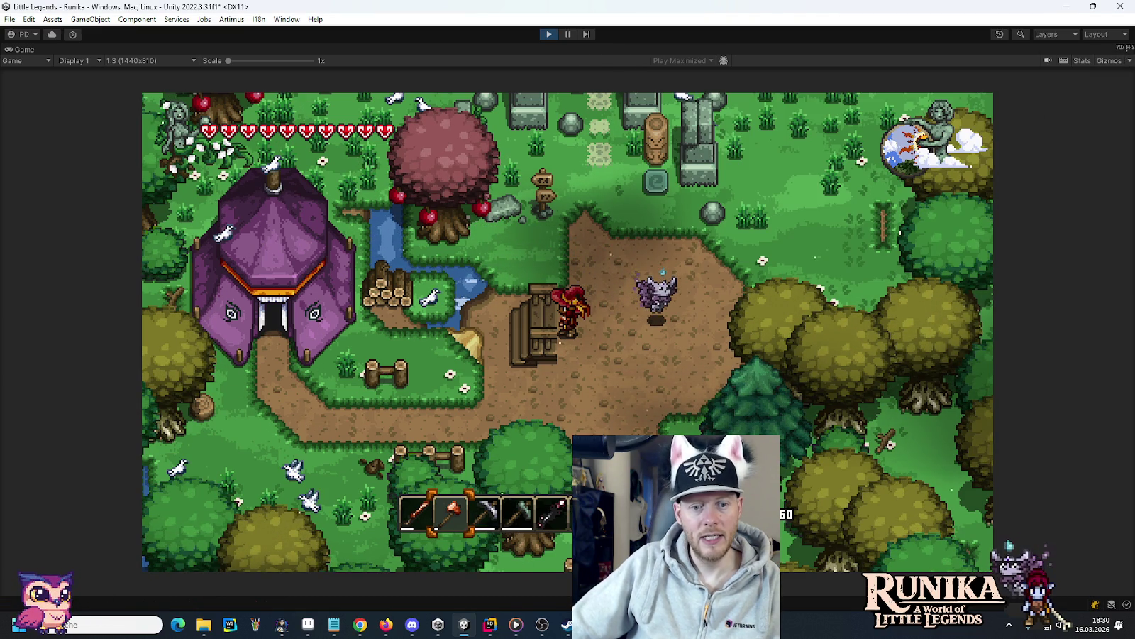
Step: Build a bridge platform with stairs, break the platform with the hammer, then stop Play Mode
left_click(582, 330)
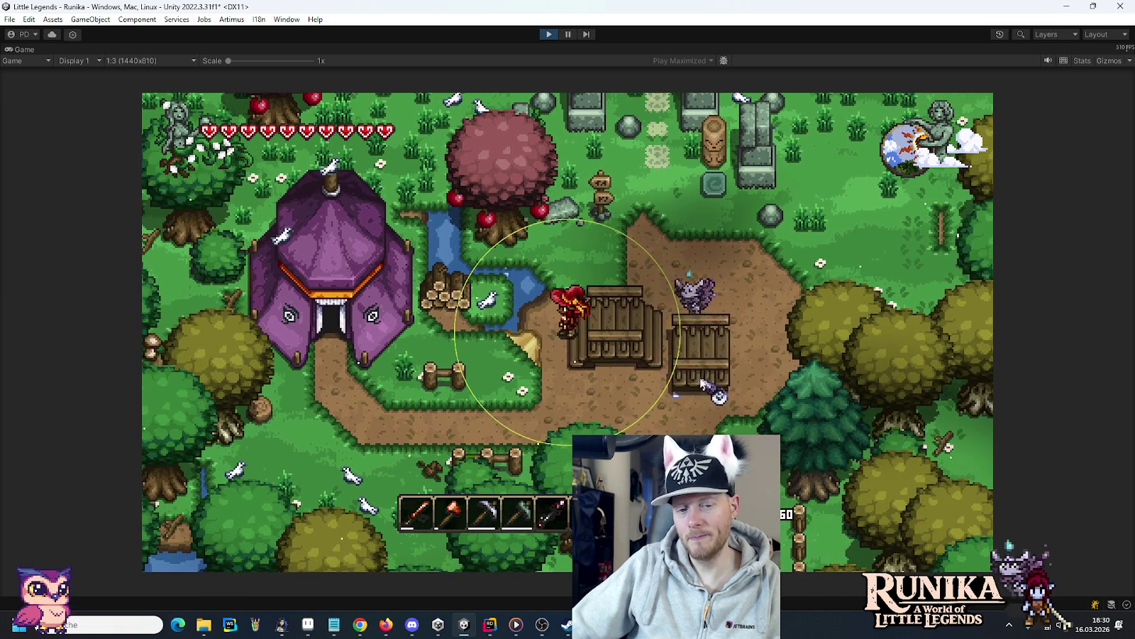
left_click(568, 397)
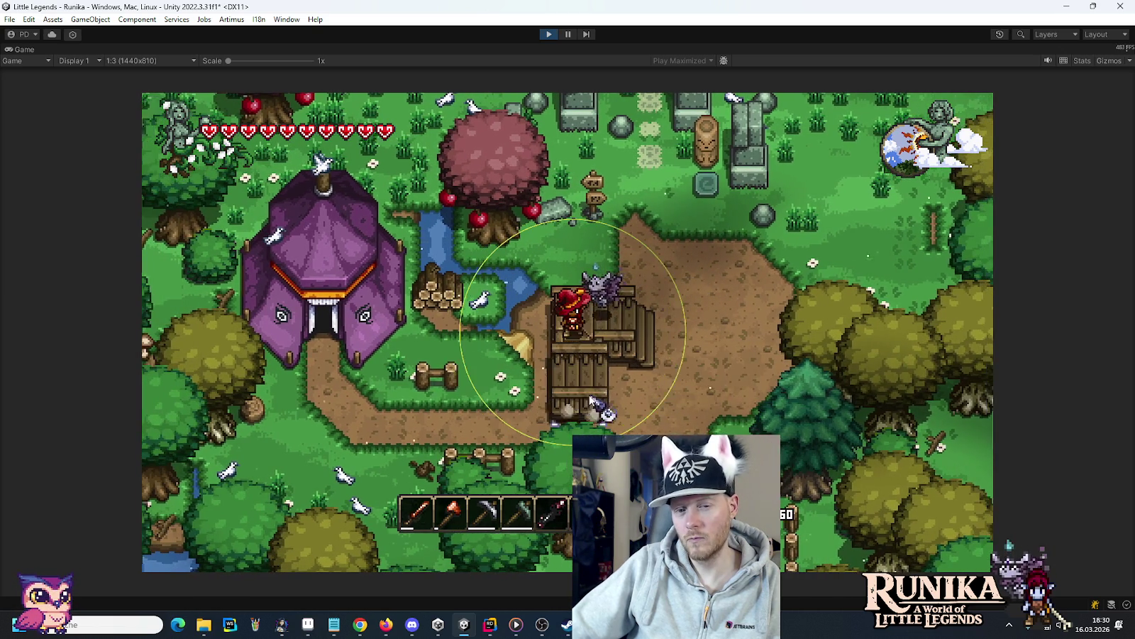
key("2")
key("d")
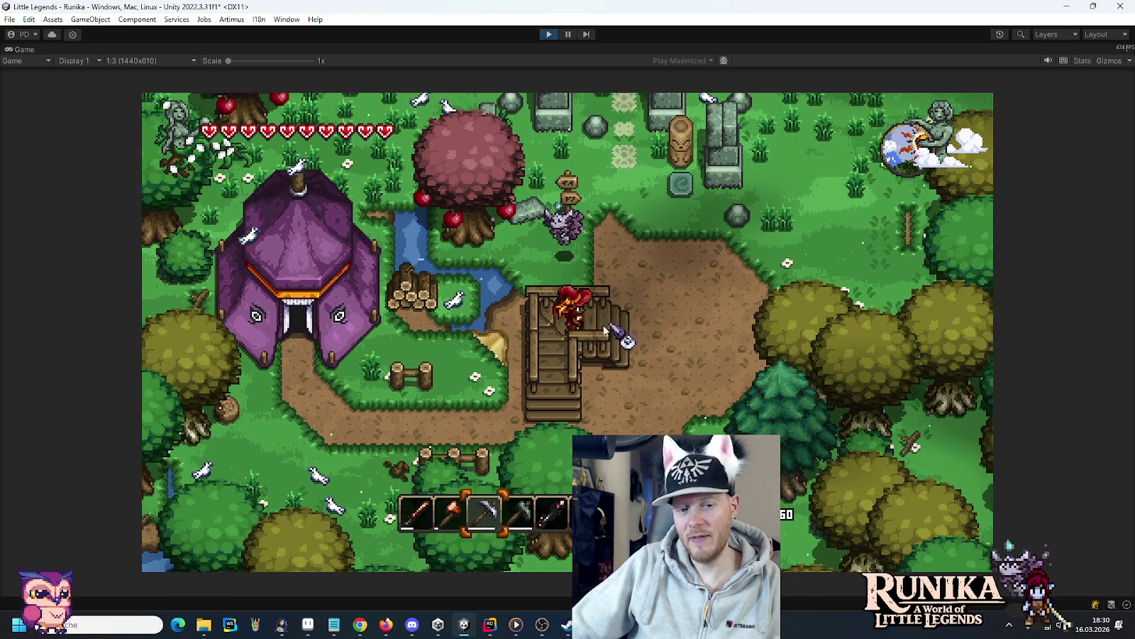
left_click(537, 338)
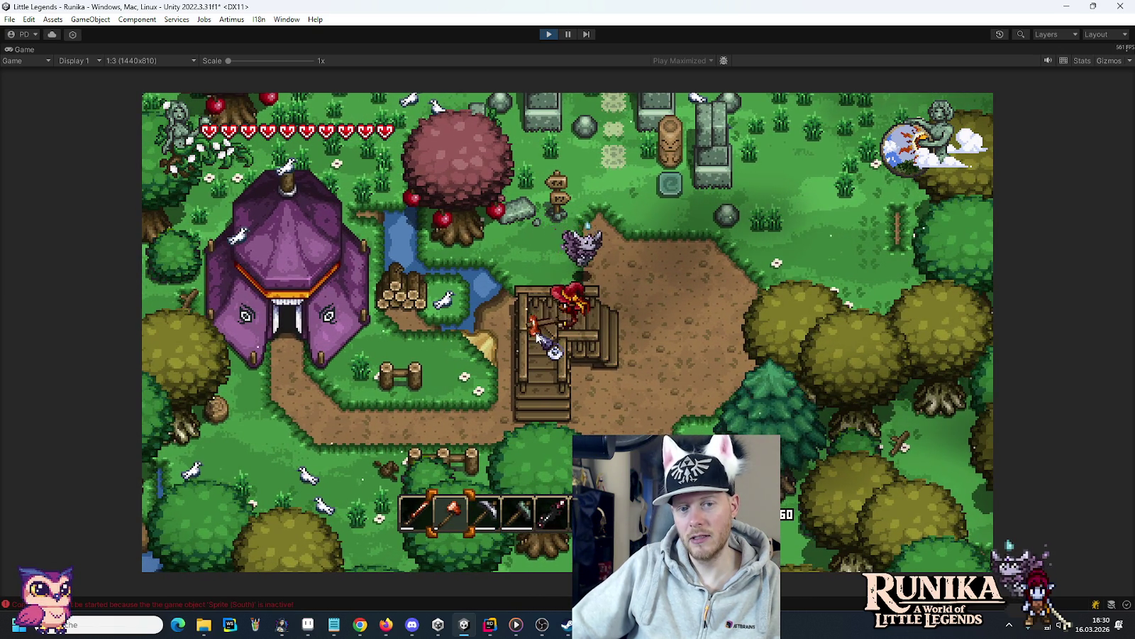
left_click(537, 339)
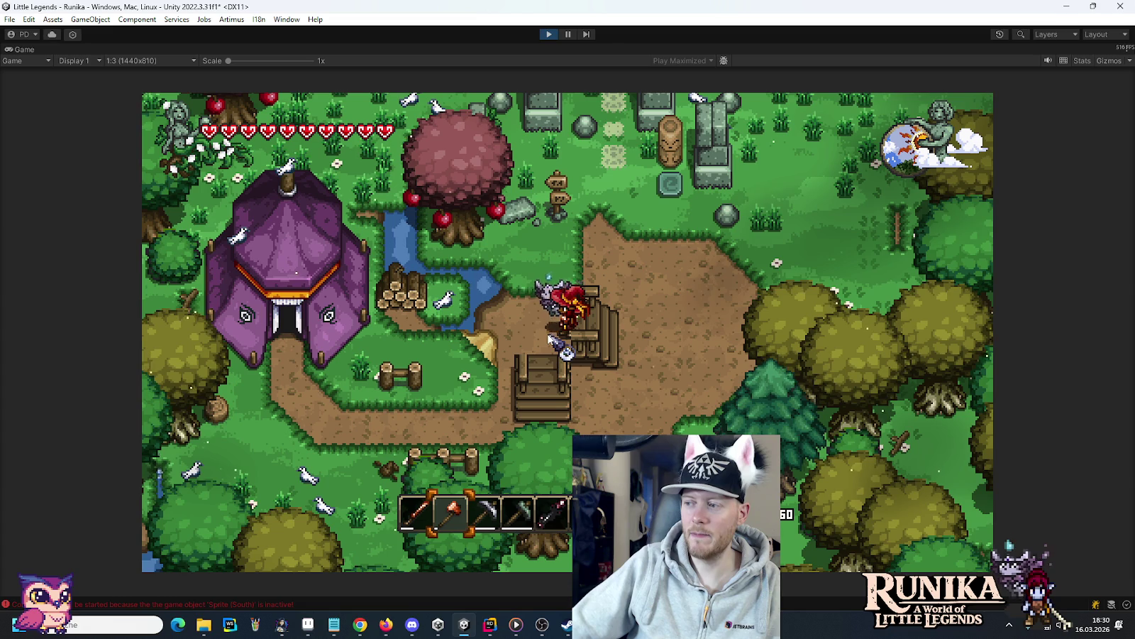
key("ctrl+p")
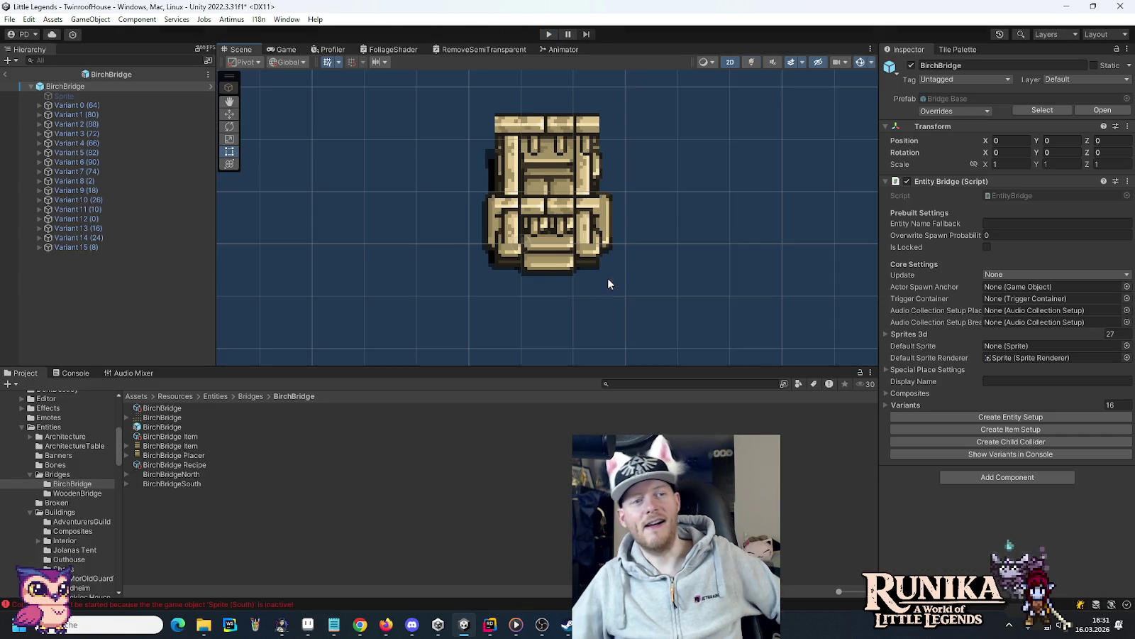
Step: In Rider, open the commit view for the Assets folder via Git > Commit Directory
left_click(487, 626)
left_click(12, 36)
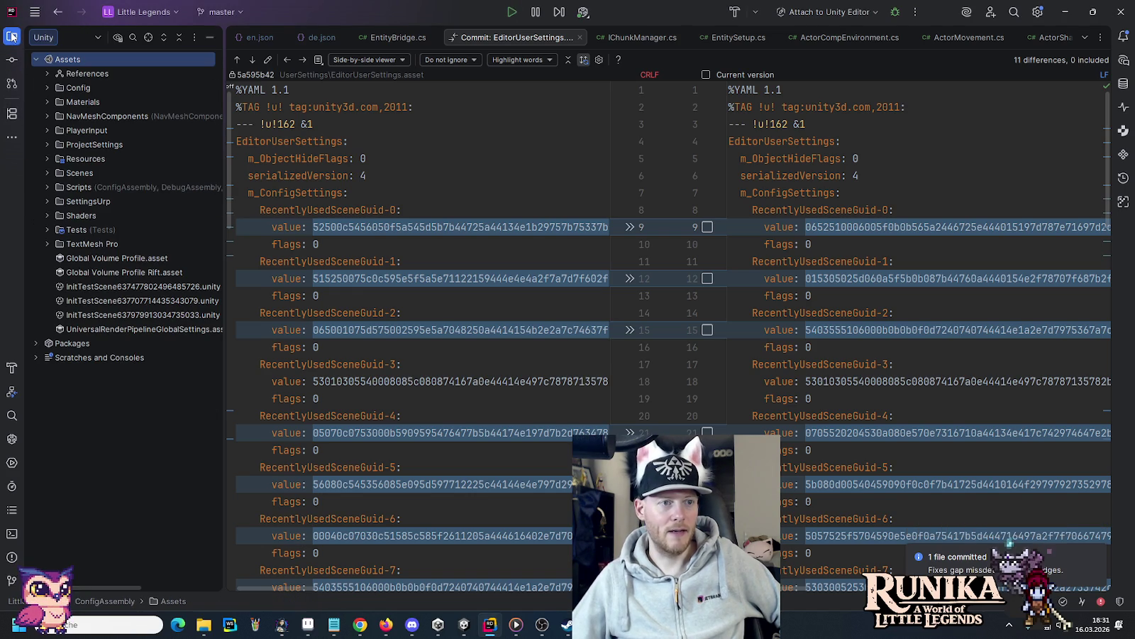
right_click(84, 59)
mouse_move(151, 197)
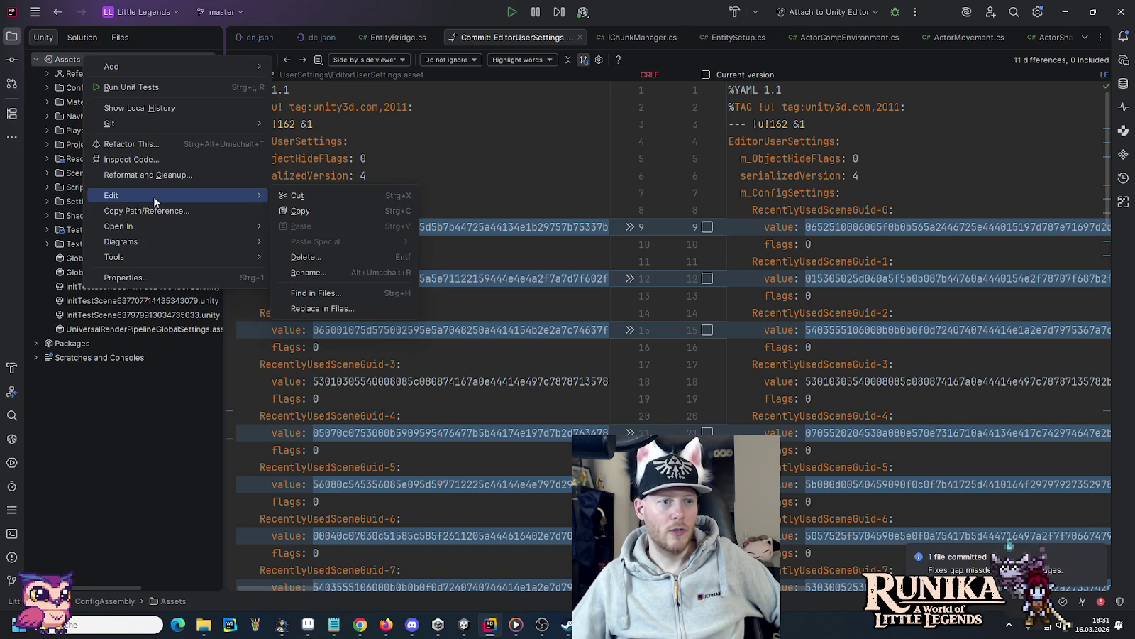
mouse_move(195, 124)
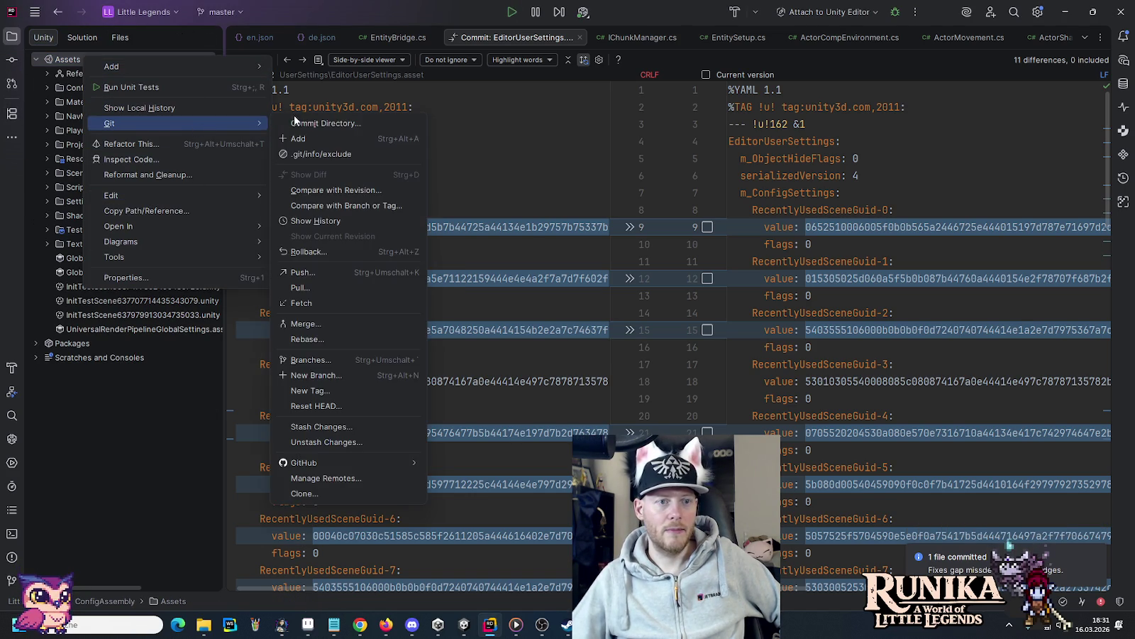
left_click(310, 123)
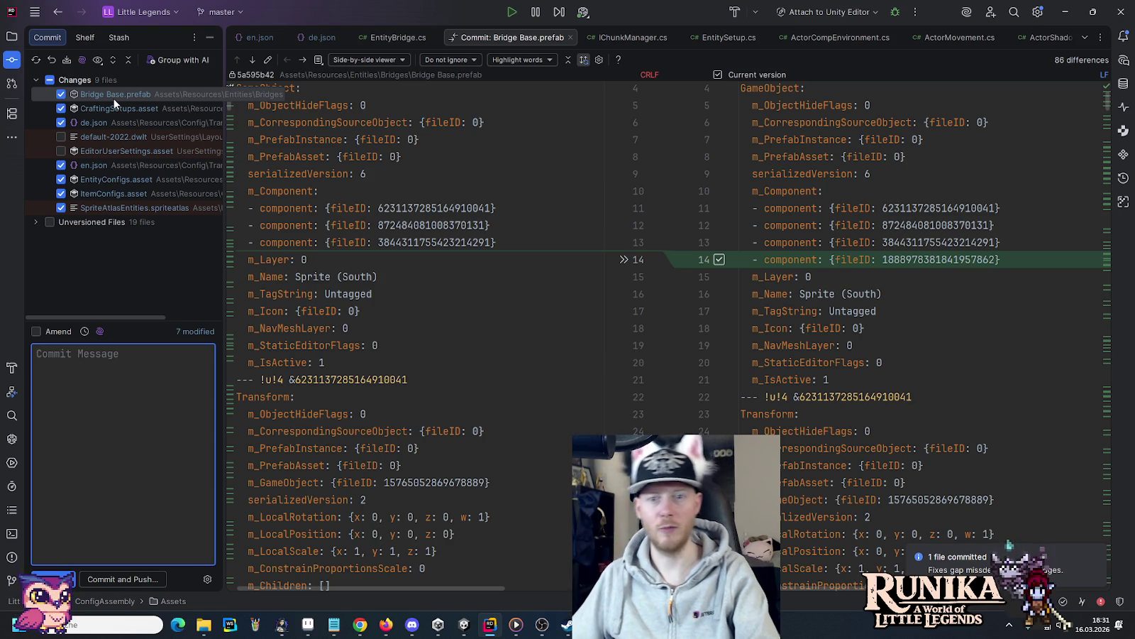
Step: Review diffs from CraftingSetups.asset through SpriteAtlasEntities.spriteatlas, then include unversioned BirchBridge.asset
left_click(304, 58)
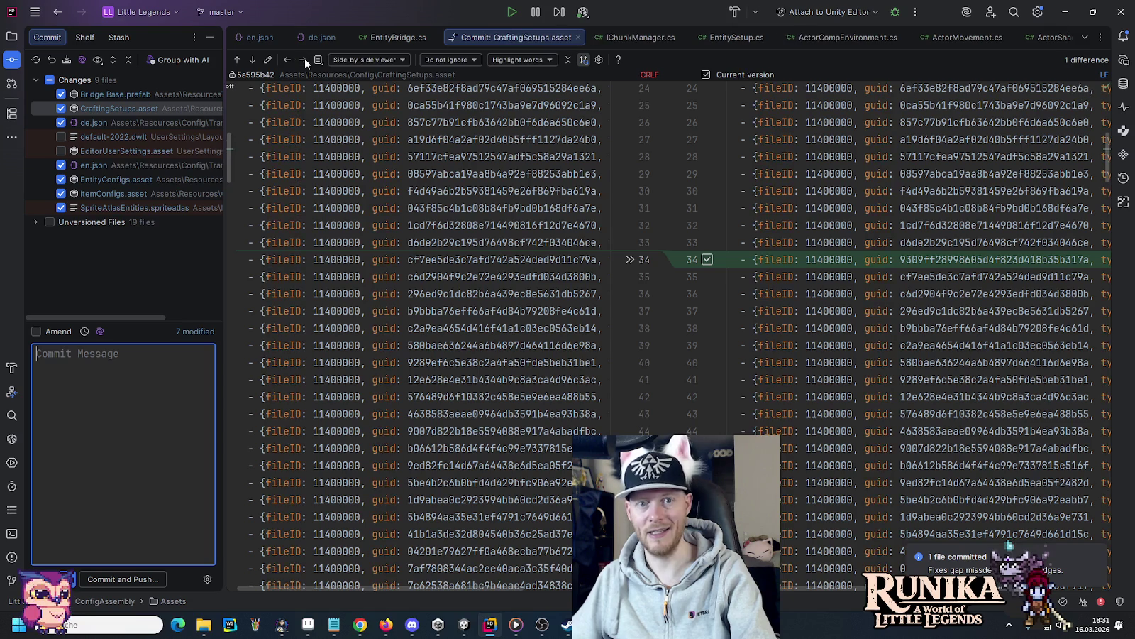
left_click(304, 58)
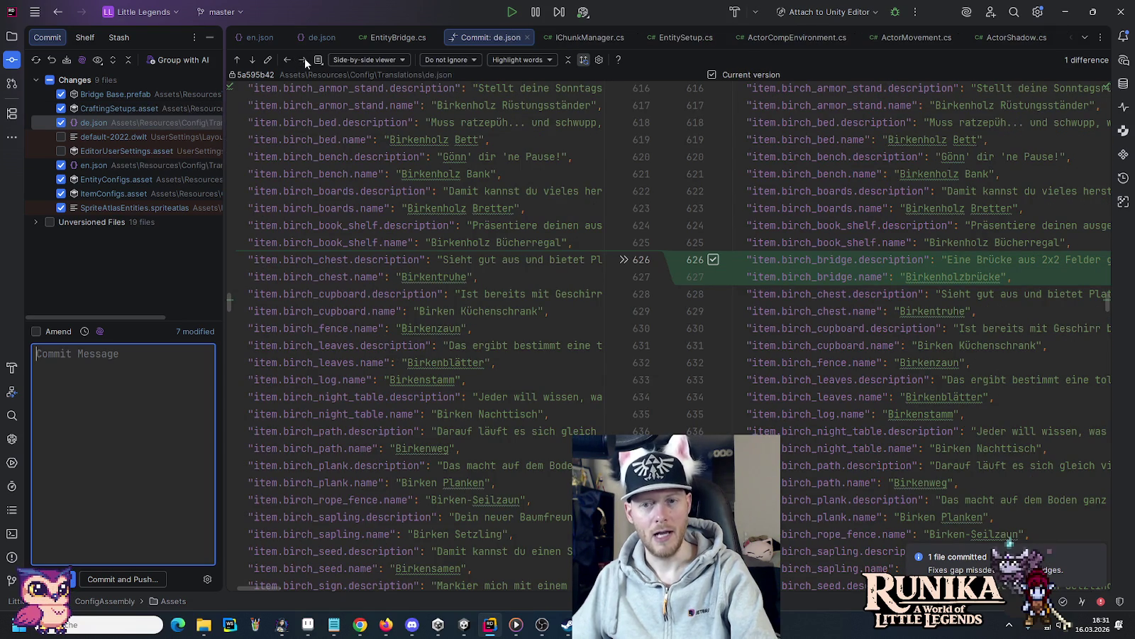
left_click(304, 59)
left_click(305, 58)
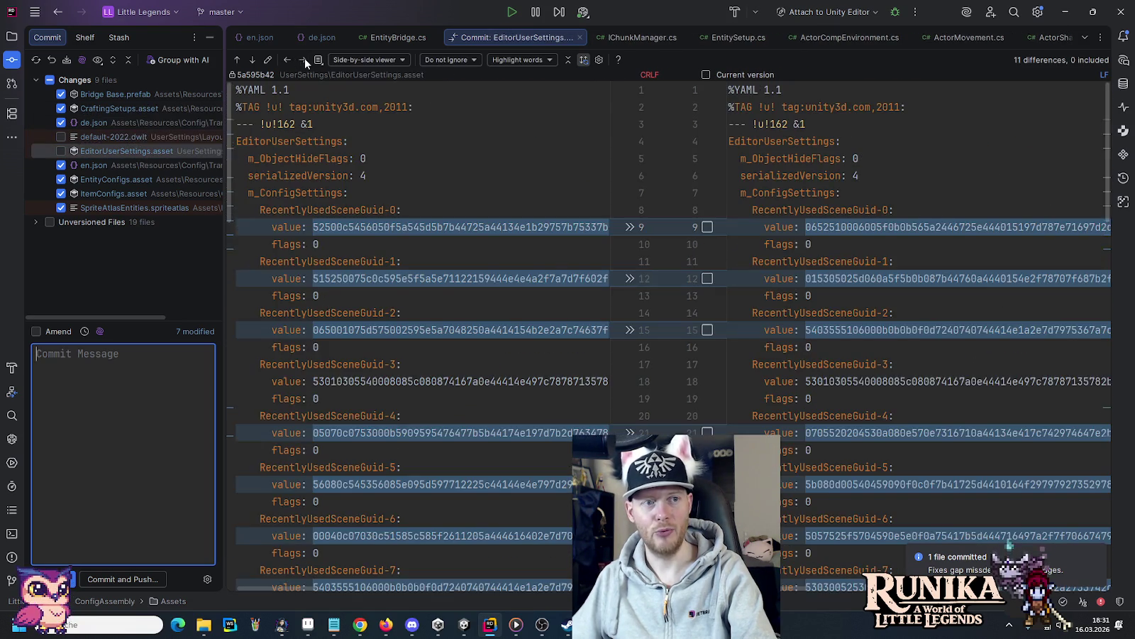
left_click(304, 59)
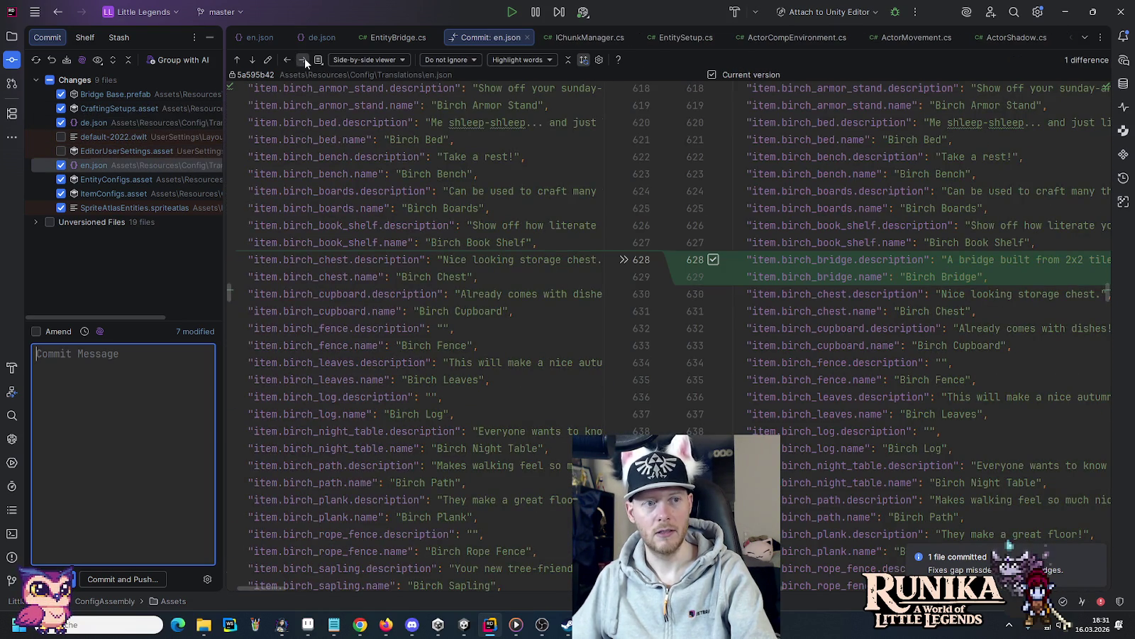
left_click(305, 58)
left_click(305, 58)
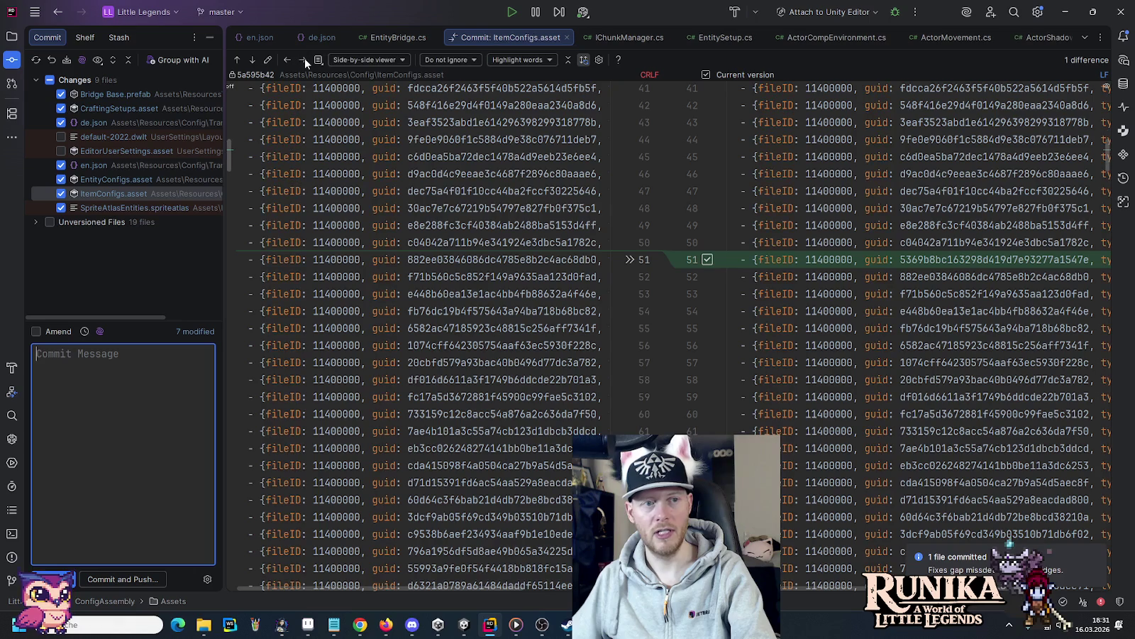
left_click(305, 58)
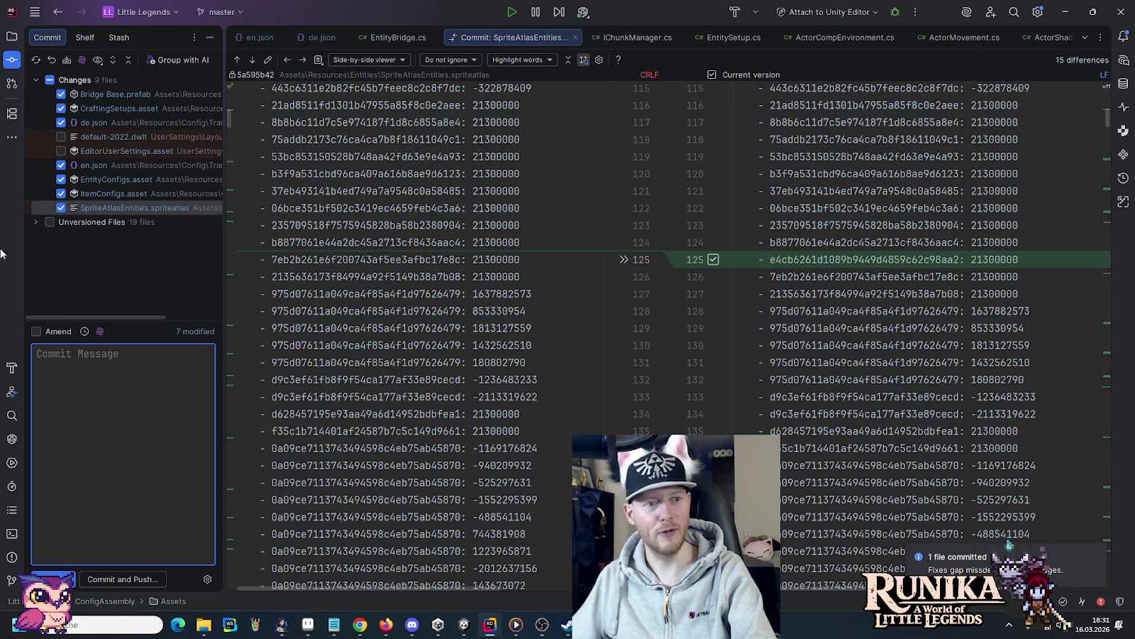
left_click(36, 222)
left_click(61, 92)
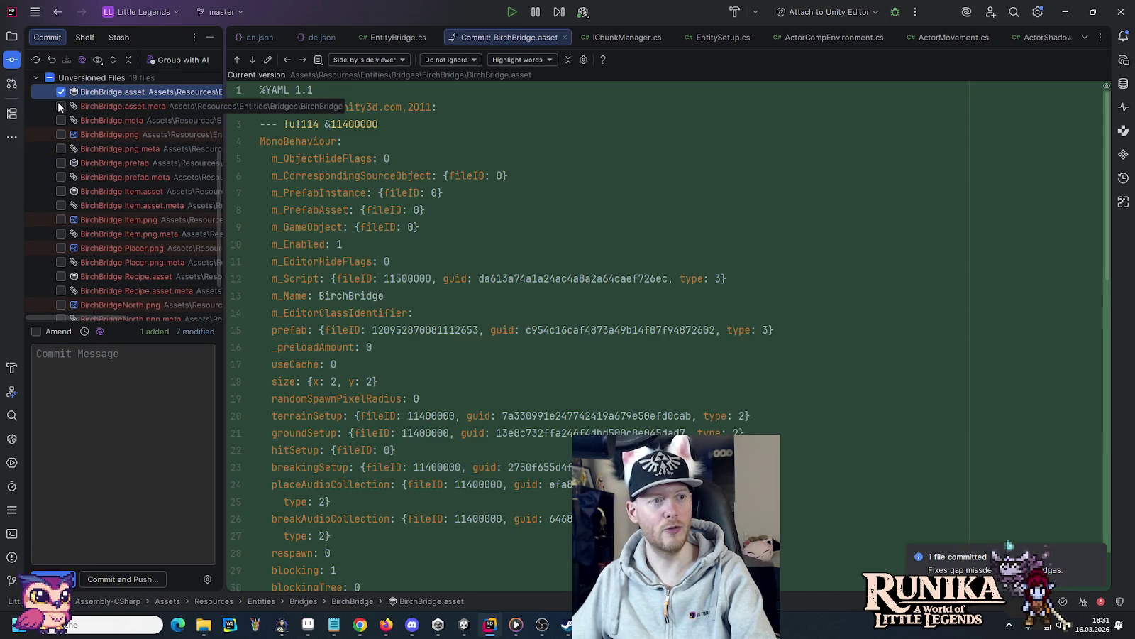
Step: Include all unversioned BirchBridge files and their .meta files in the commit
left_click(61, 106)
left_click(61, 120)
left_click(61, 134)
left_click(61, 148)
left_click(61, 163)
left_click(61, 176)
left_click(61, 191)
left_click(61, 205)
left_click(61, 219)
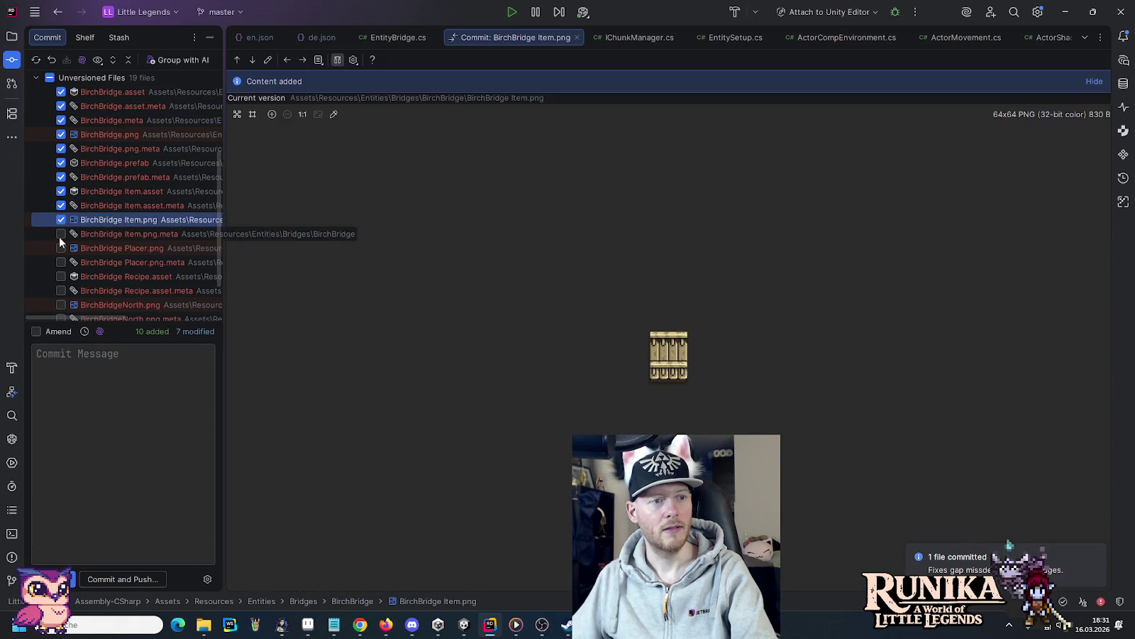
left_click(61, 234)
left_click(61, 247)
left_click(61, 262)
left_click(61, 276)
left_click(61, 290)
scroll(62, 277, "down", 2)
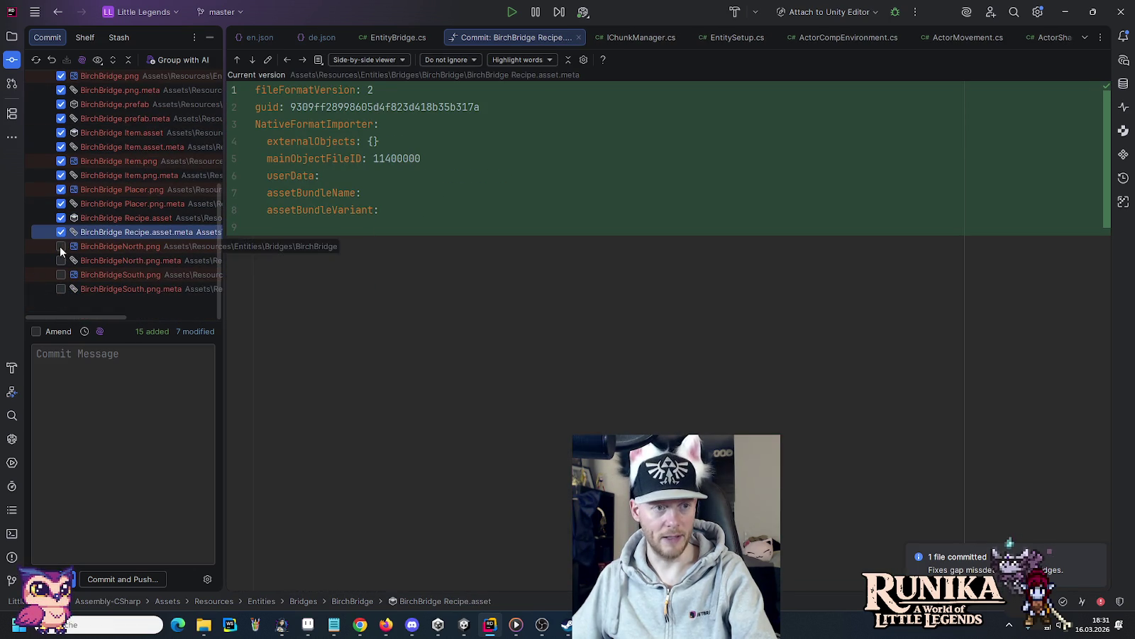
left_click(61, 262)
left_click(61, 260)
left_click(61, 275)
left_click(61, 289)
Step: Commit and push them as 'Add birch bridge and impact animations.', then return to EntityBridge.cs
left_click(85, 355)
type("Add birch")
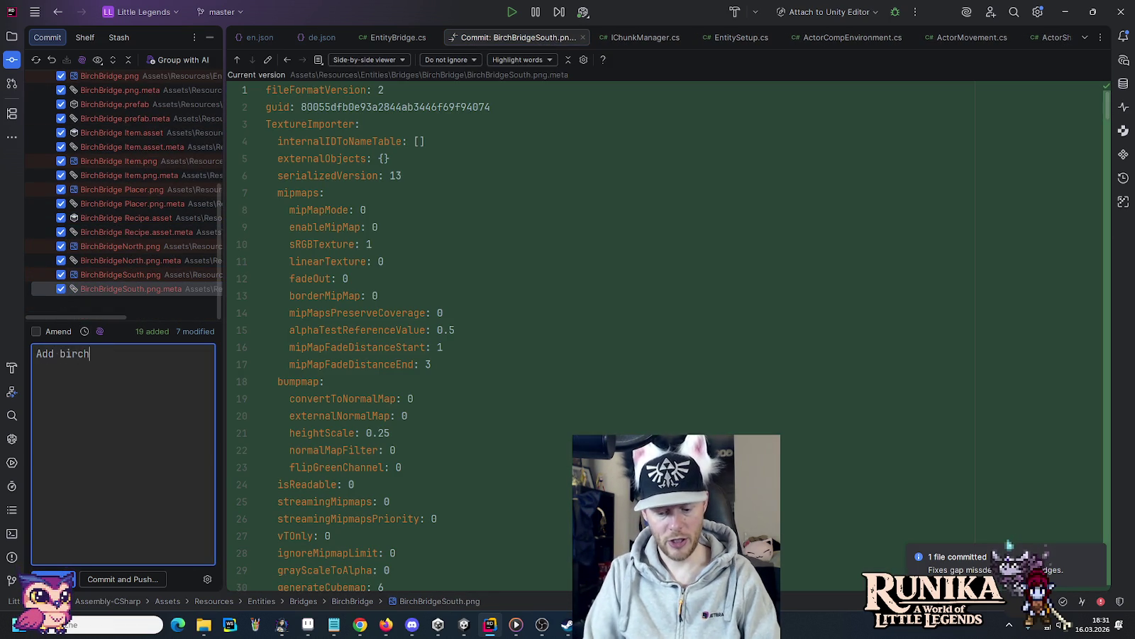
type(" bridge and ")
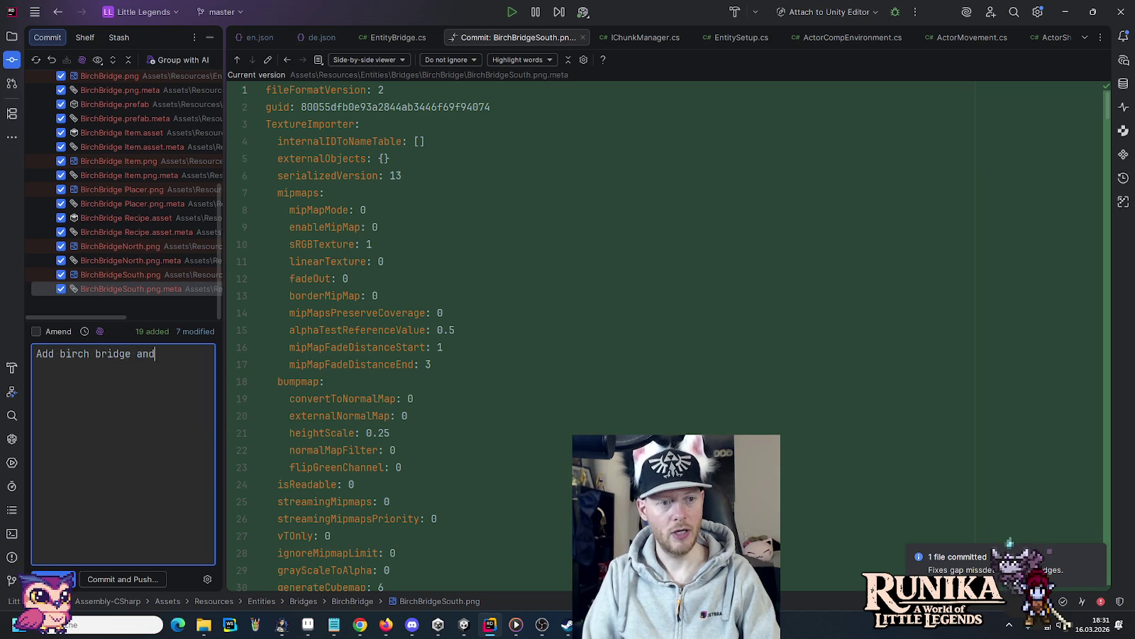
type("impact")
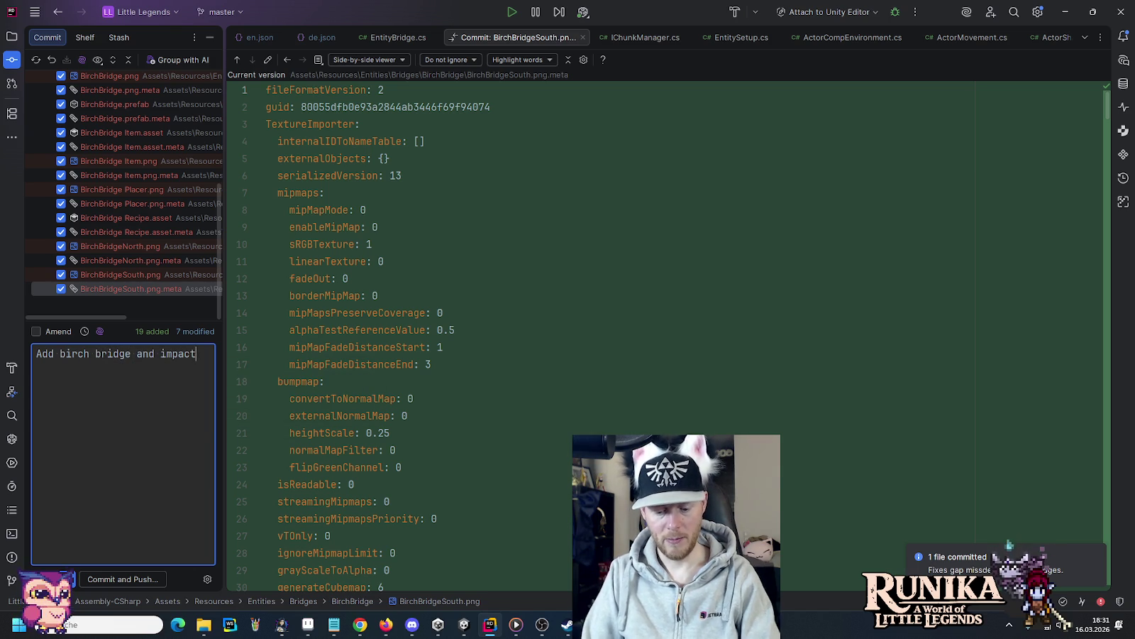
type(" animation")
key("BackSpace")
key("BackSpace")
key("BackSpace")
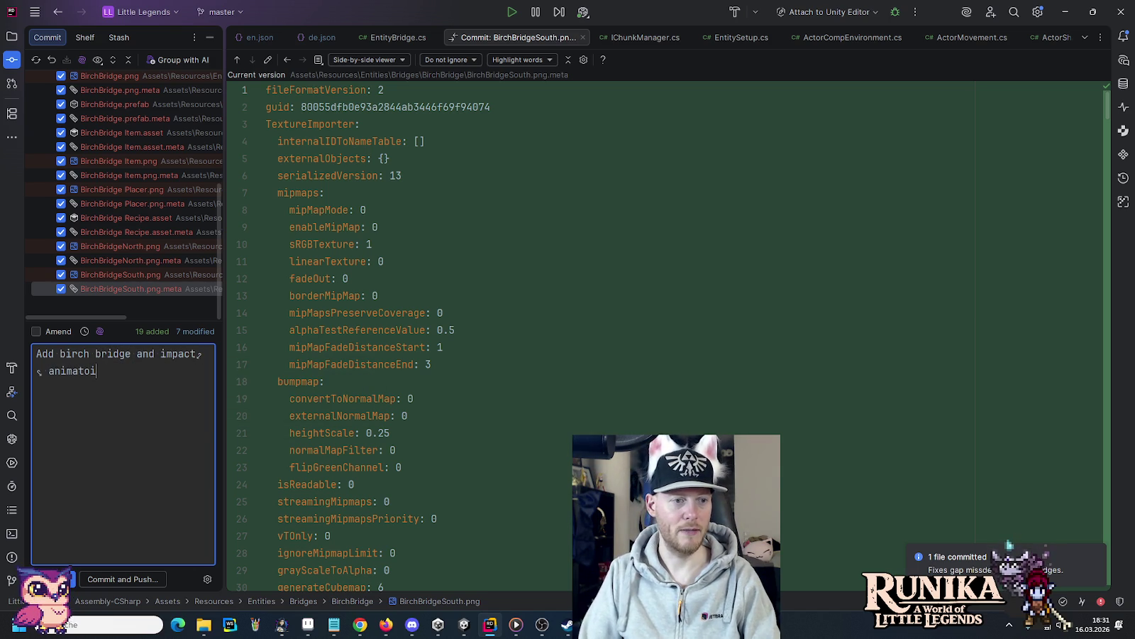
type("ions.")
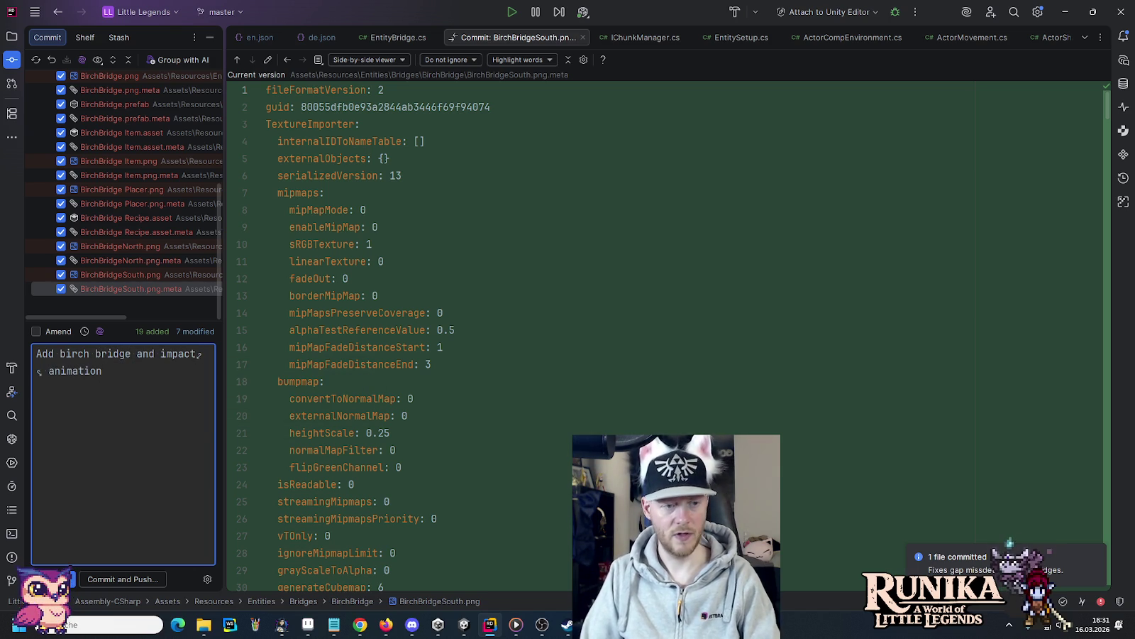
left_click(115, 581)
left_click(595, 322)
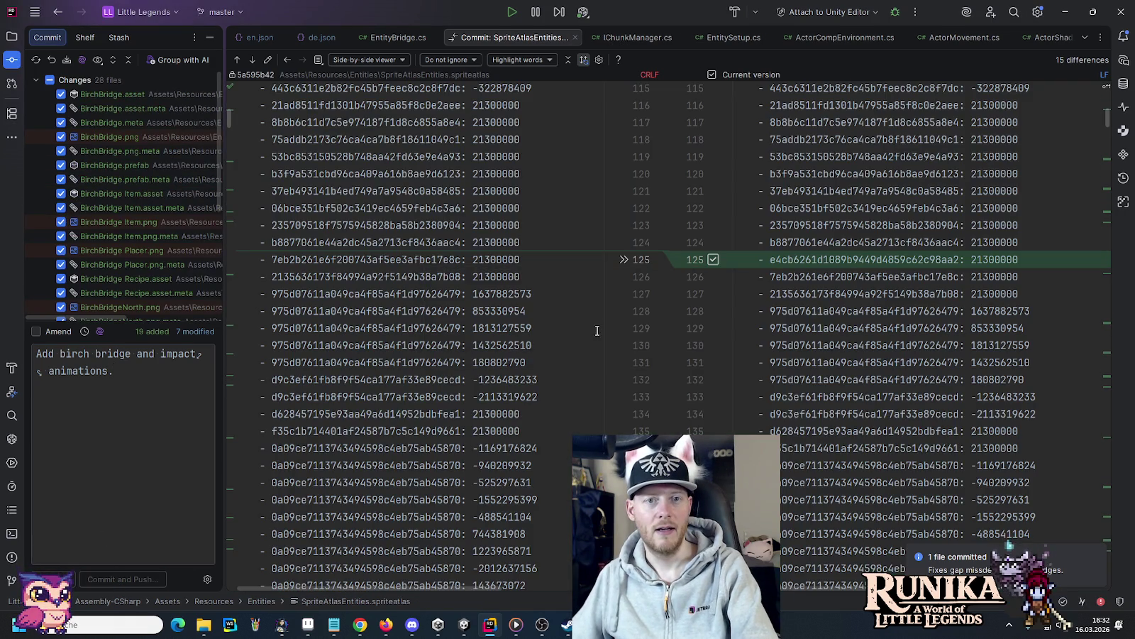
key("Return")
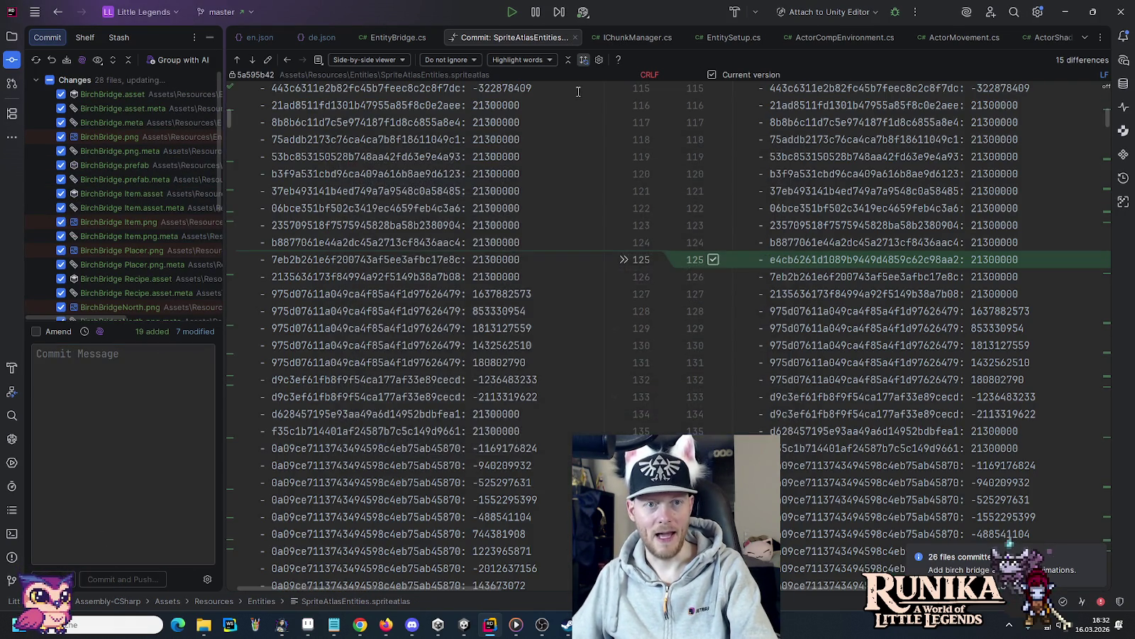
left_click(575, 38)
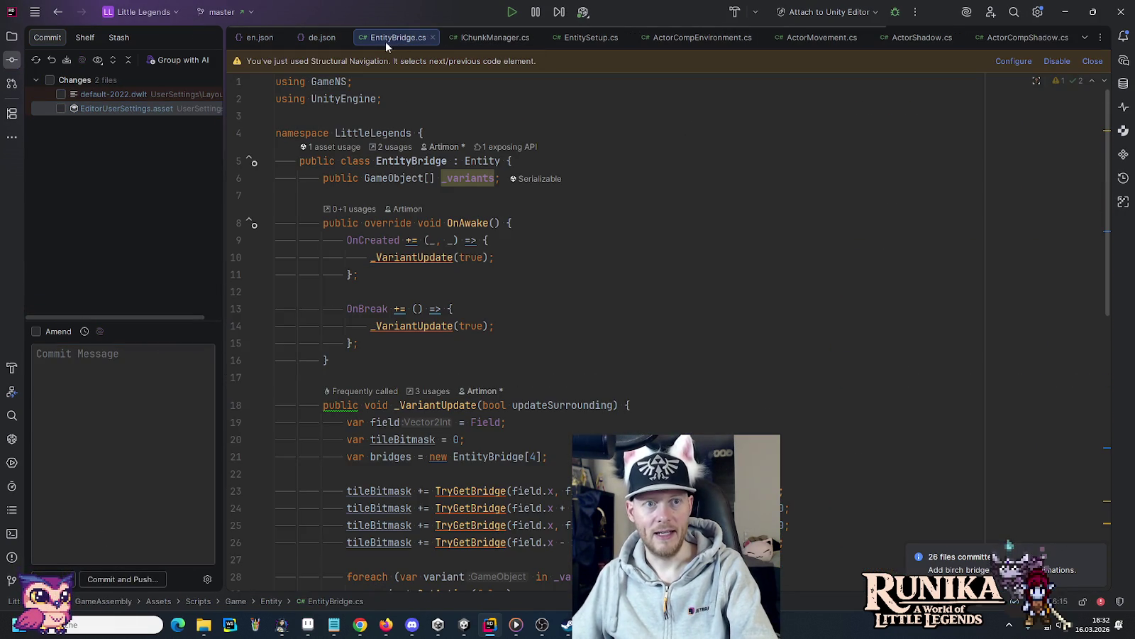
Step: Find the usages of OnBreak and jump to where it is invoked in Break()
left_click(370, 308)
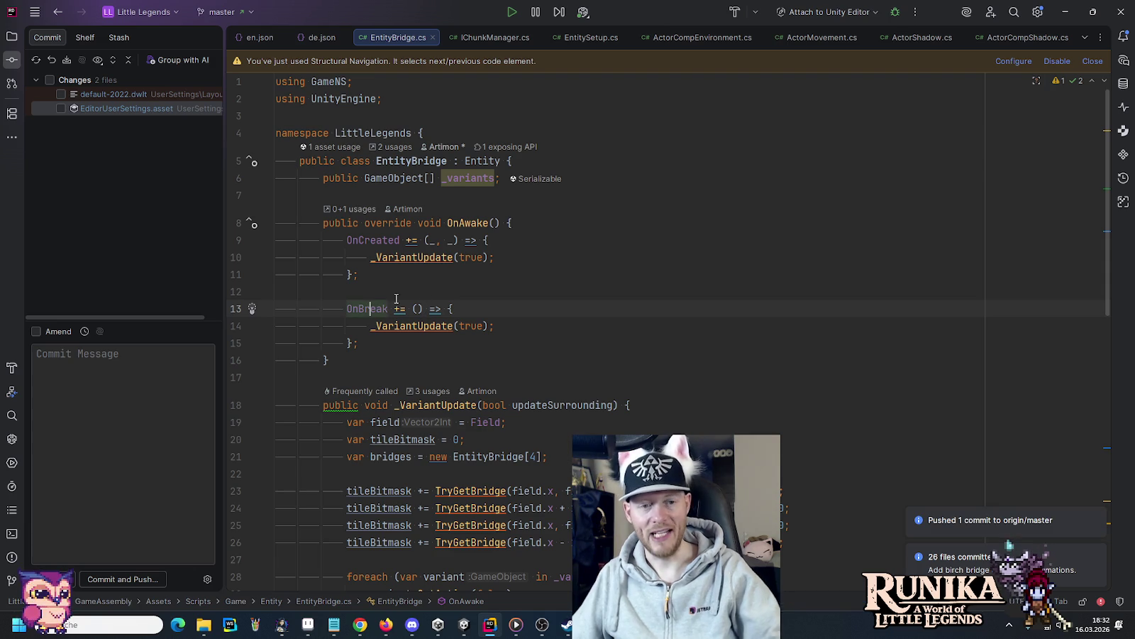
left_click(368, 308, "ctrl")
right_click(476, 265)
left_click(534, 324)
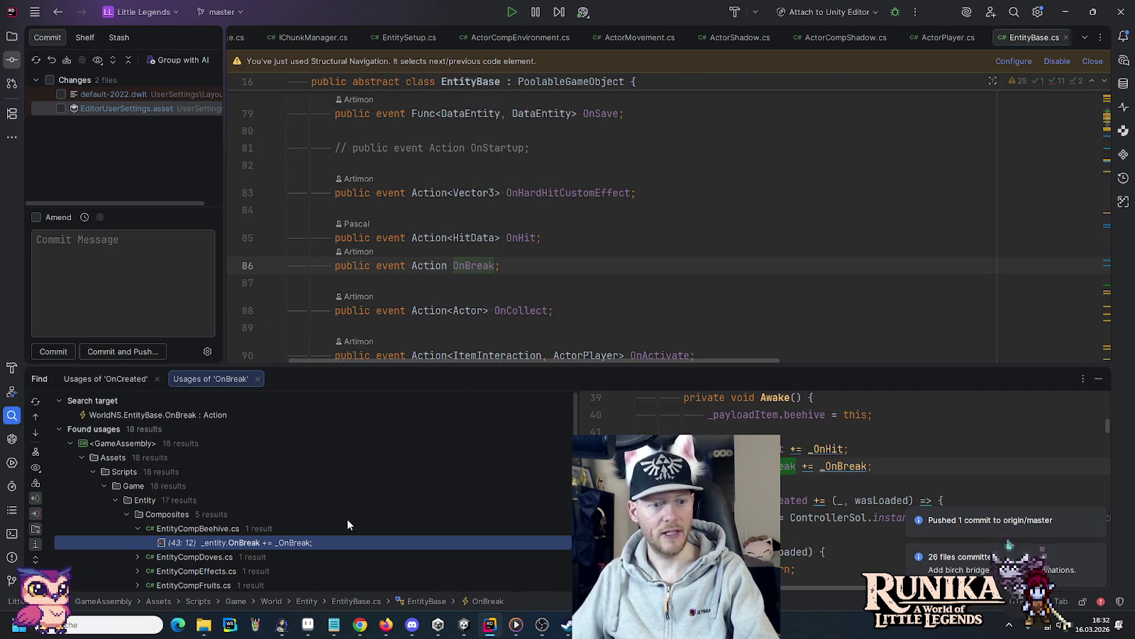
scroll(249, 539, "down", 5)
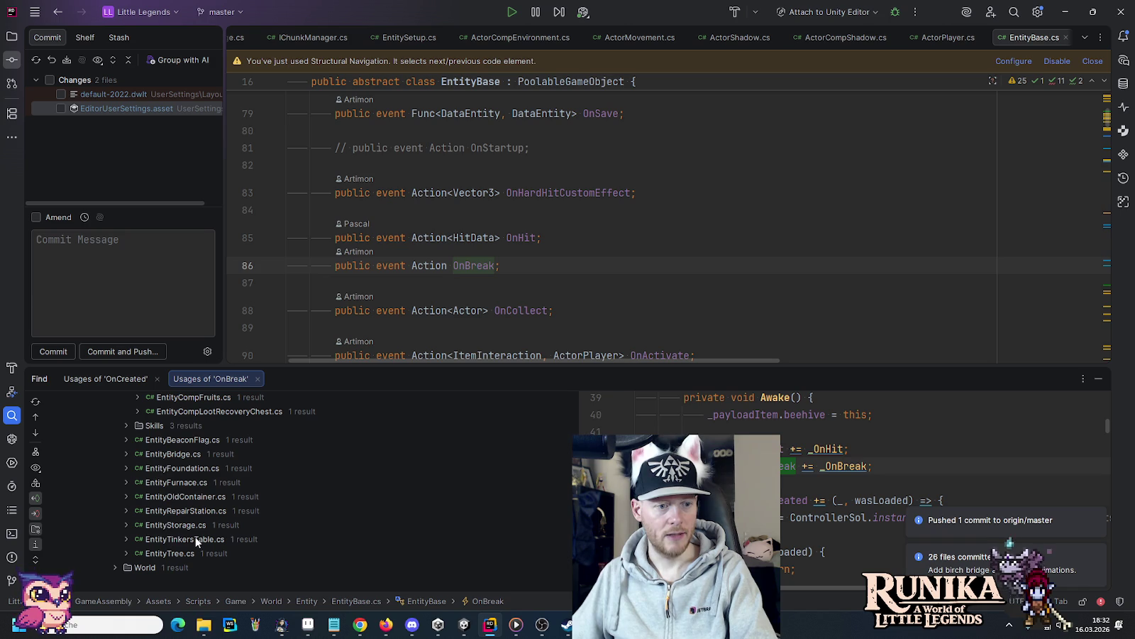
left_click(115, 567)
double_click(247, 567)
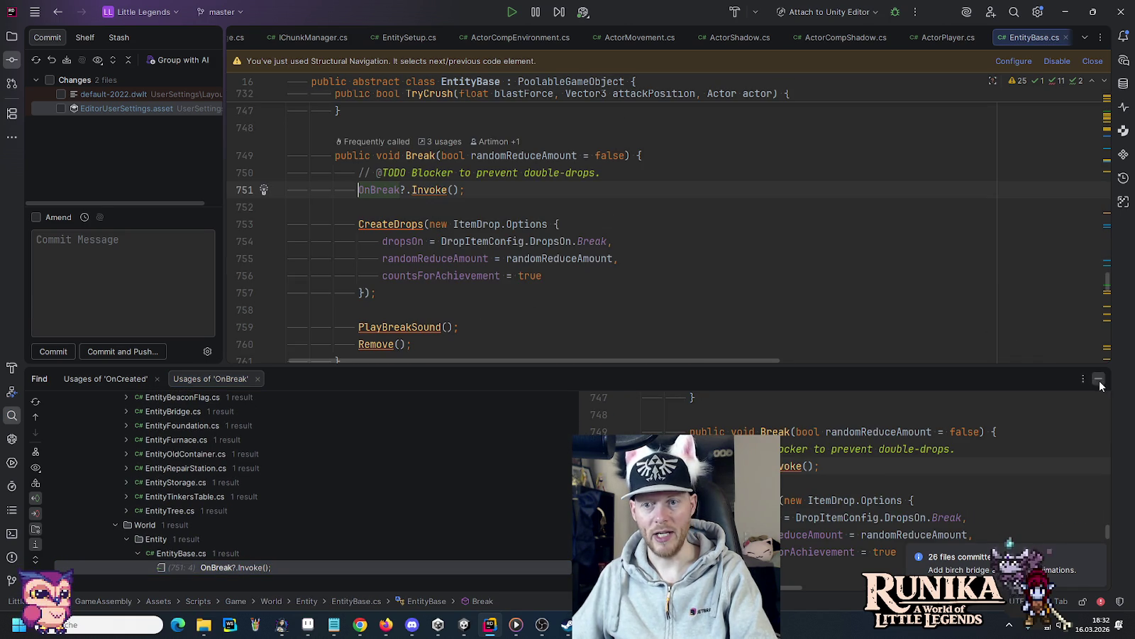
left_click(1099, 380)
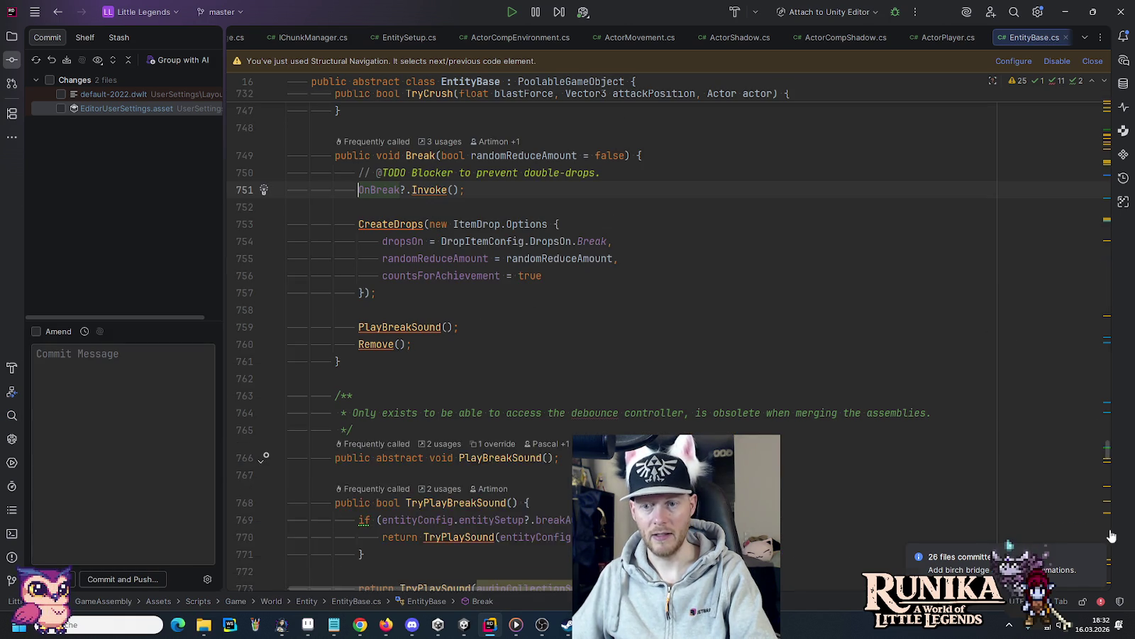
Step: Inspect the Remove() method, then add an OnAfterBreak?.Invoke() line after Remove() in Break()
left_click(376, 345)
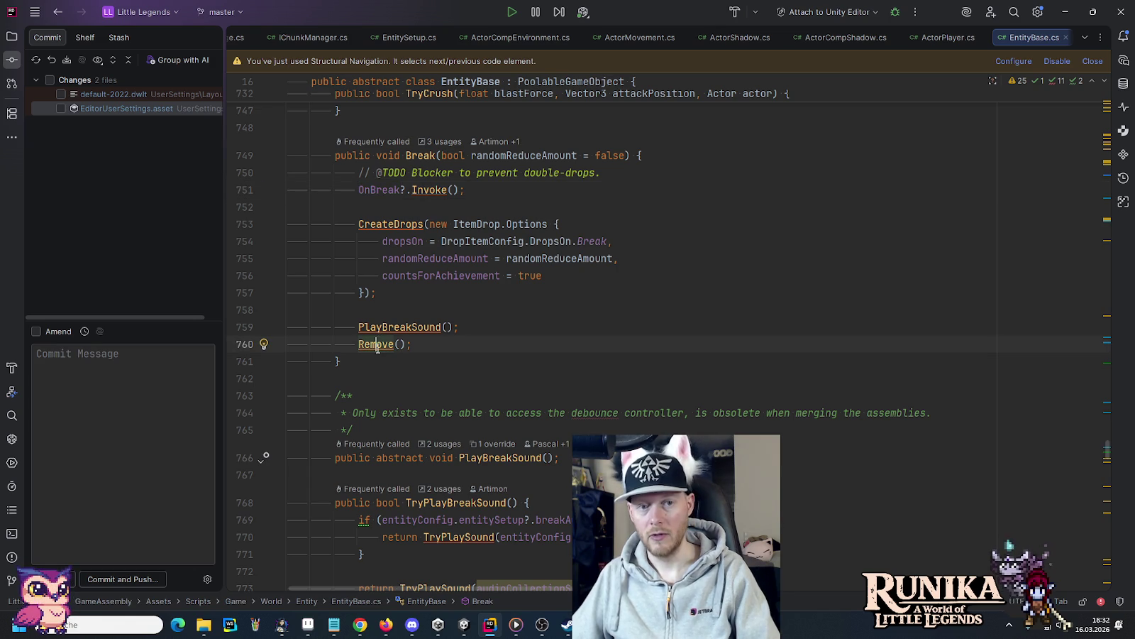
left_click(377, 345, "ctrl")
scroll(377, 348, "down", 3)
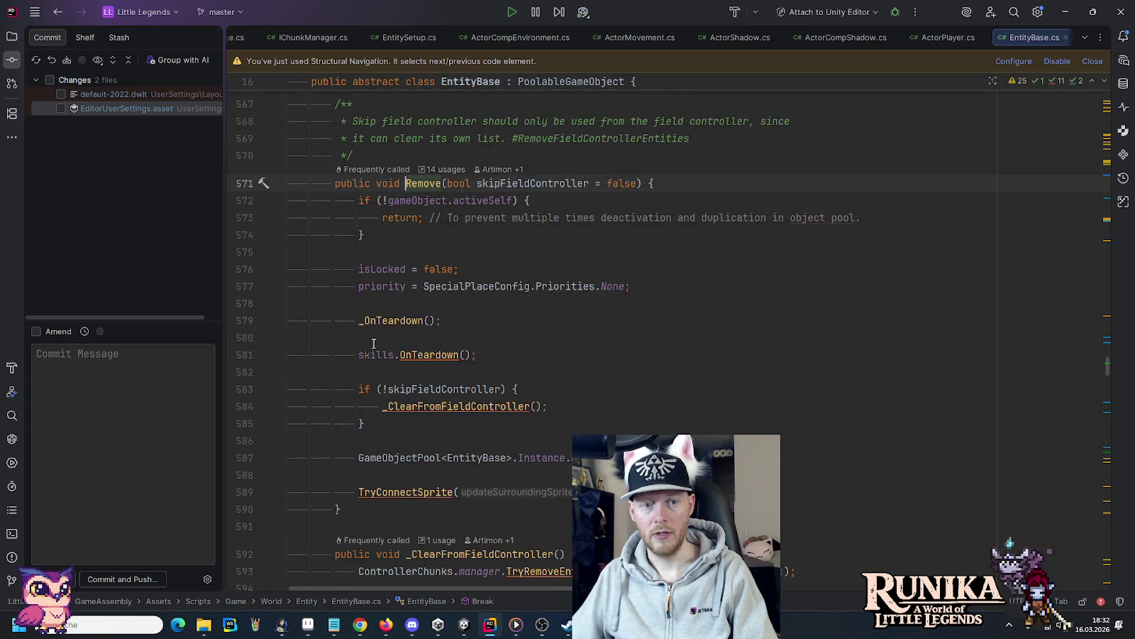
scroll(374, 348, "down", 1)
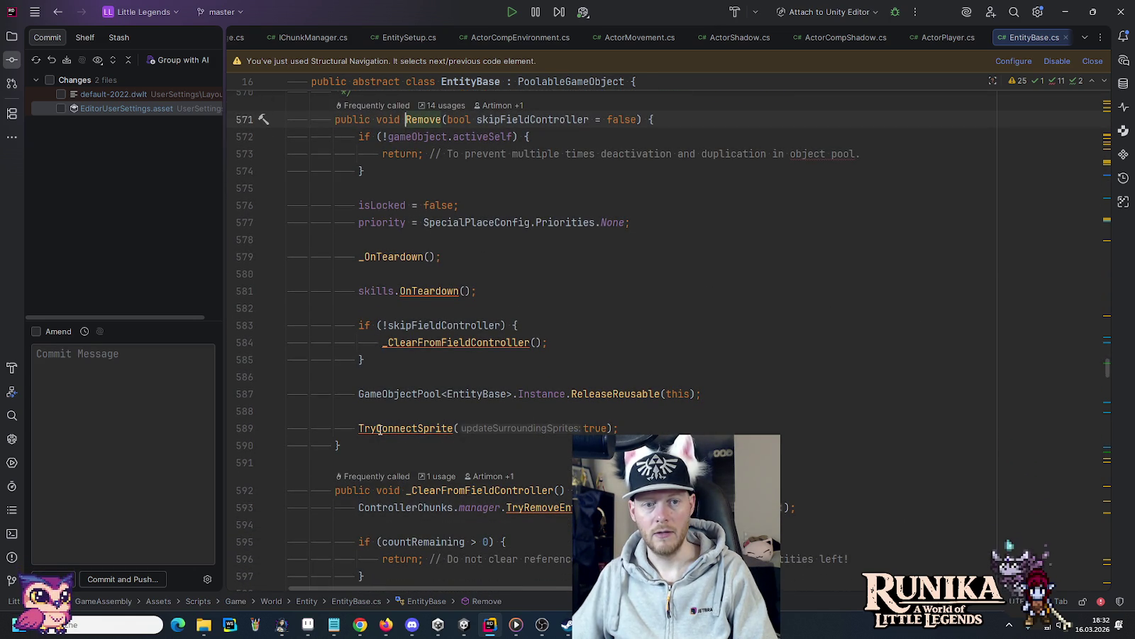
mouse_move(379, 429)
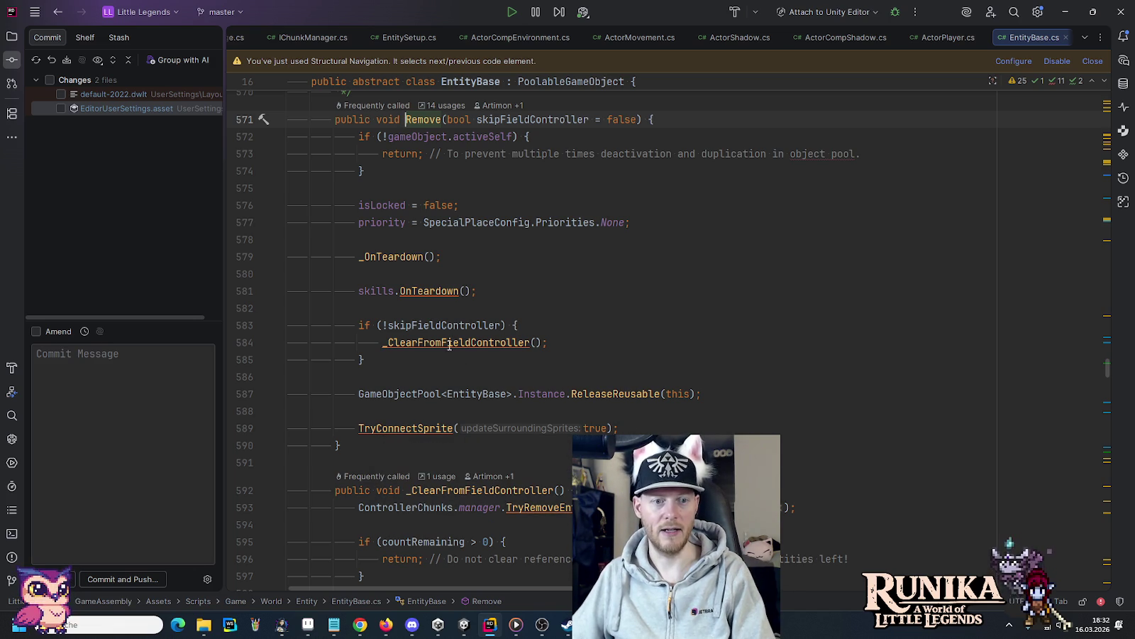
left_click(612, 393)
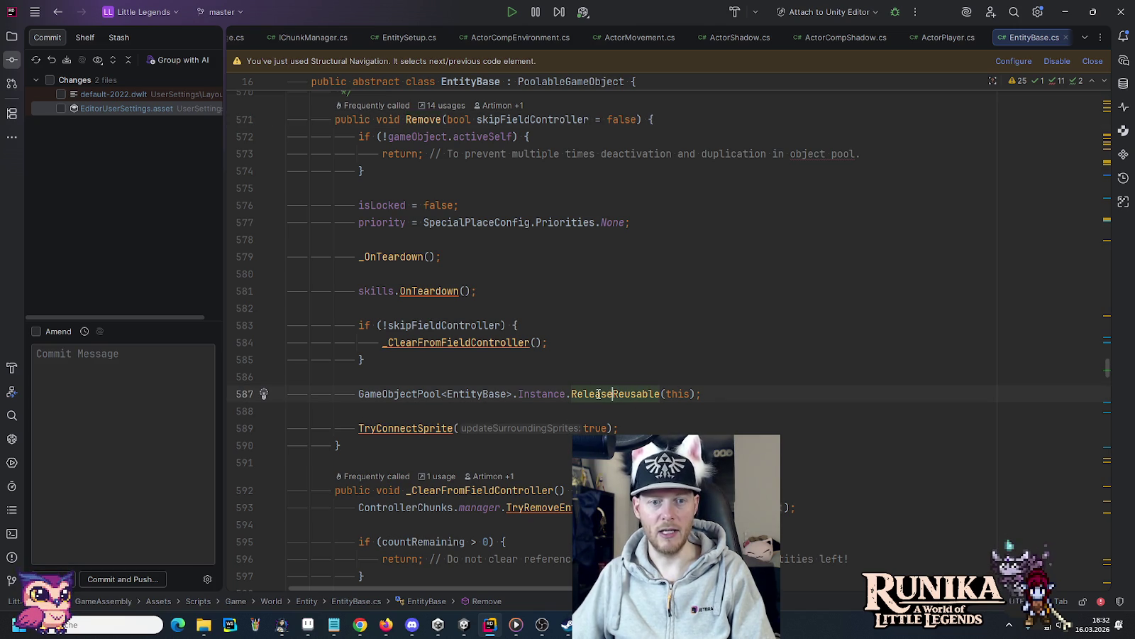
key("ctrl+alt+Left")
key("ctrl+alt+Left")
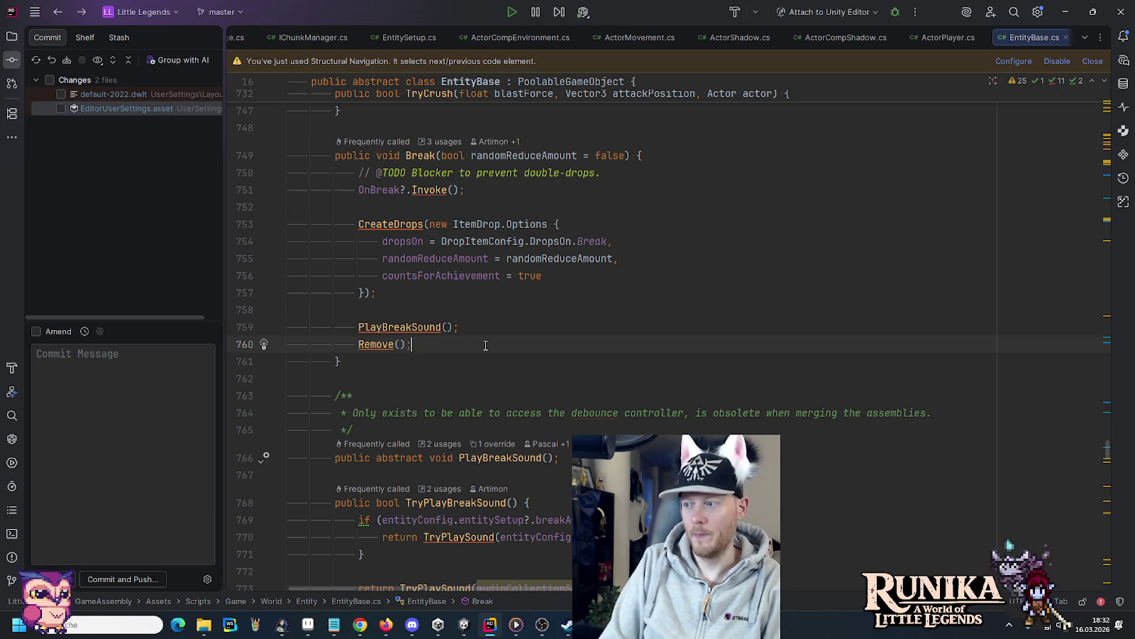
key("Return")
key("Return")
type("nAfterBreak?.Invoke();")
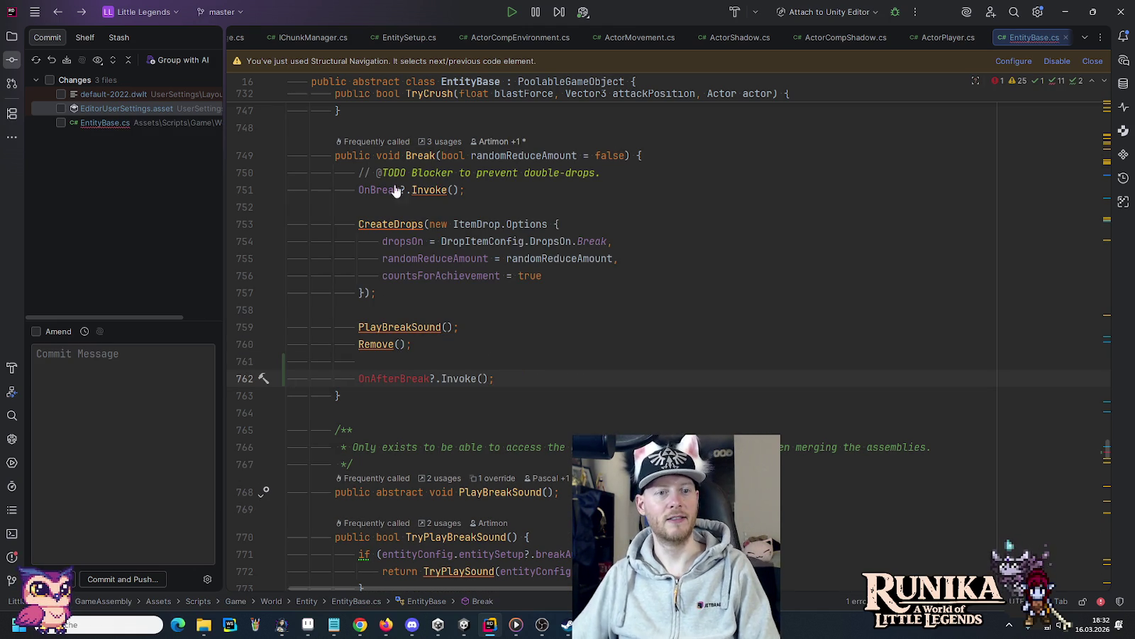
Step: Declare a public event Action OnAfterBreak by duplicating the OnBreak declaration
left_click(382, 190, "ctrl")
left_click_drag(515, 276, 576, 254)
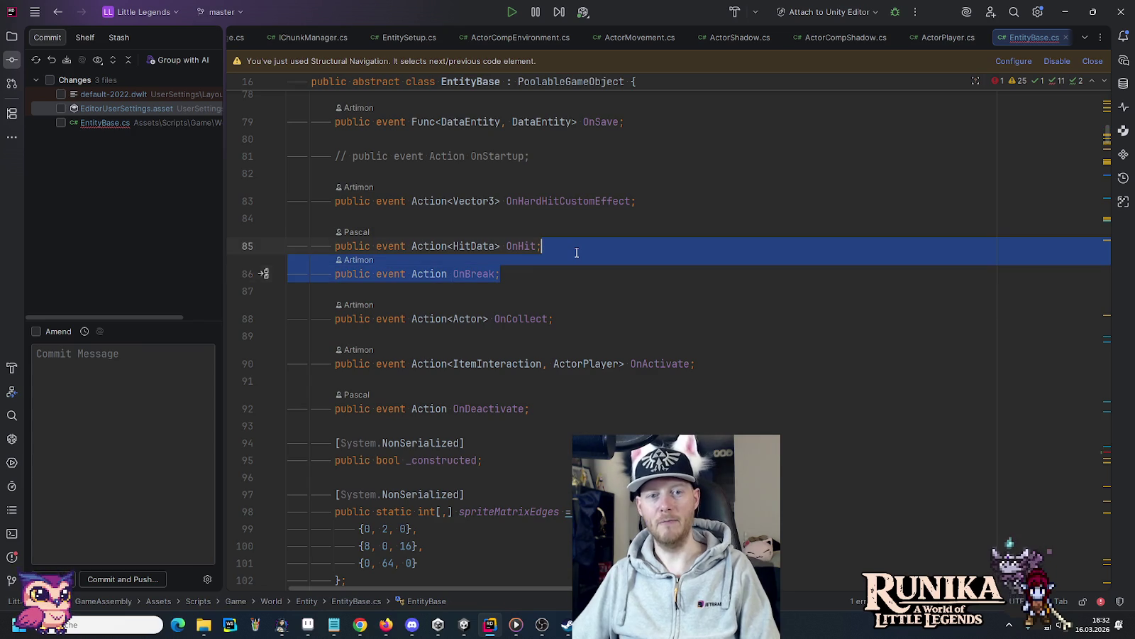
key("Right")
key("ctrl+d")
left_click(469, 280)
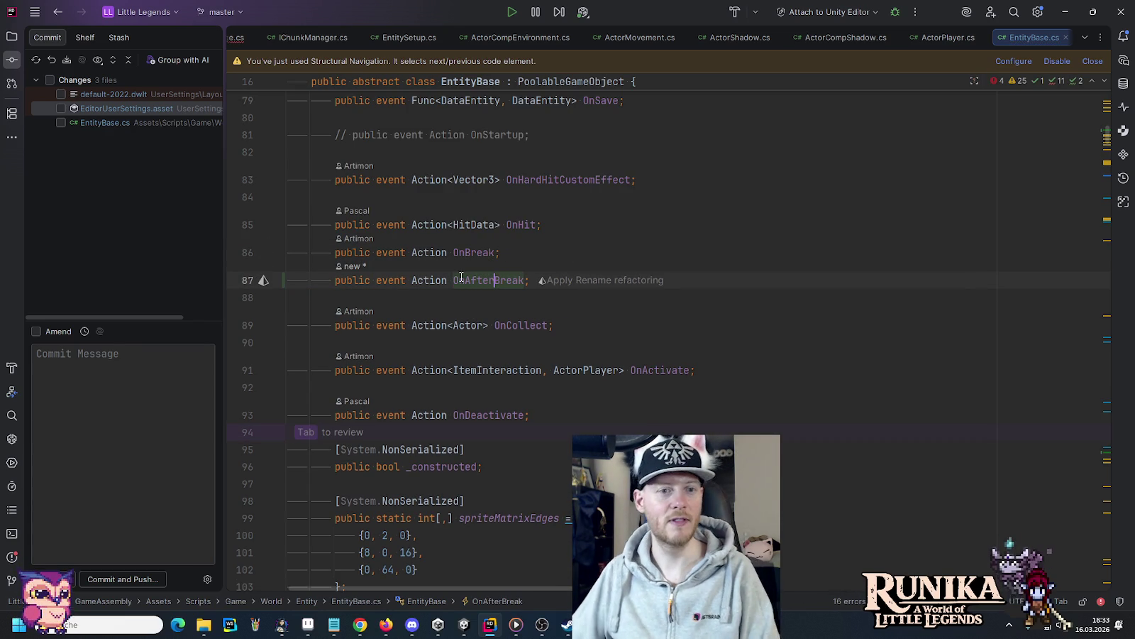
left_click(576, 251)
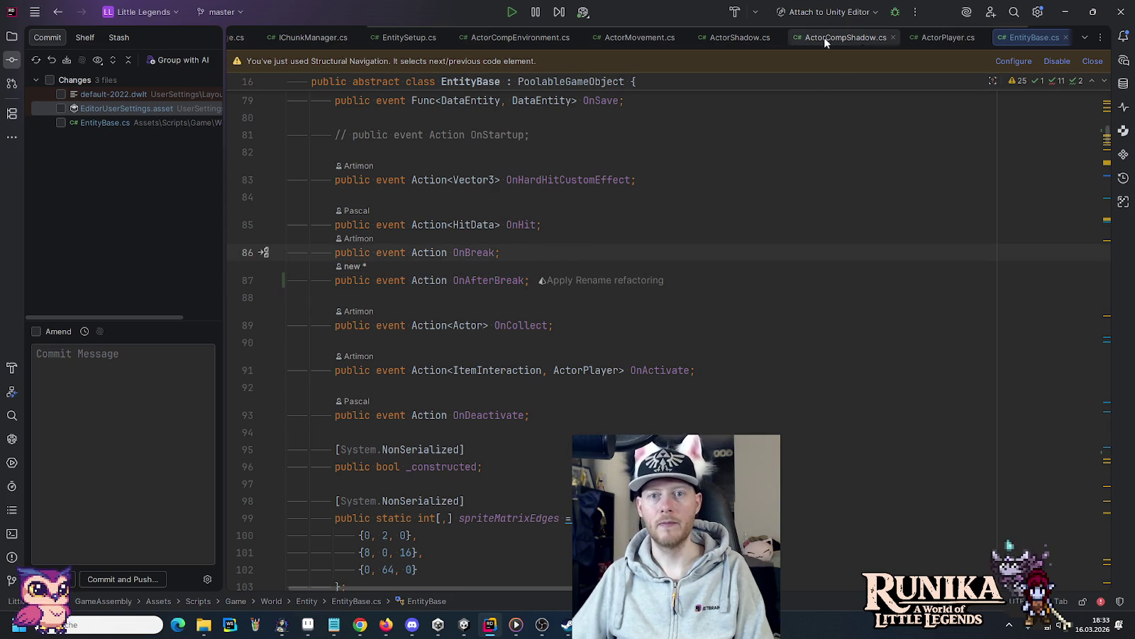
Step: Close the extra open file tabs, including EntitySetup.cs
middle_click(923, 40)
middle_click(865, 39)
middle_click(780, 43)
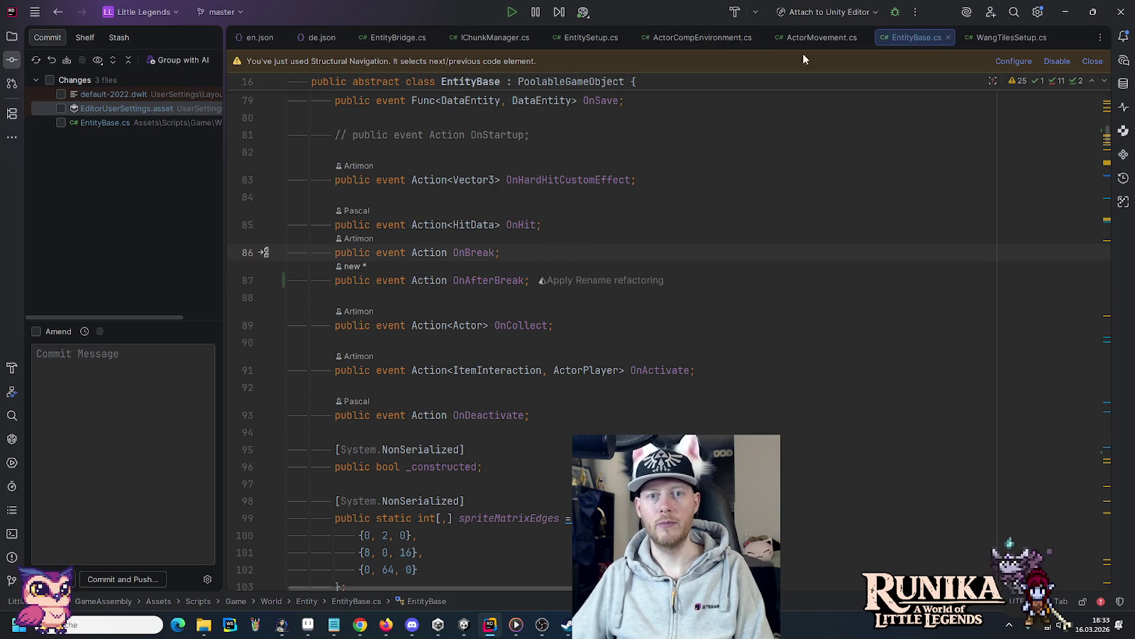
middle_click(815, 37)
middle_click(722, 32)
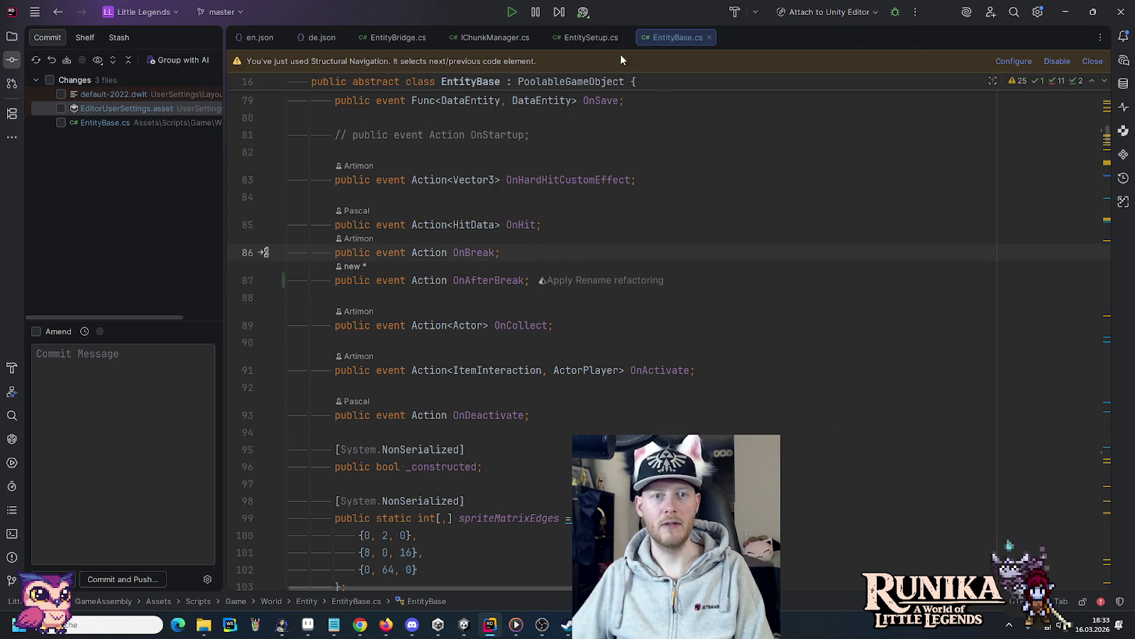
middle_click(602, 44)
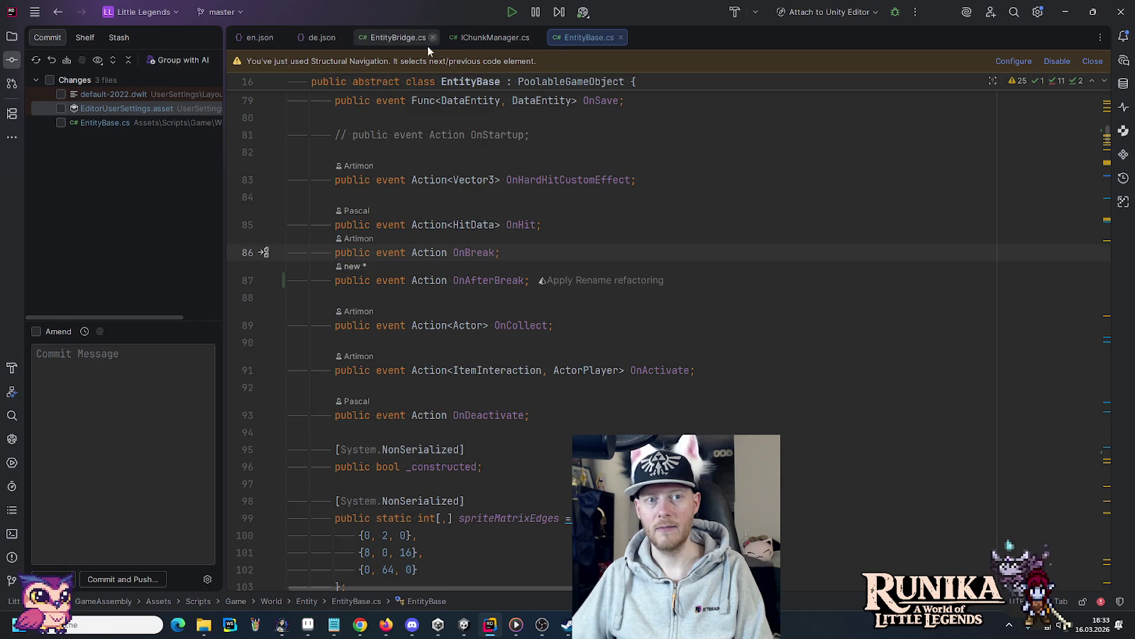
Step: In EntityBridge.cs OnAwake, subscribe OnAfterBreak to a lambda calling _VariantUpdate(true)
left_click(429, 44)
left_click(373, 280)
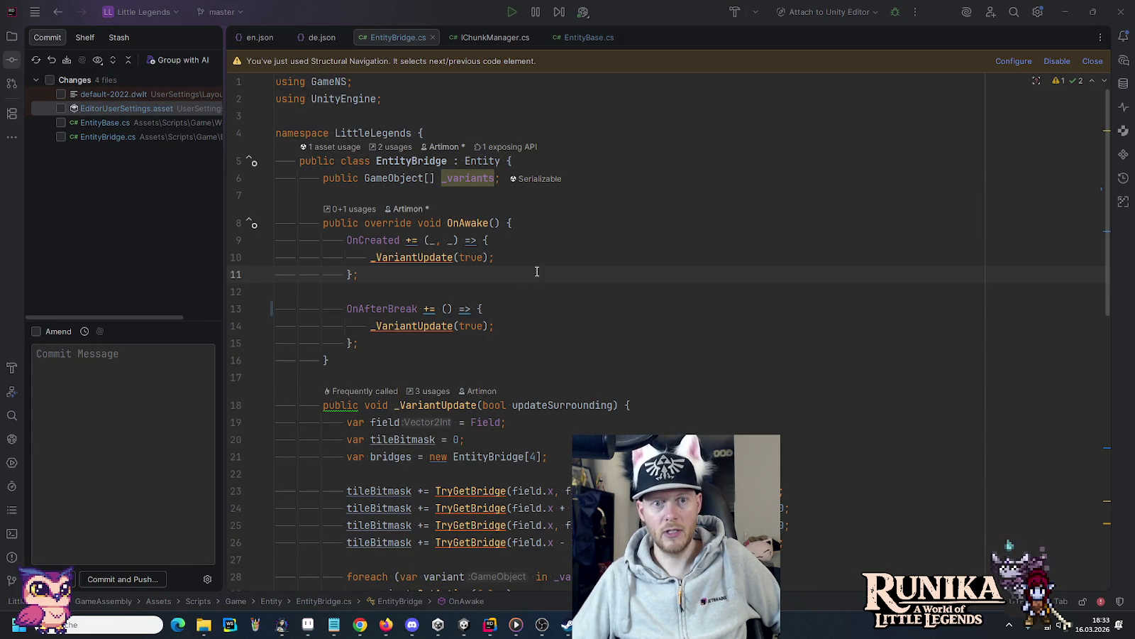
left_click(532, 225)
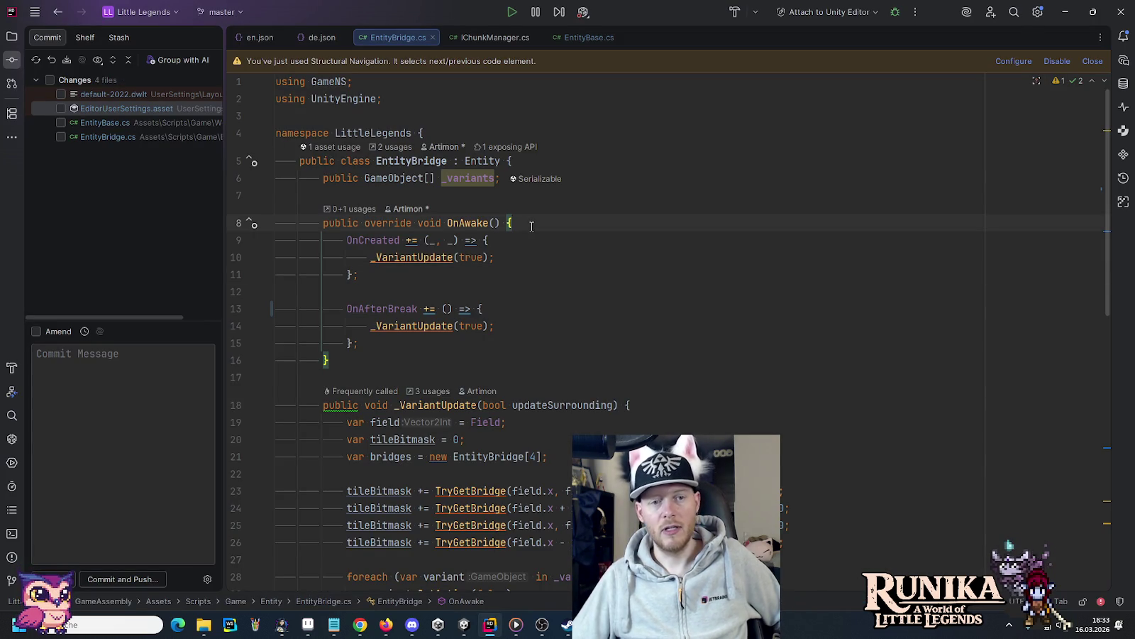
left_click(471, 631)
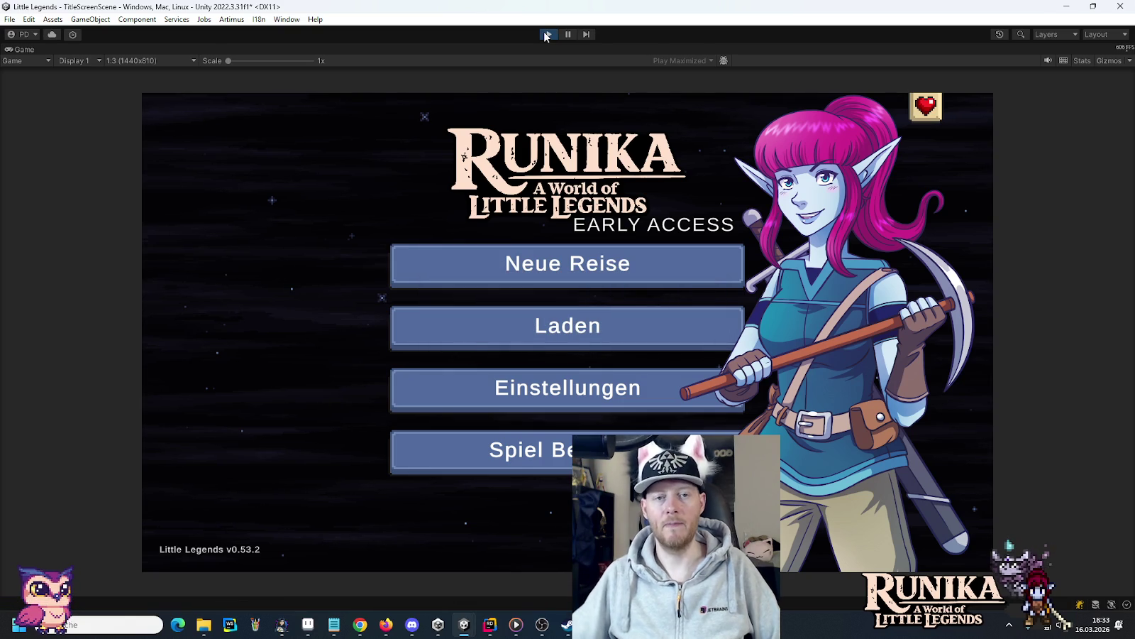
Step: Load the saved character's game via Laden and continue past the loading screen with Weiter
left_click(561, 320)
left_click(476, 296)
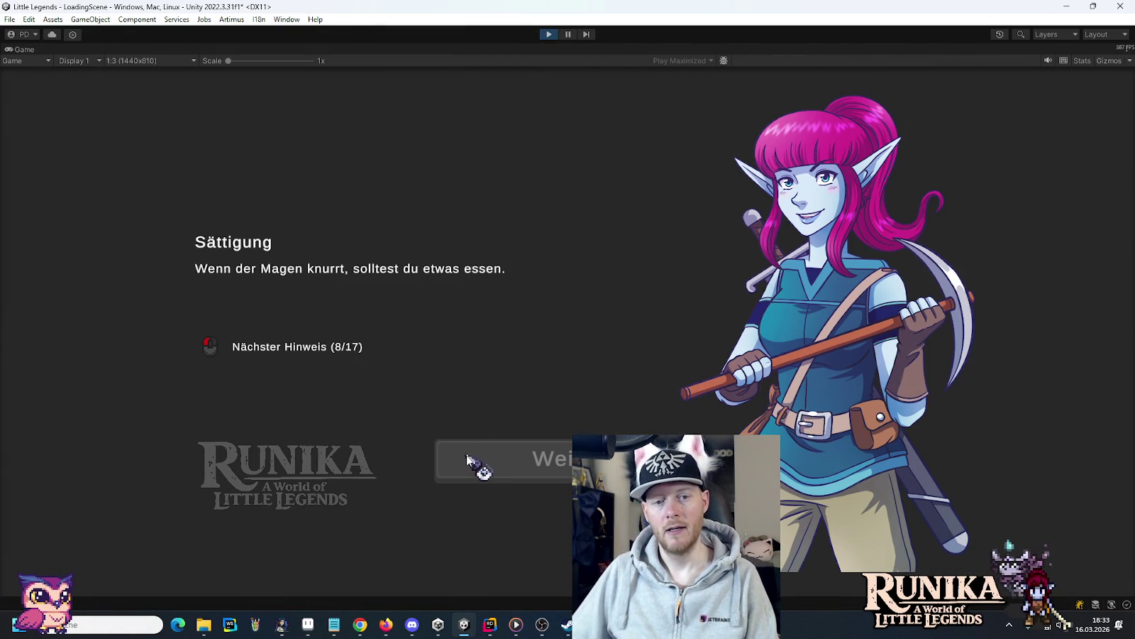
left_click(476, 390)
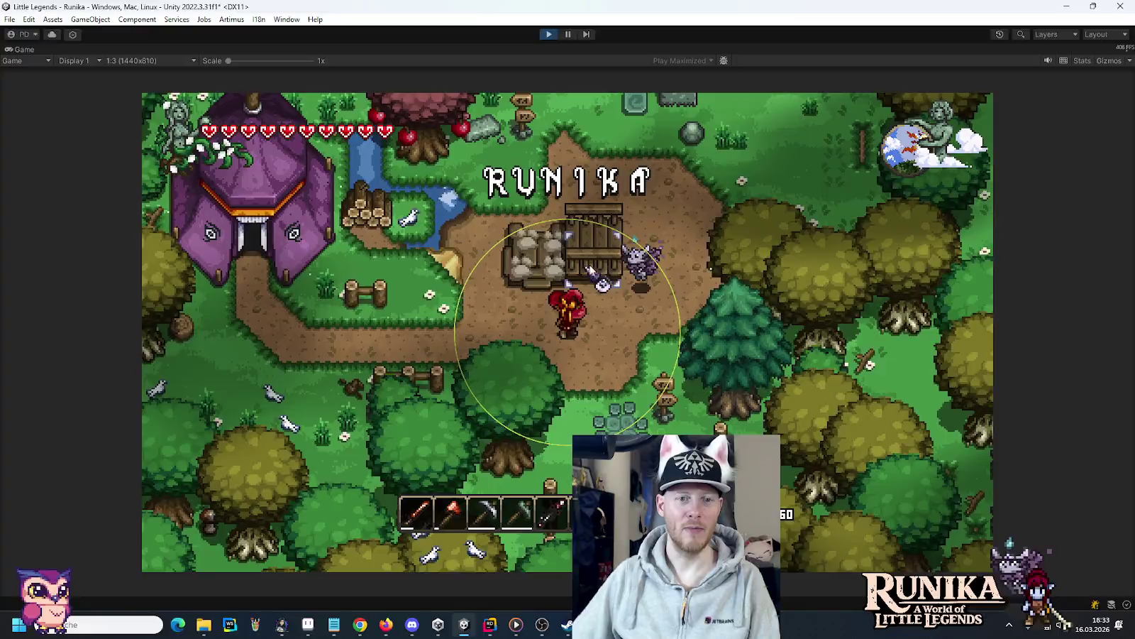
Step: Walk onto the wooden bridge and break one of its pieces
key("w")
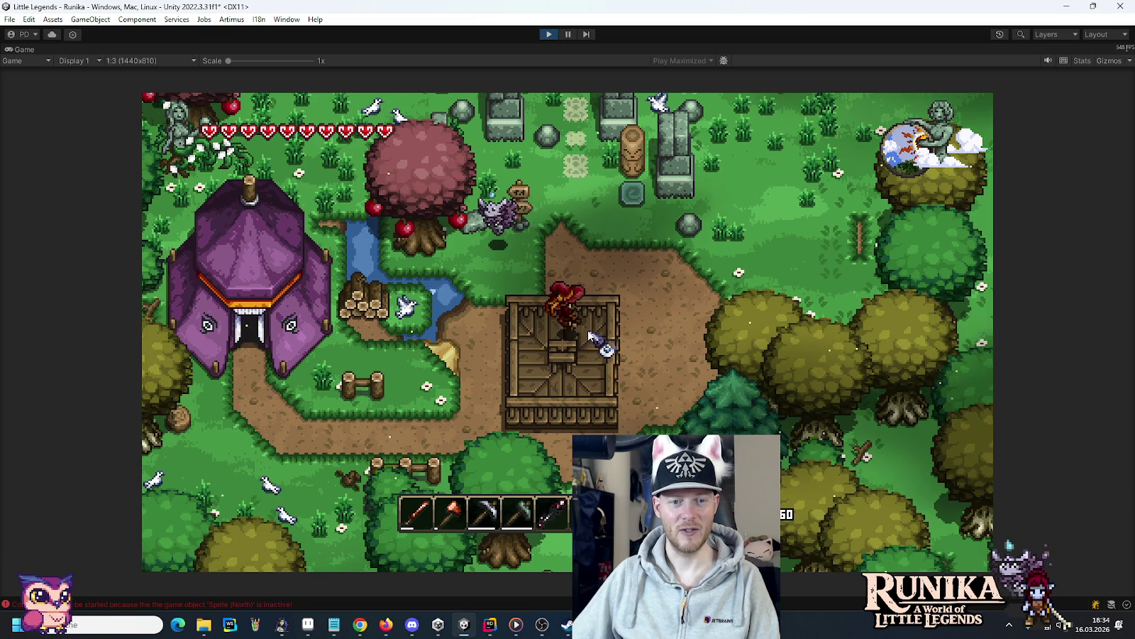
left_click(589, 334)
key("s")
key("d")
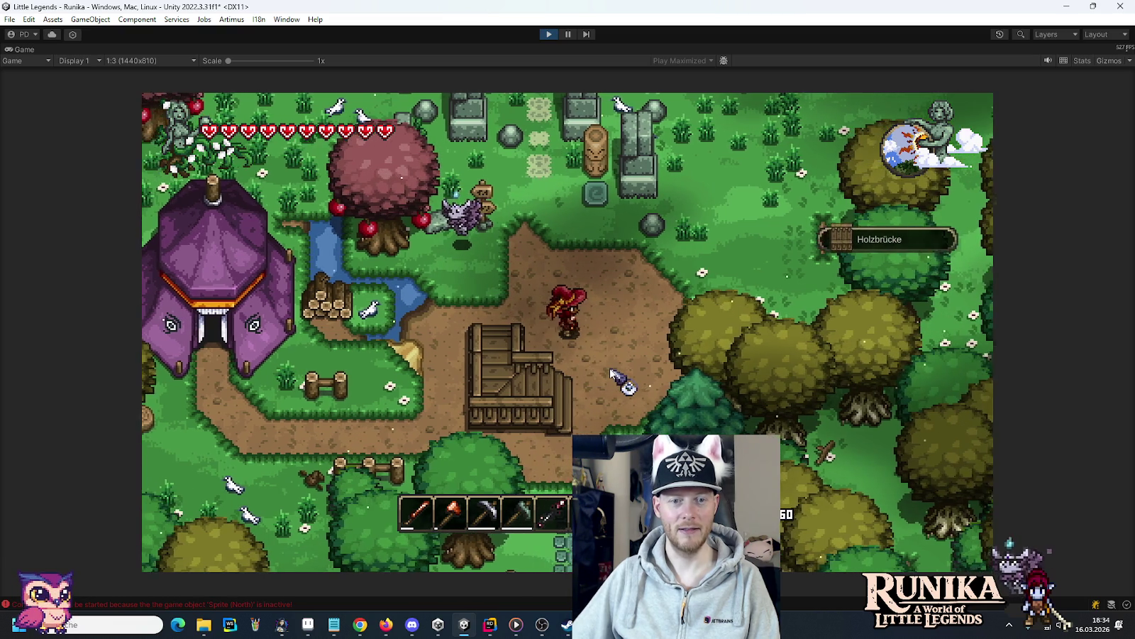
key("a")
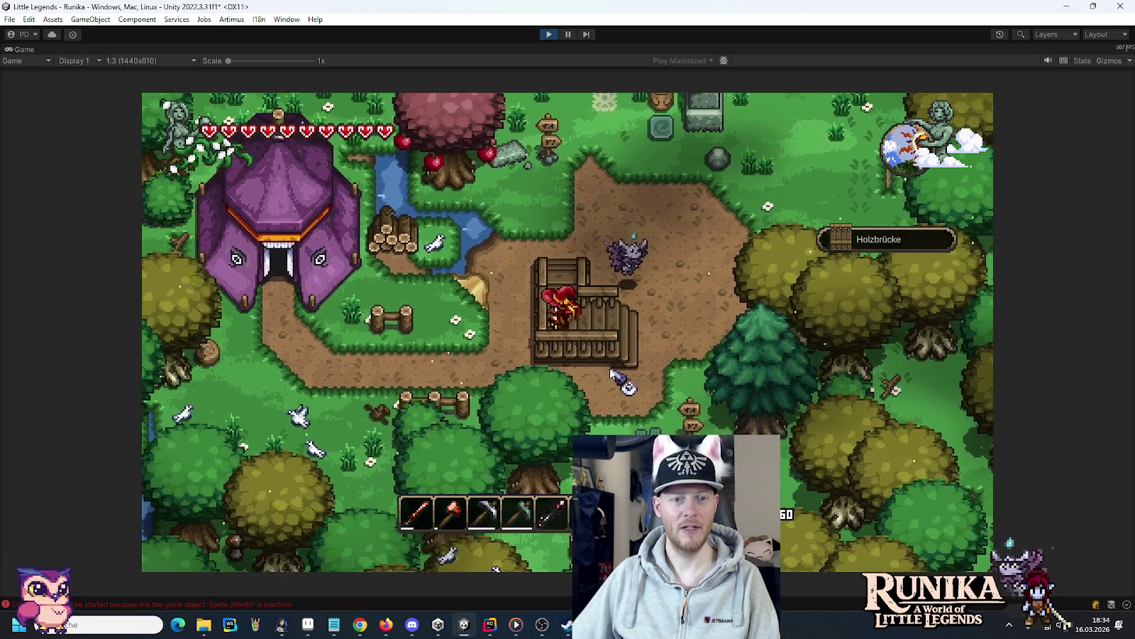
Step: Run the /add BirchBridge chat command to receive 99 Birkenholzbrücke items
key("Return")
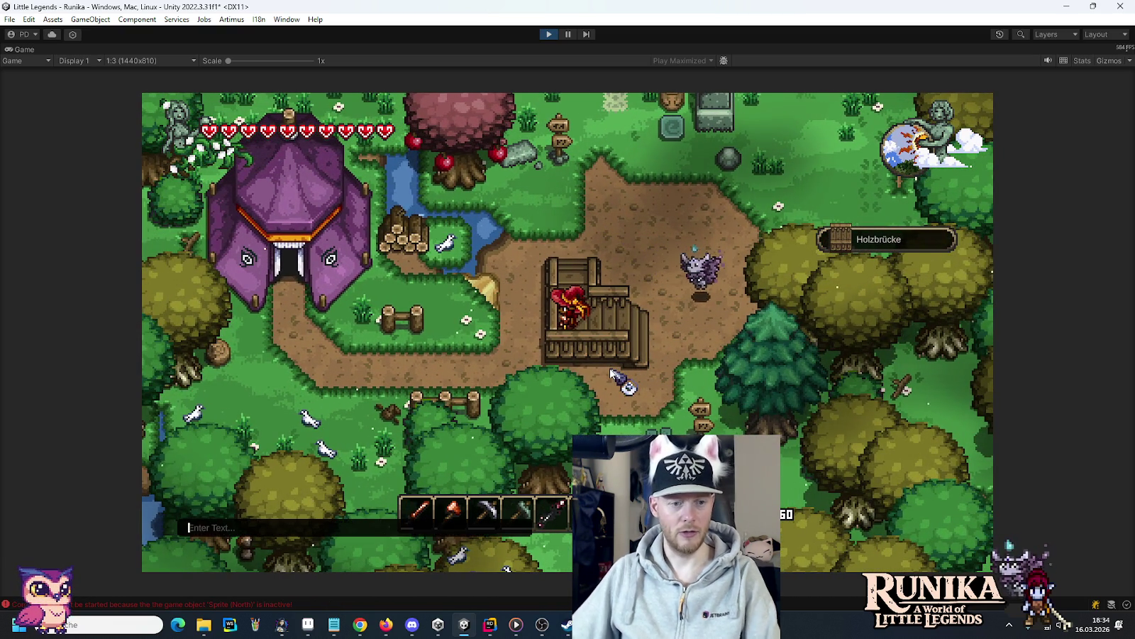
type("add BirchBridge")
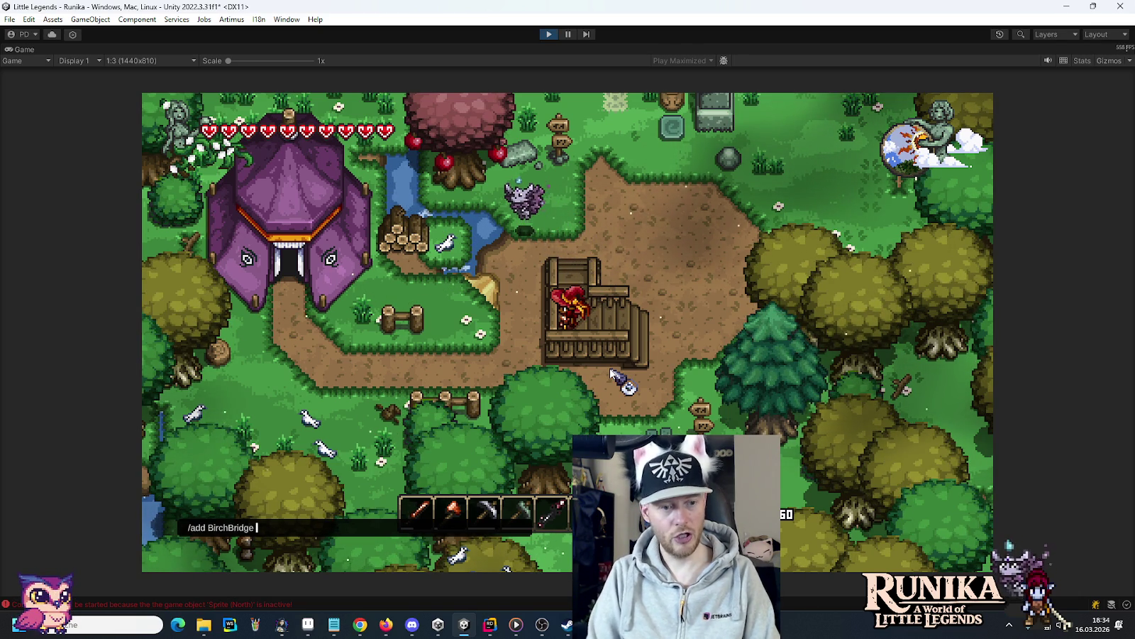
key("Return")
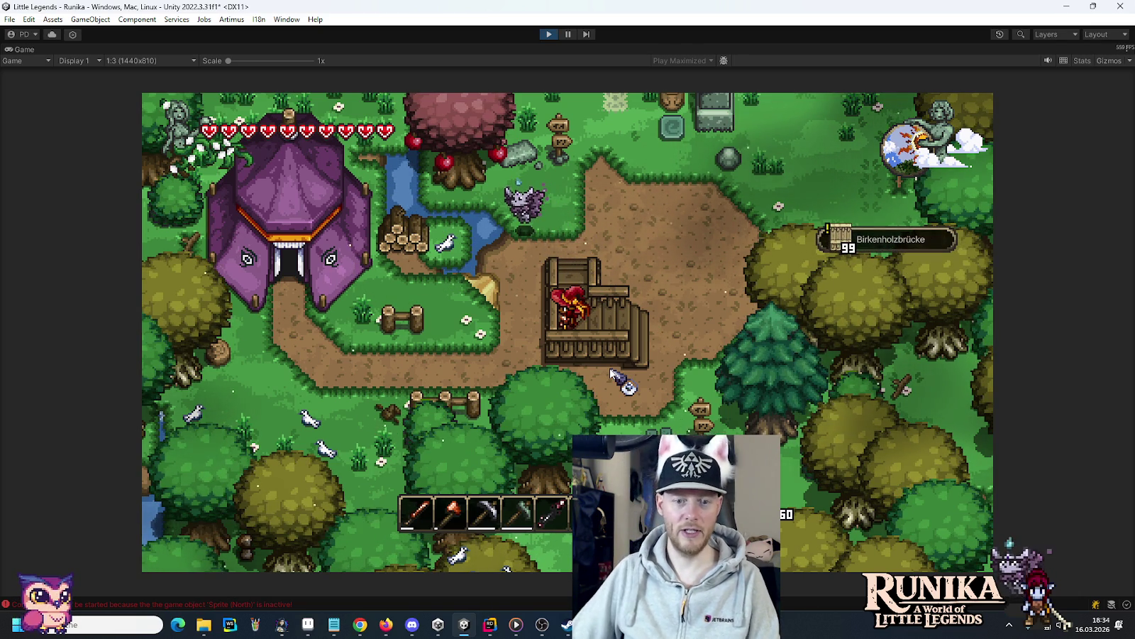
Step: Check the birch bridges in the inventory, then place two new sections beside the bridge
key("e")
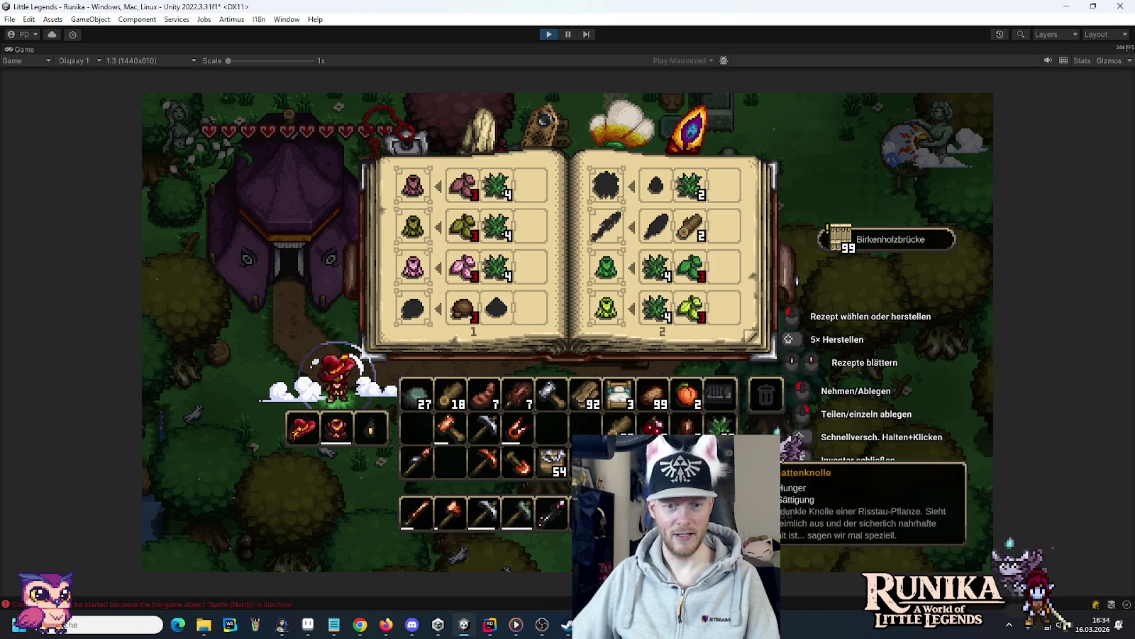
key("e")
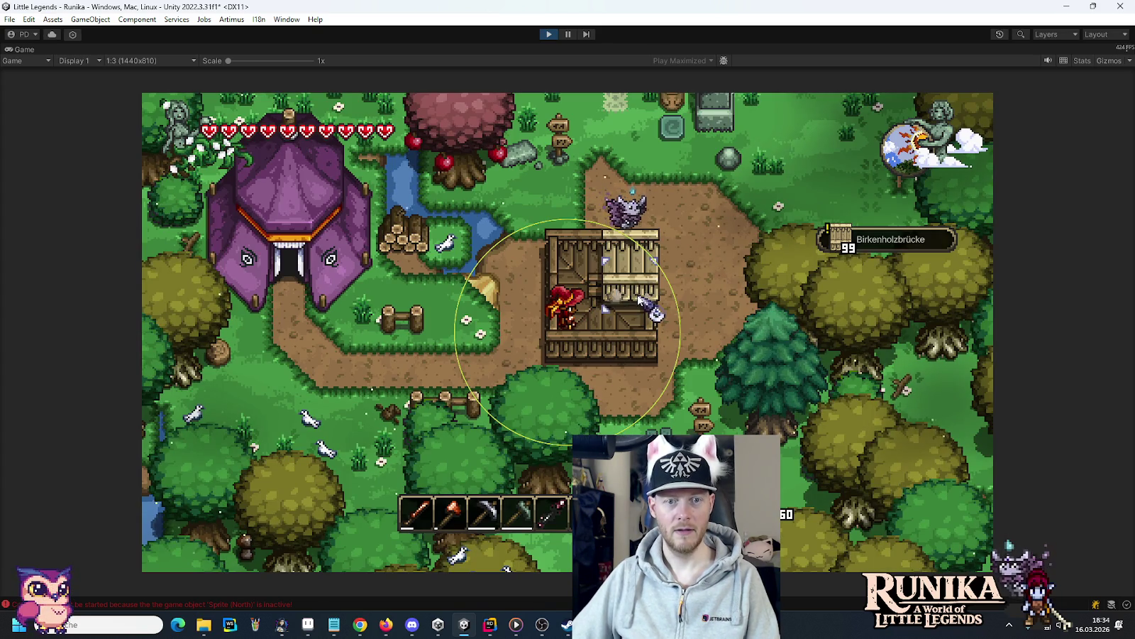
key("d")
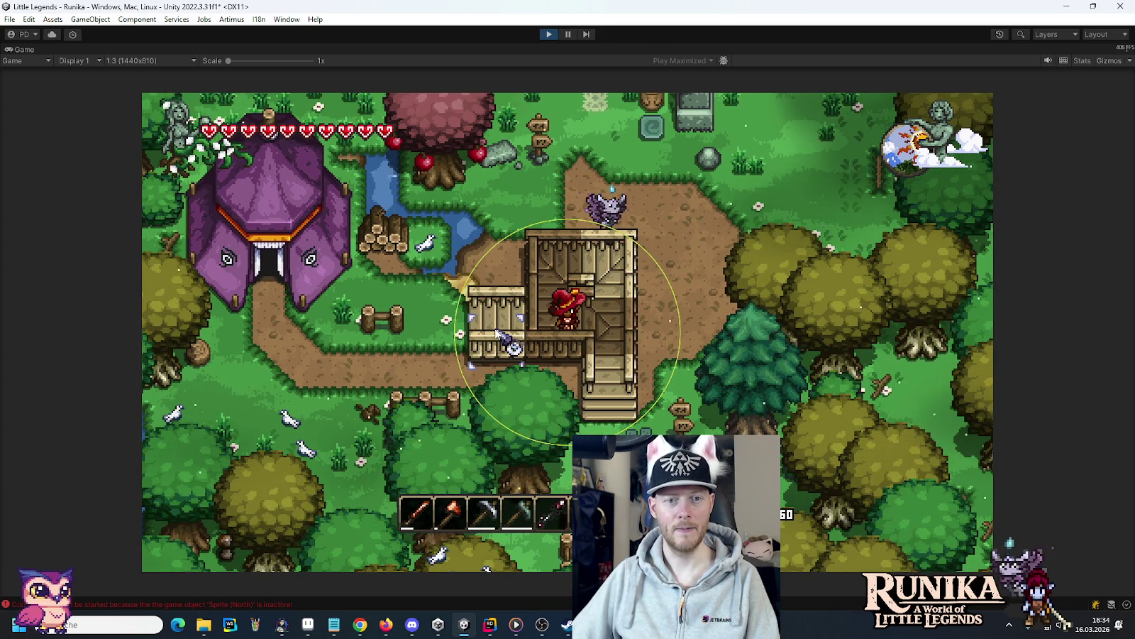
key("d")
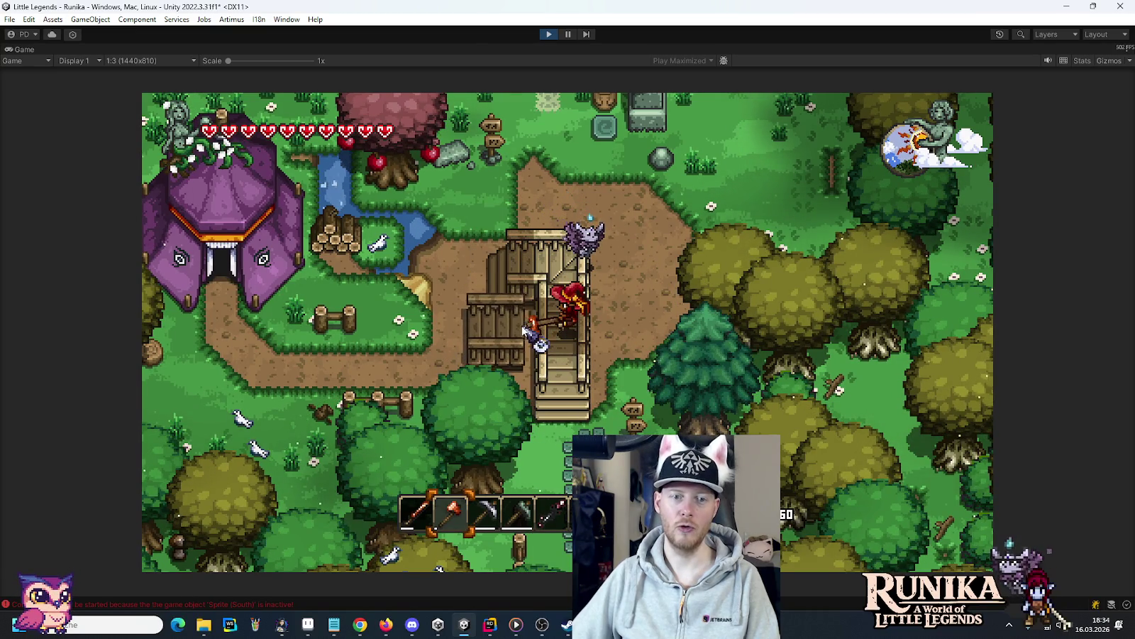
left_click(523, 330)
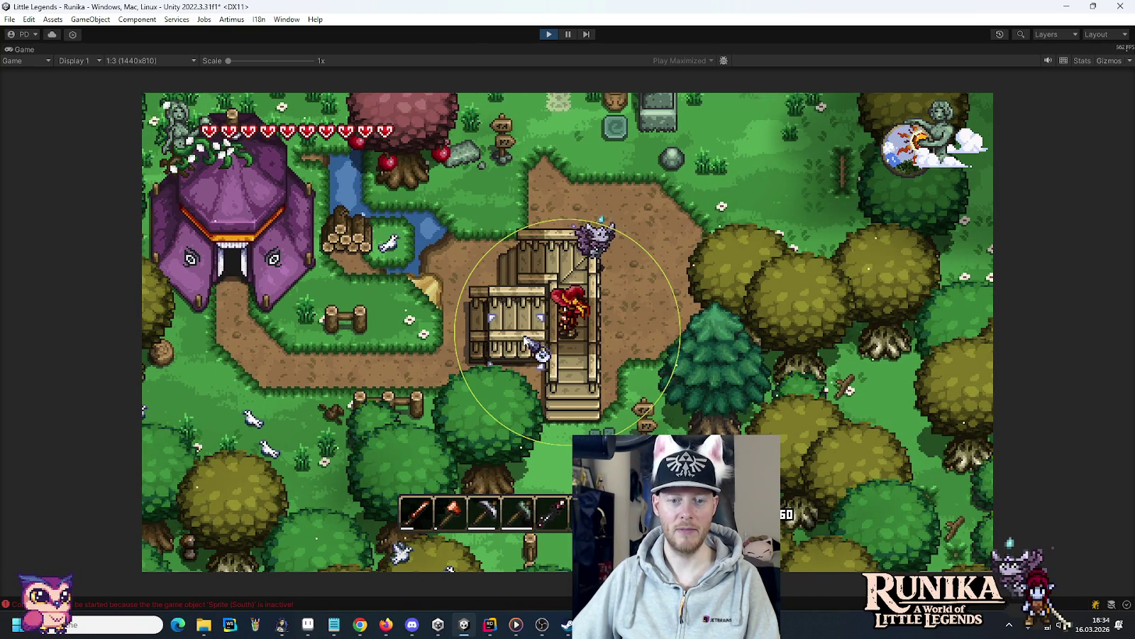
key("a")
left_click(521, 262)
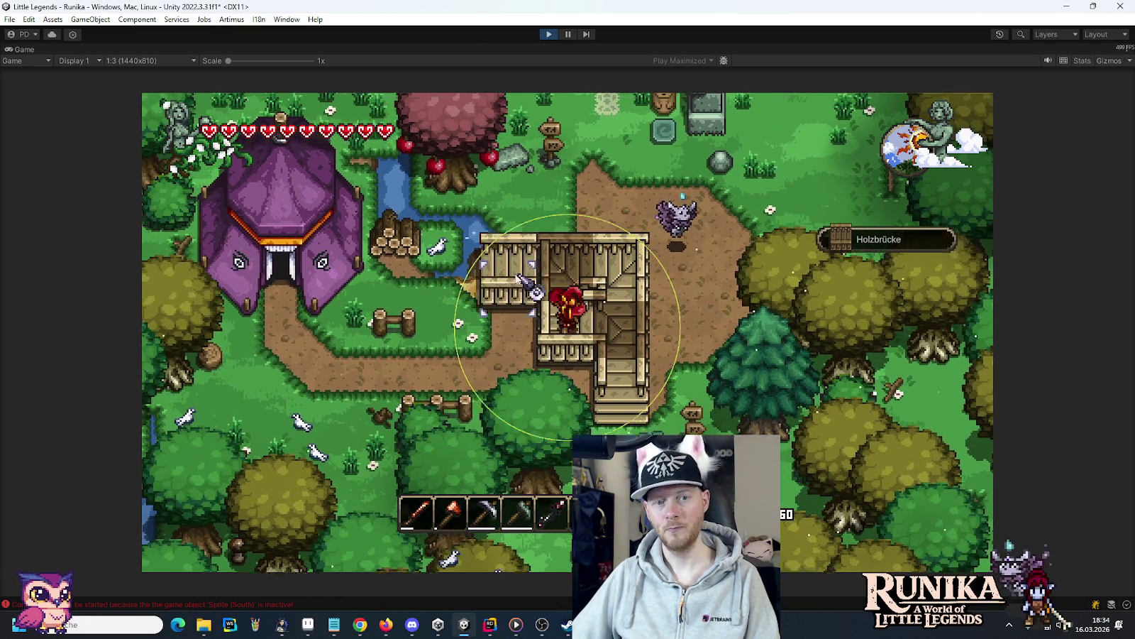
Step: Walk the character back and forth across the extended bridge
key("w")
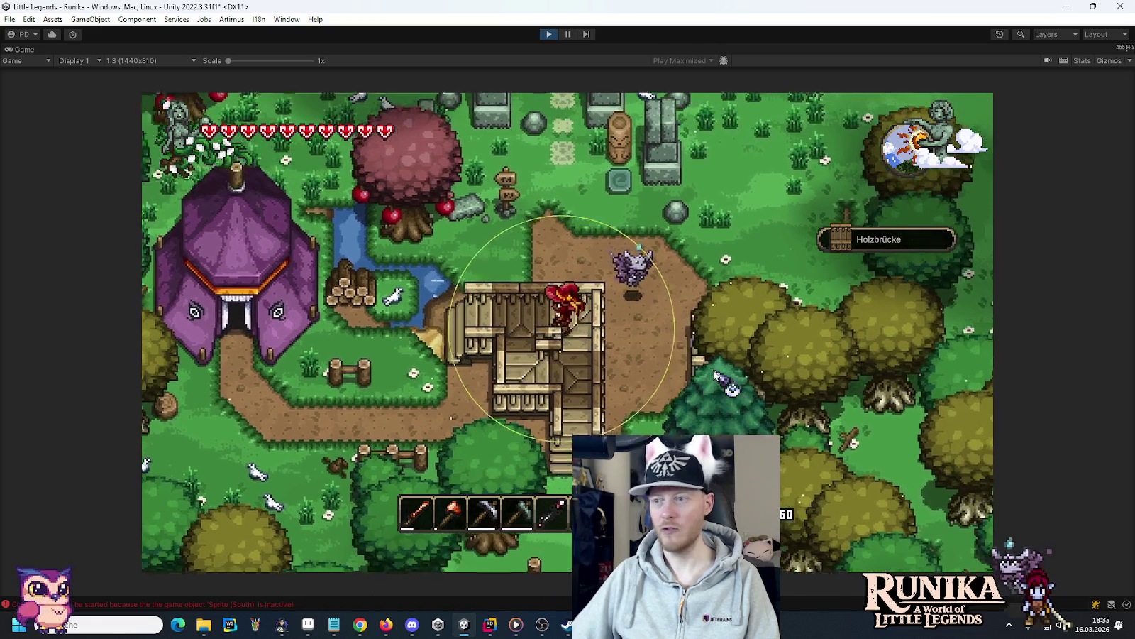
key("s")
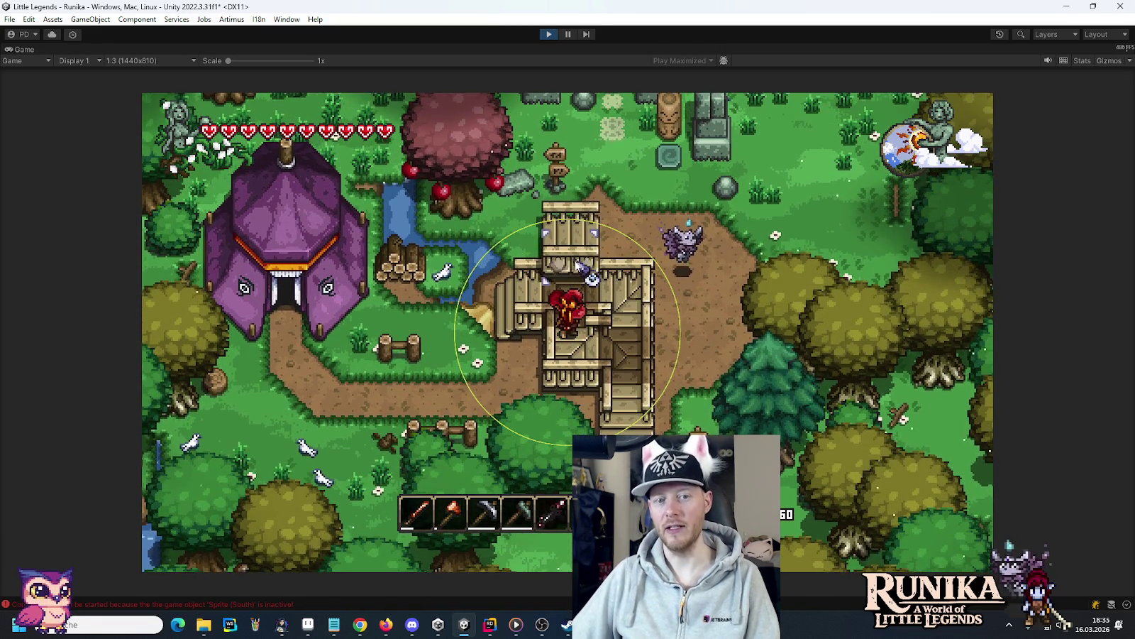
key("d")
key("d")
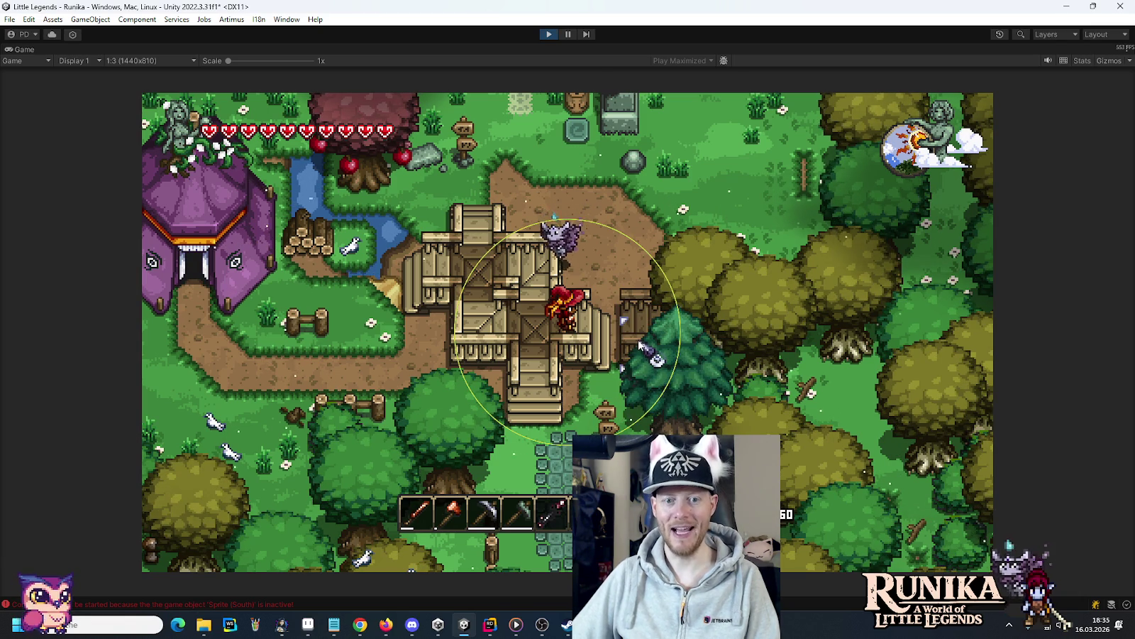
key("a")
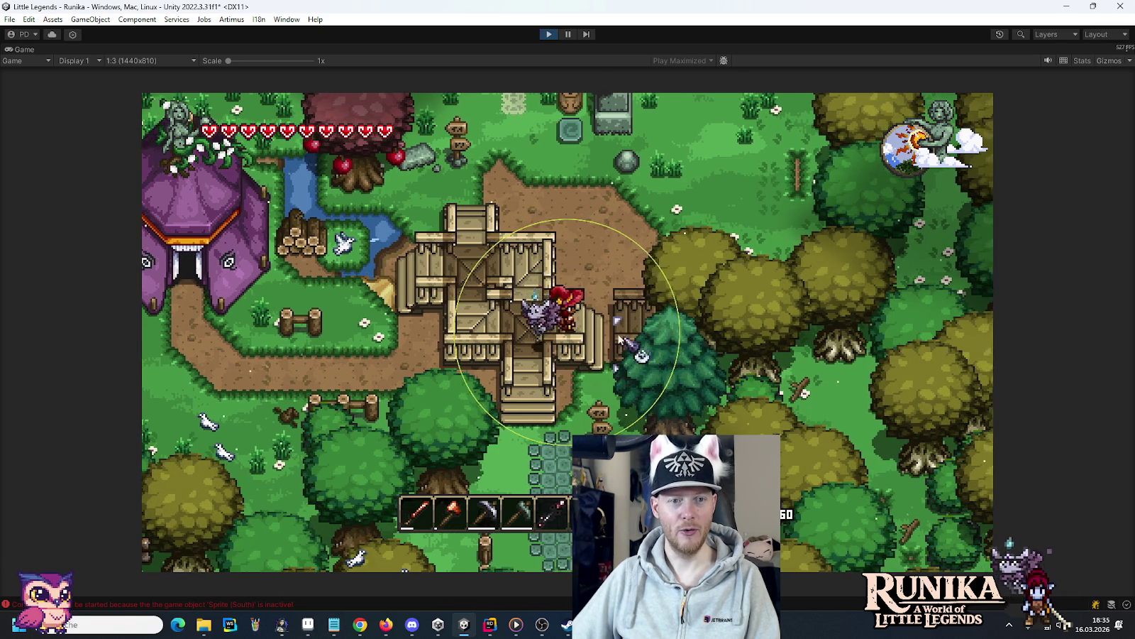
key("s")
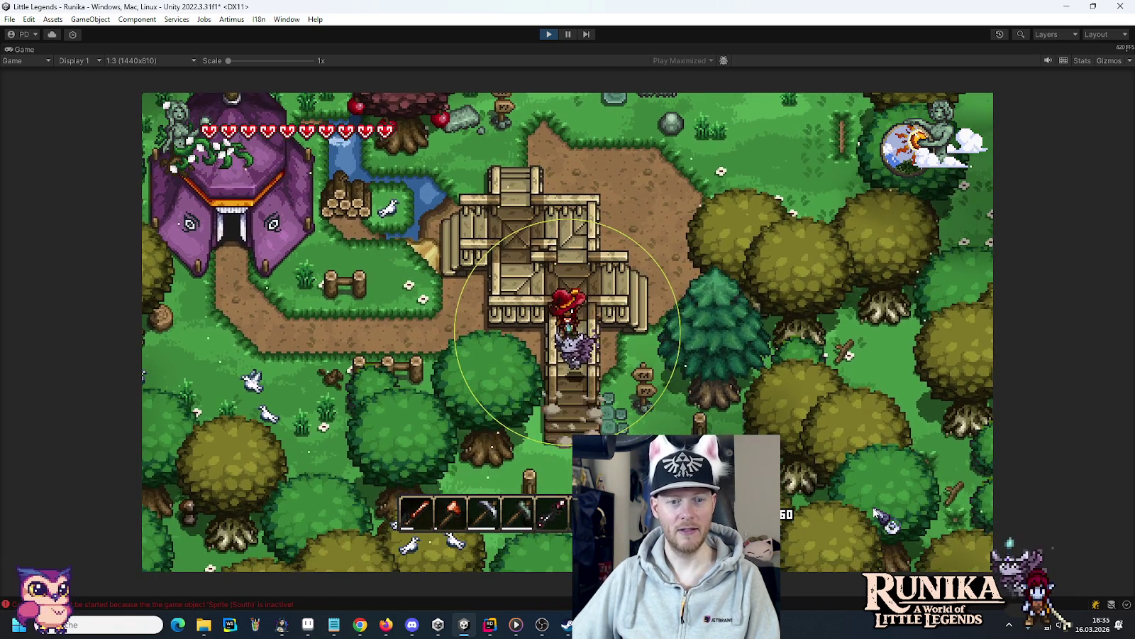
key("s")
key("w")
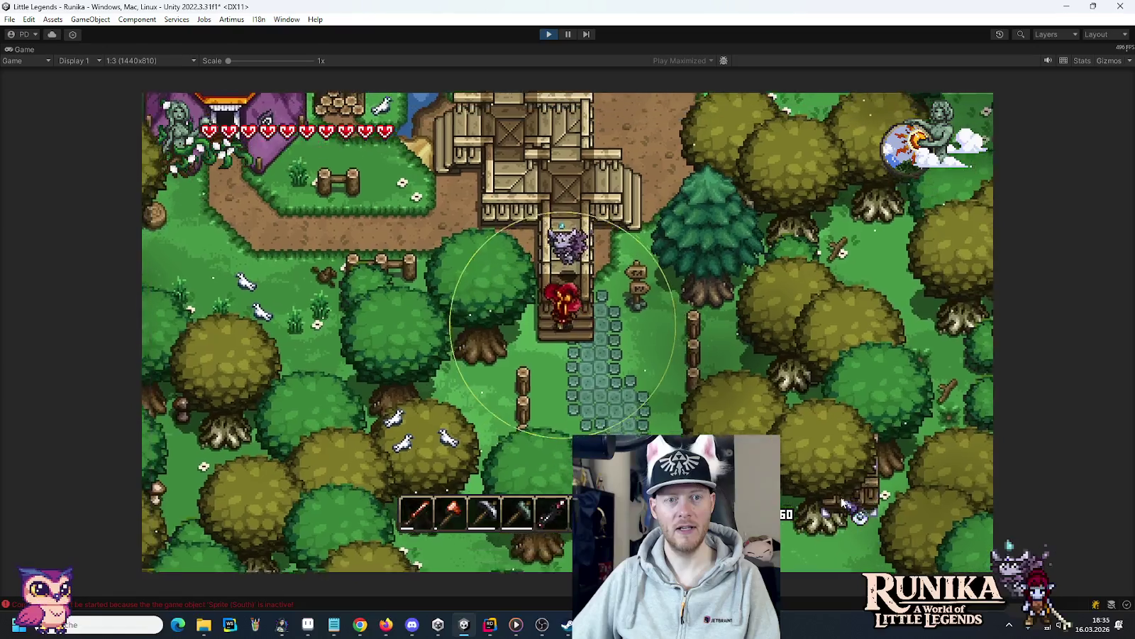
key("w")
key("d")
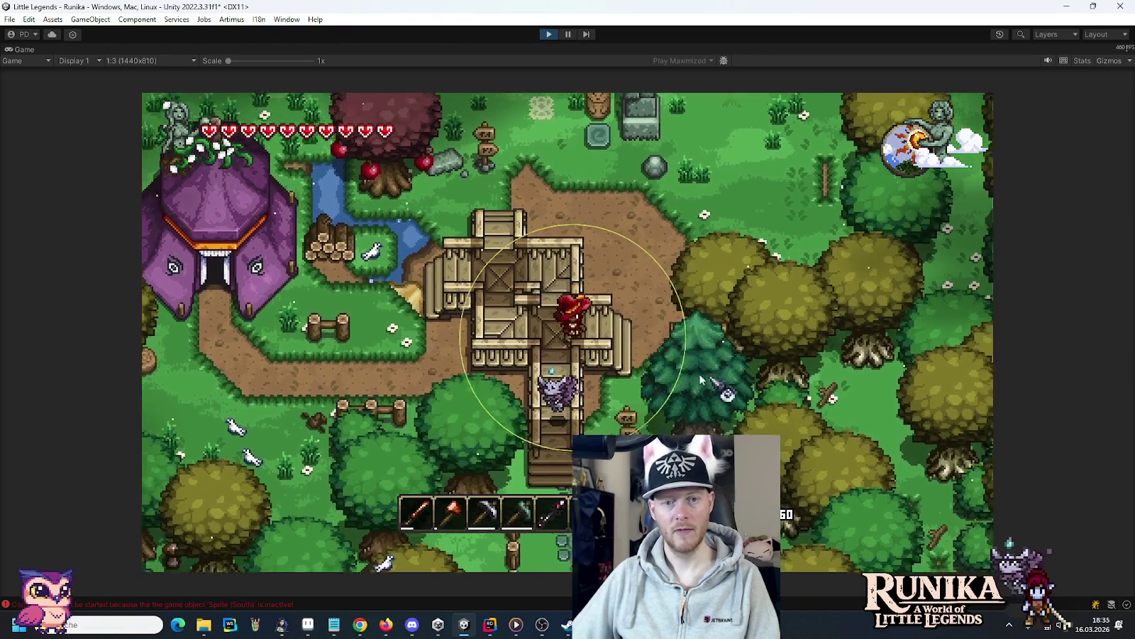
key("d")
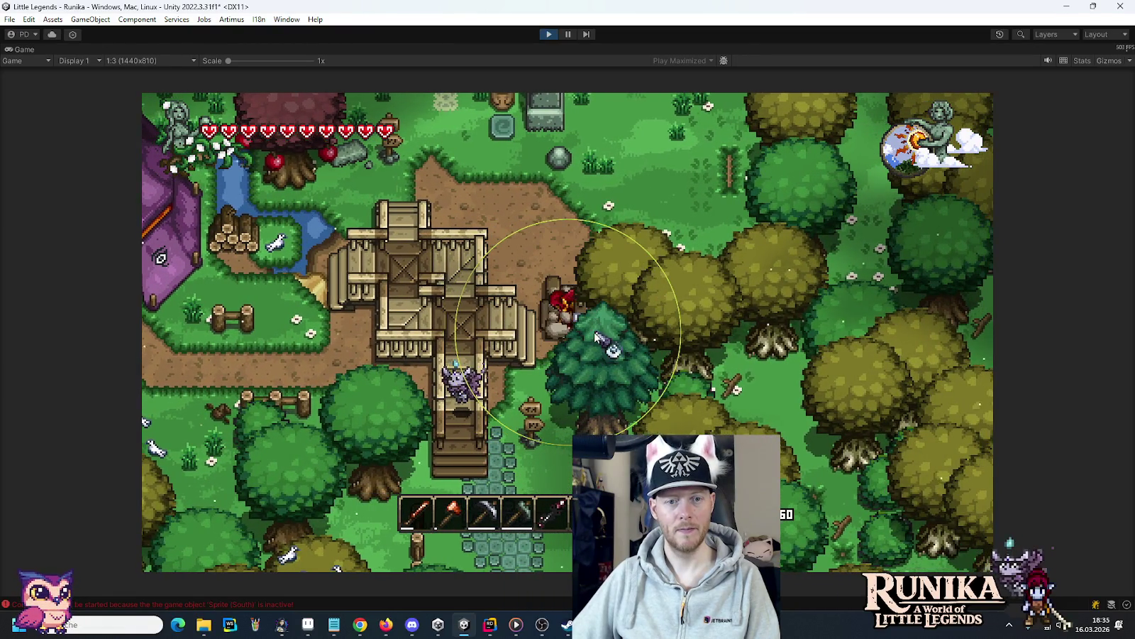
Step: Equip the axe and chop a bridge piece, then switch to the pickaxe
key("w")
key("2")
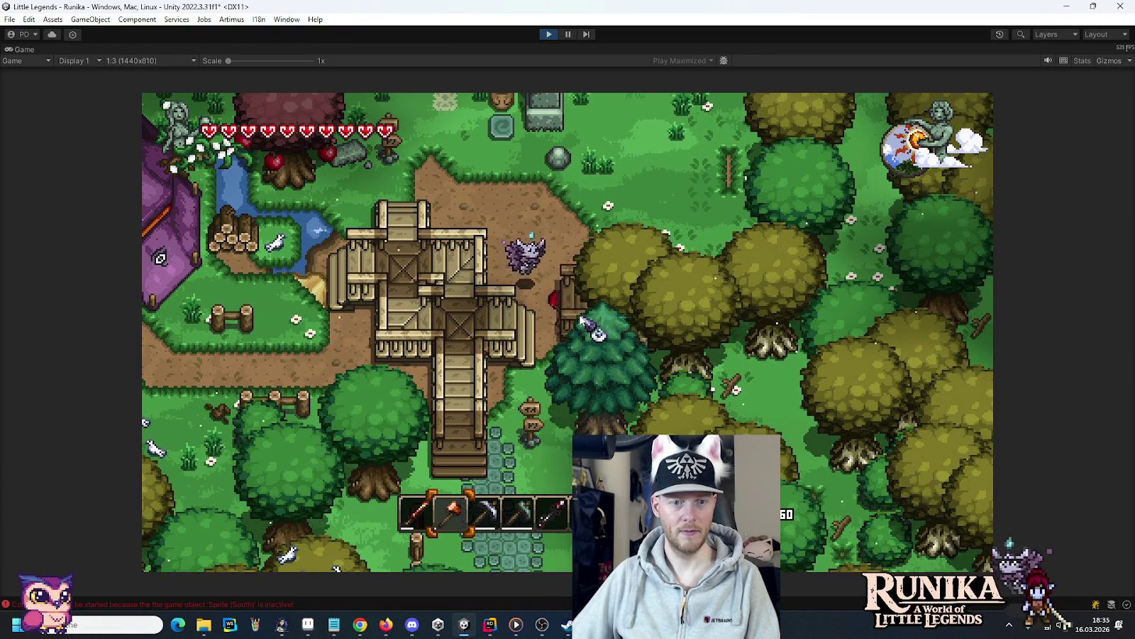
key("d")
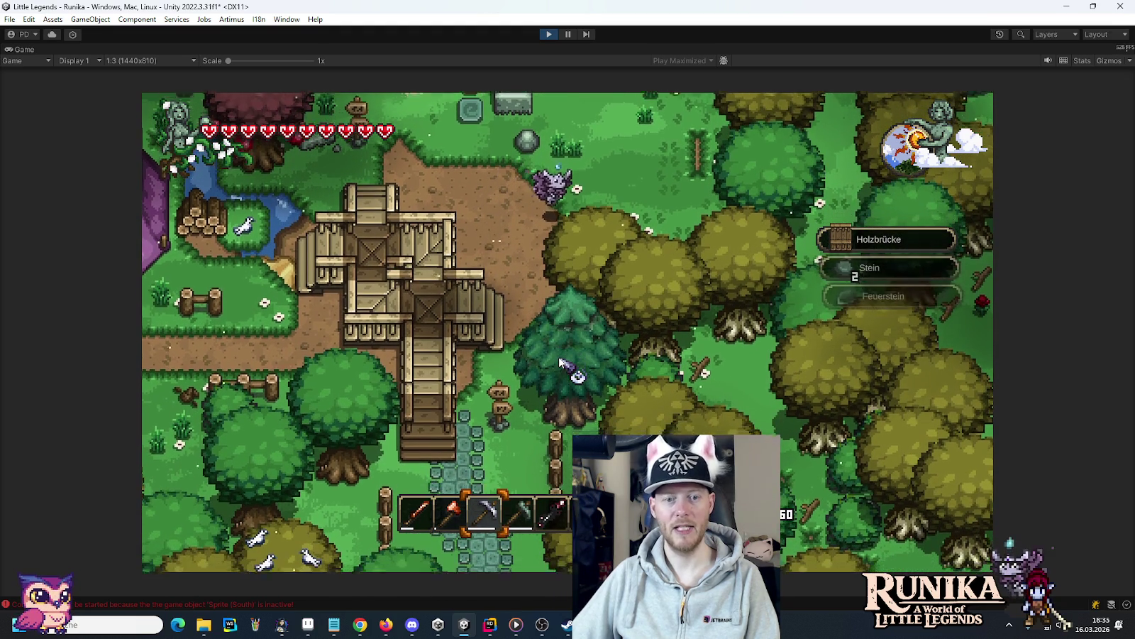
key("a")
key("4")
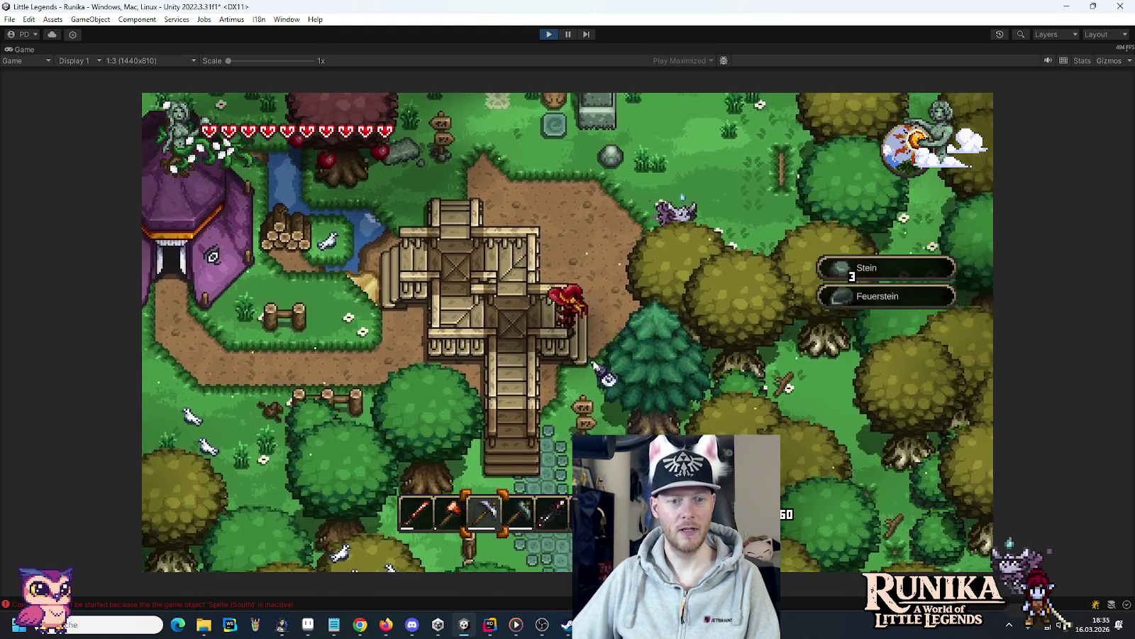
key("a")
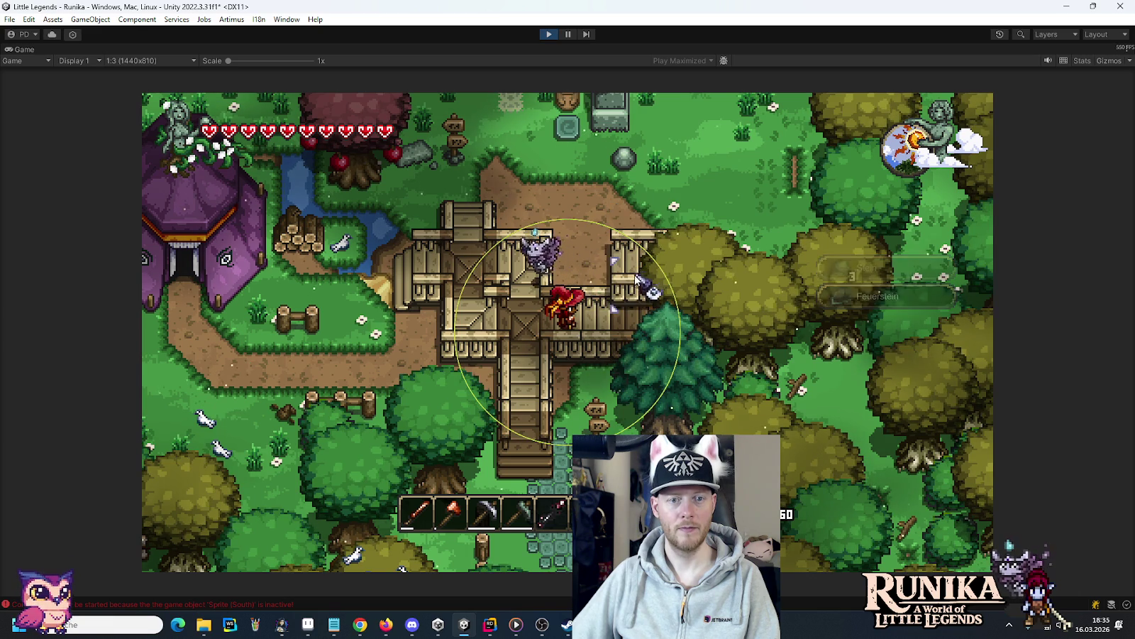
key("d")
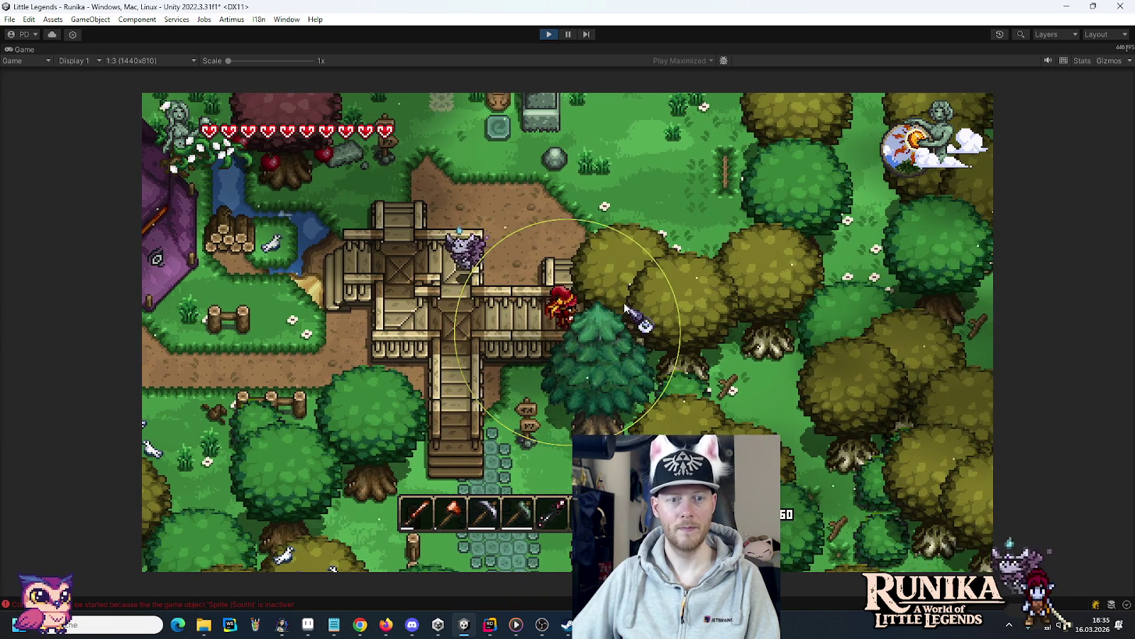
key("w")
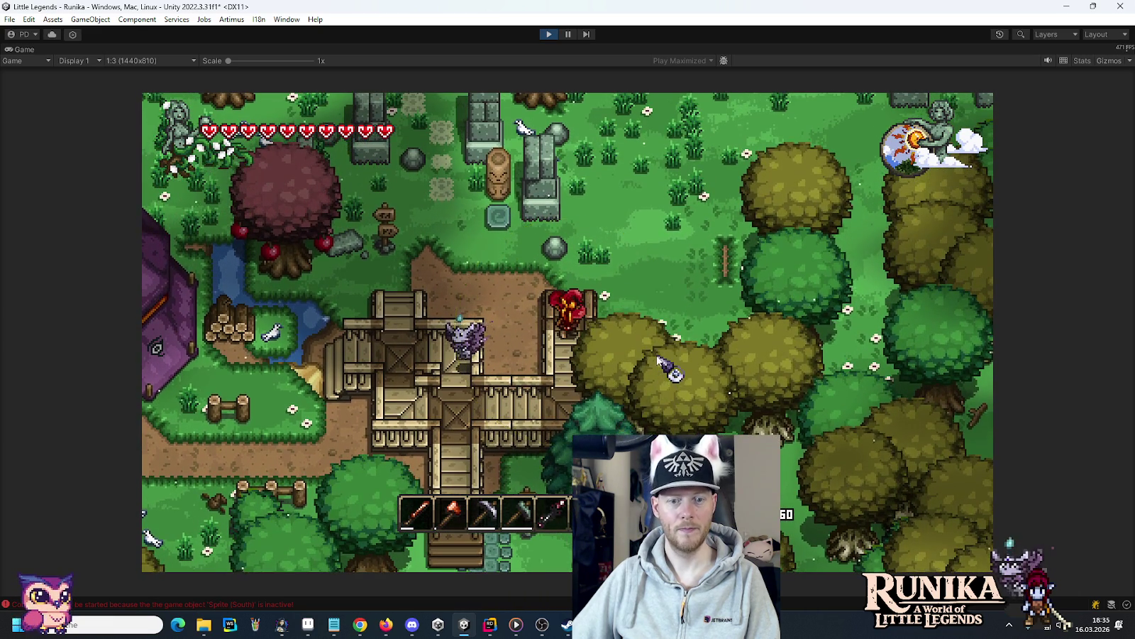
key("w")
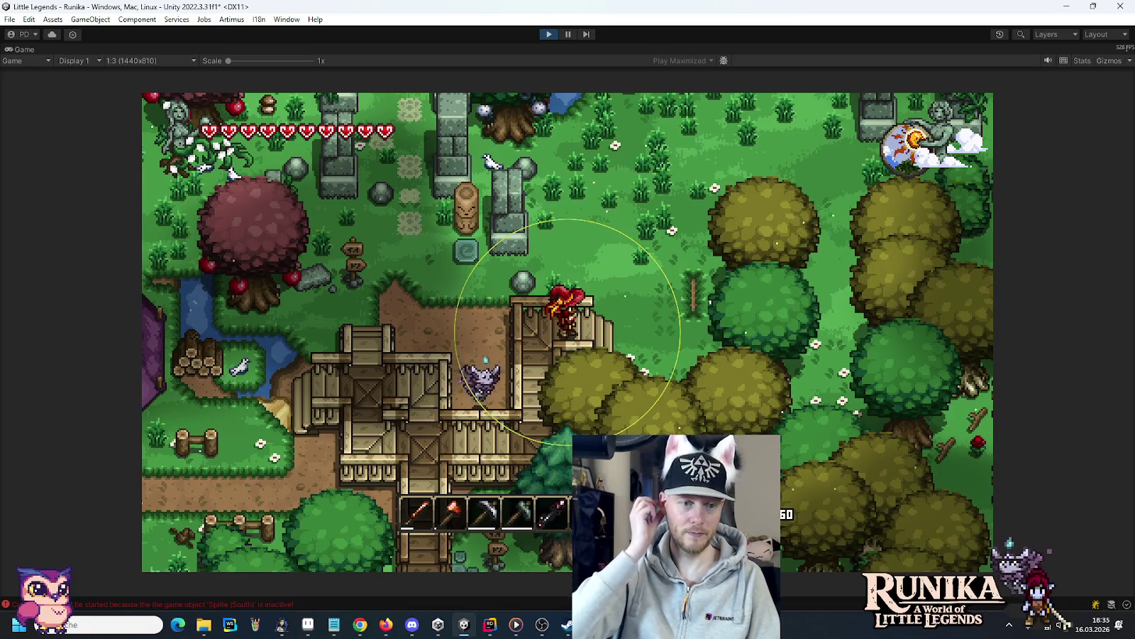
Step: Re-equip the axe, walk toward the birch bridge, and stop Play Mode
key("s")
key("a")
key("2")
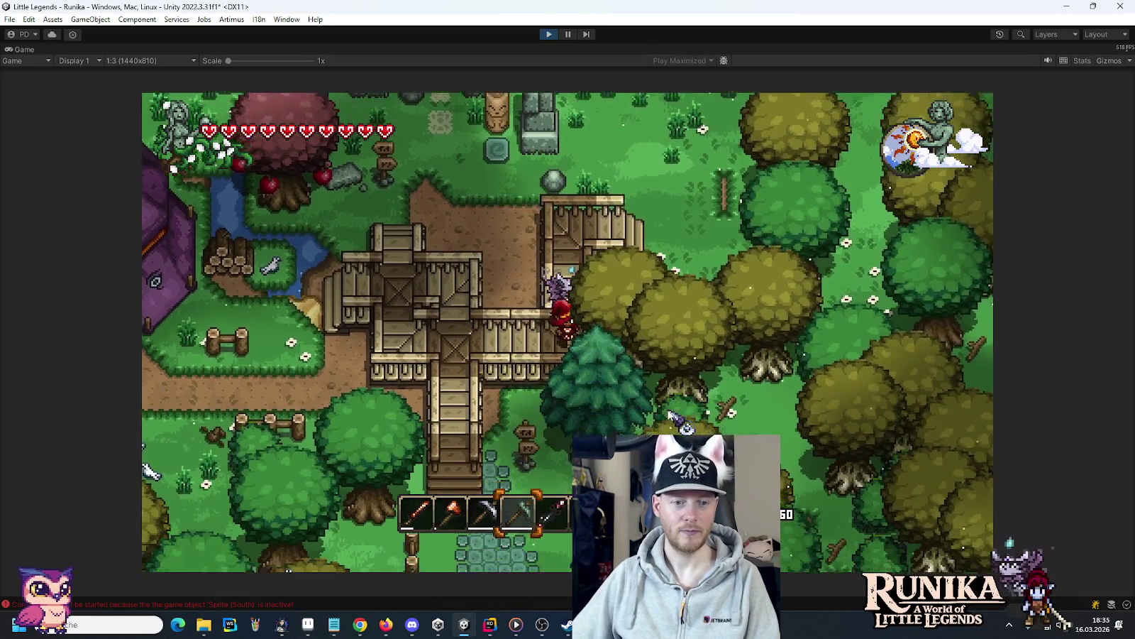
key("a")
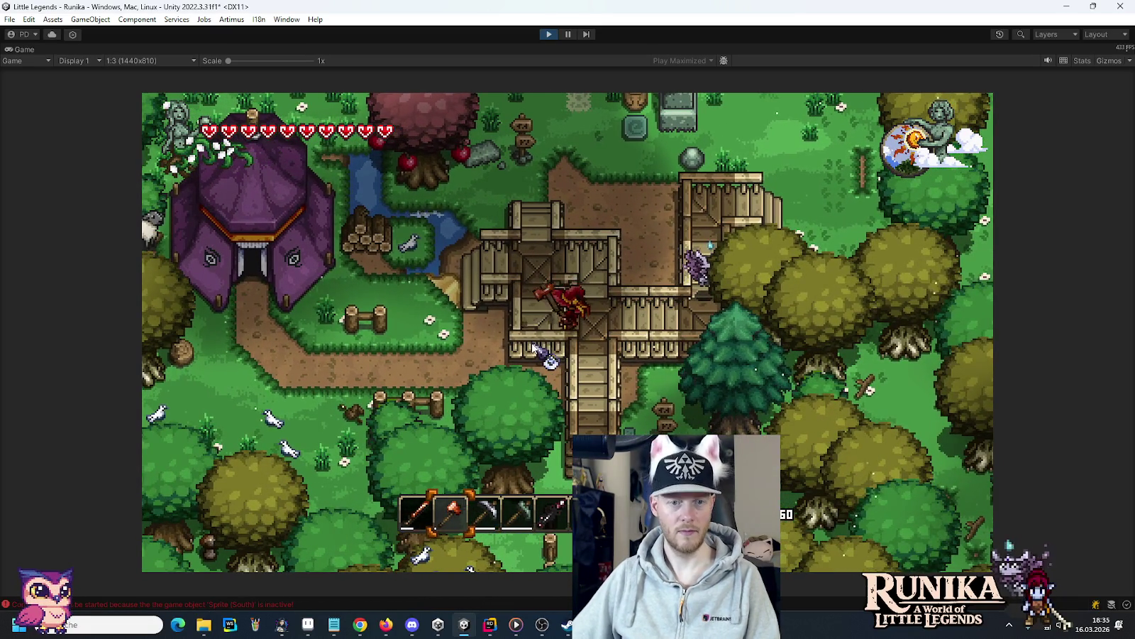
key("a")
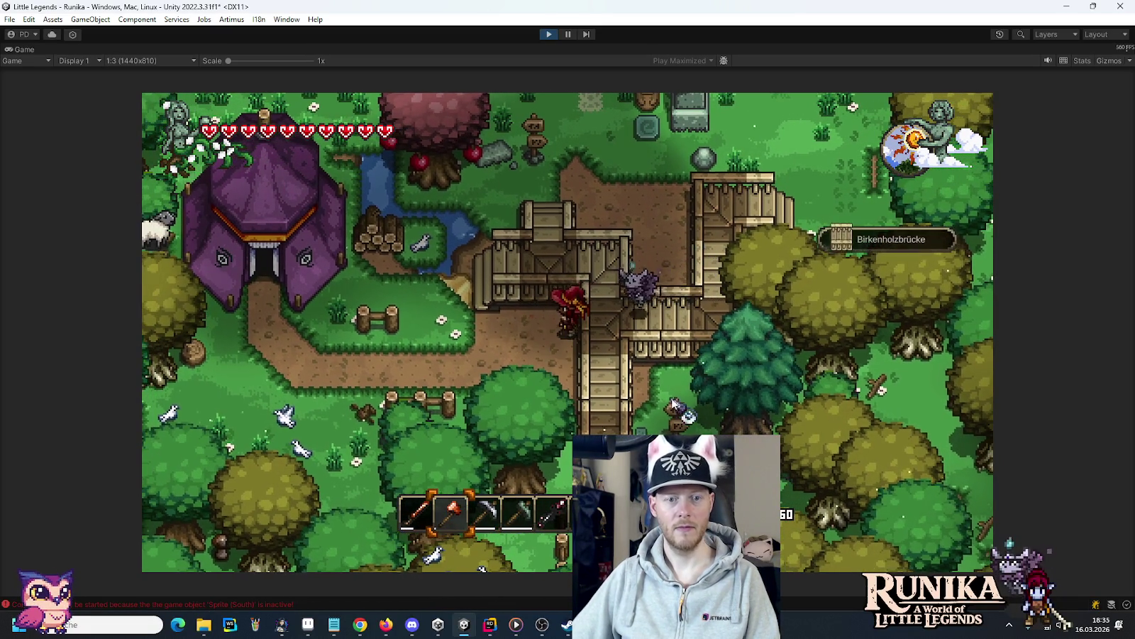
key("s")
key("a")
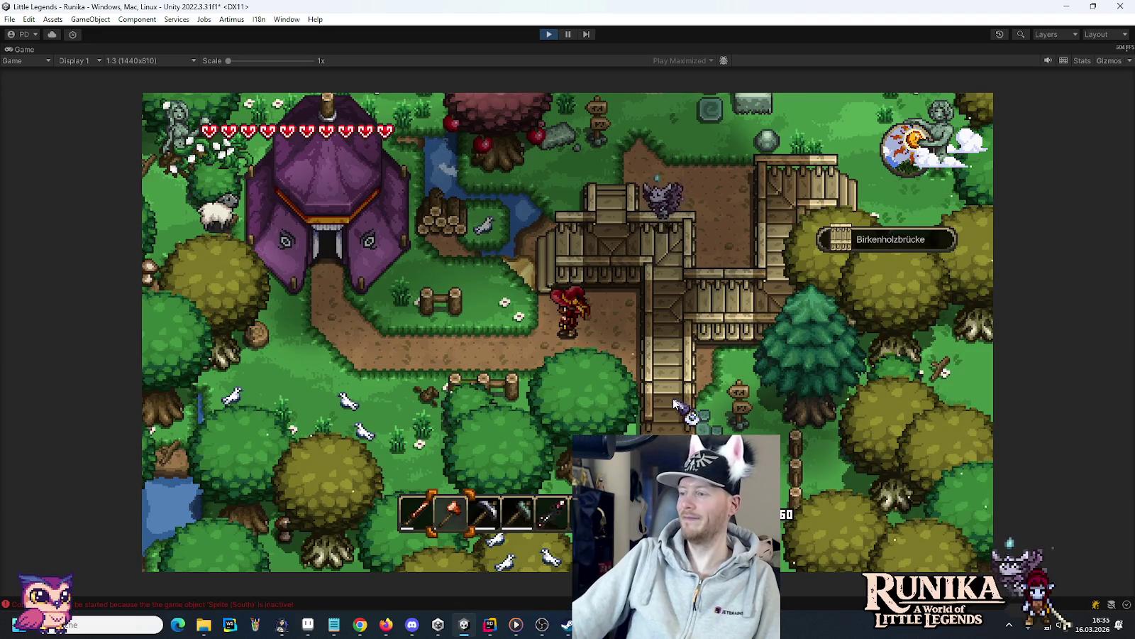
left_click(550, 34)
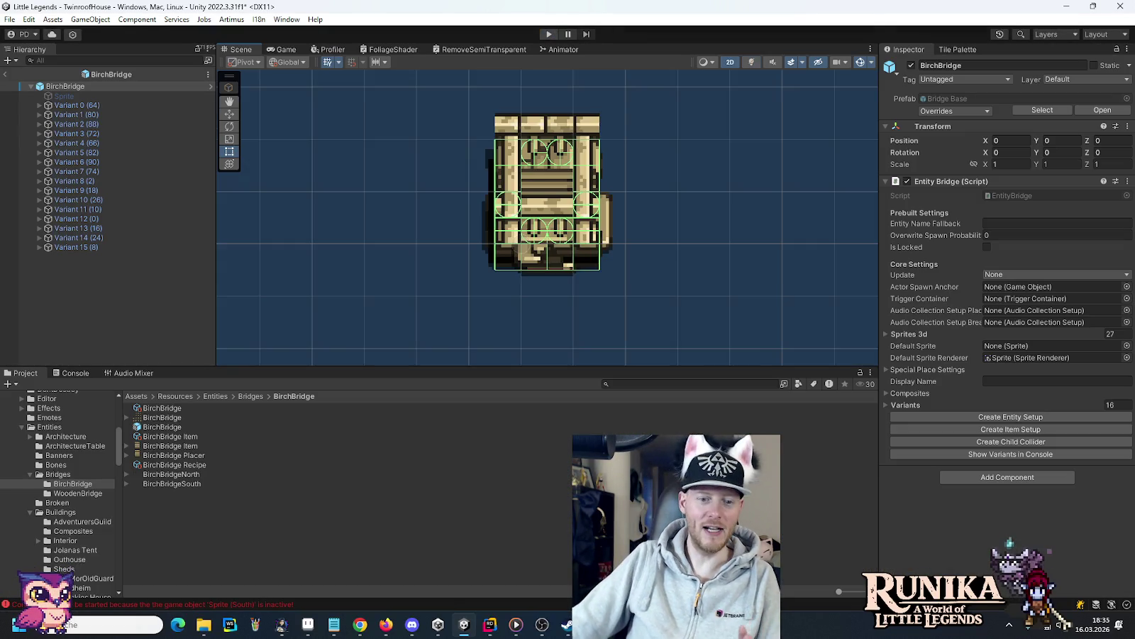
Step: Bring up EntityBridge.cs in Rider to review the OnAfterBreak variant update in OnAwake
left_click(489, 627)
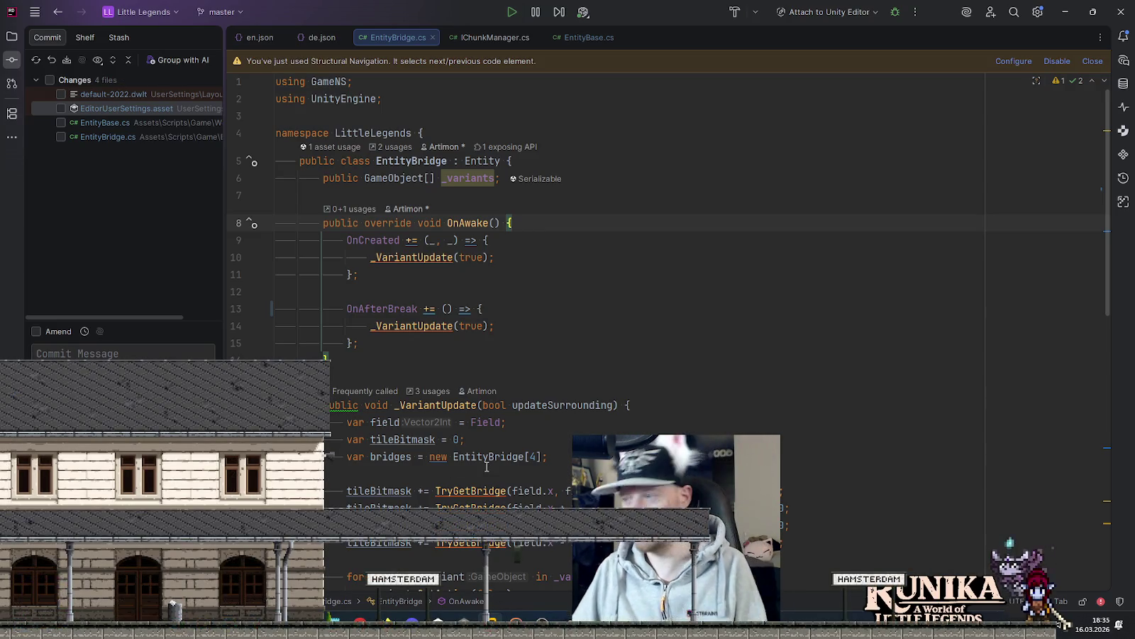
mouse_move(487, 465)
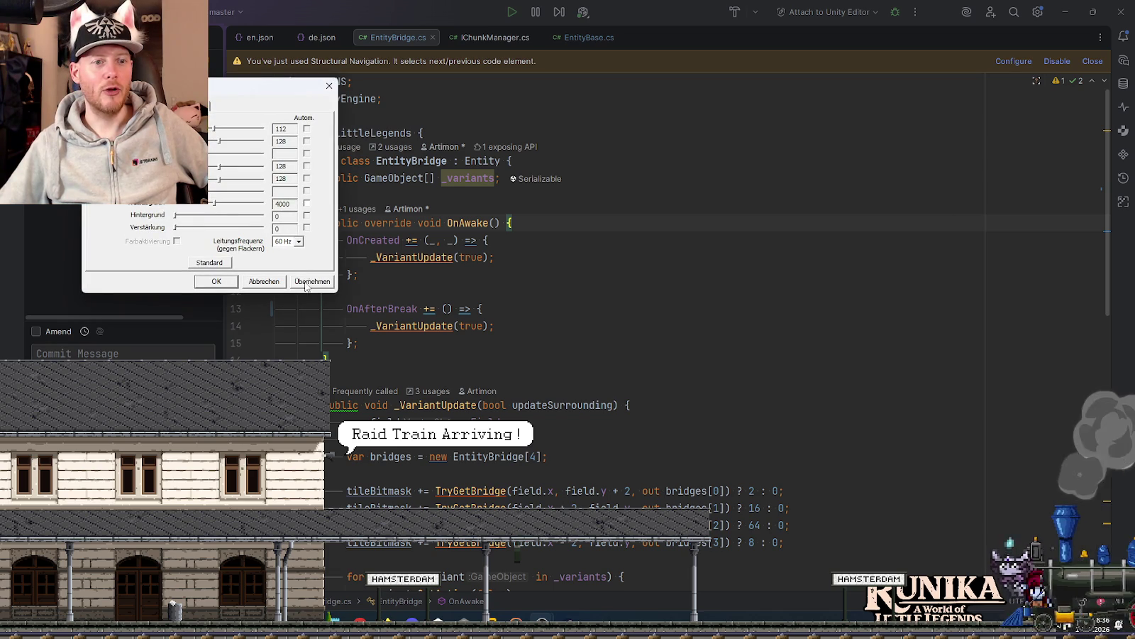
left_click(312, 281)
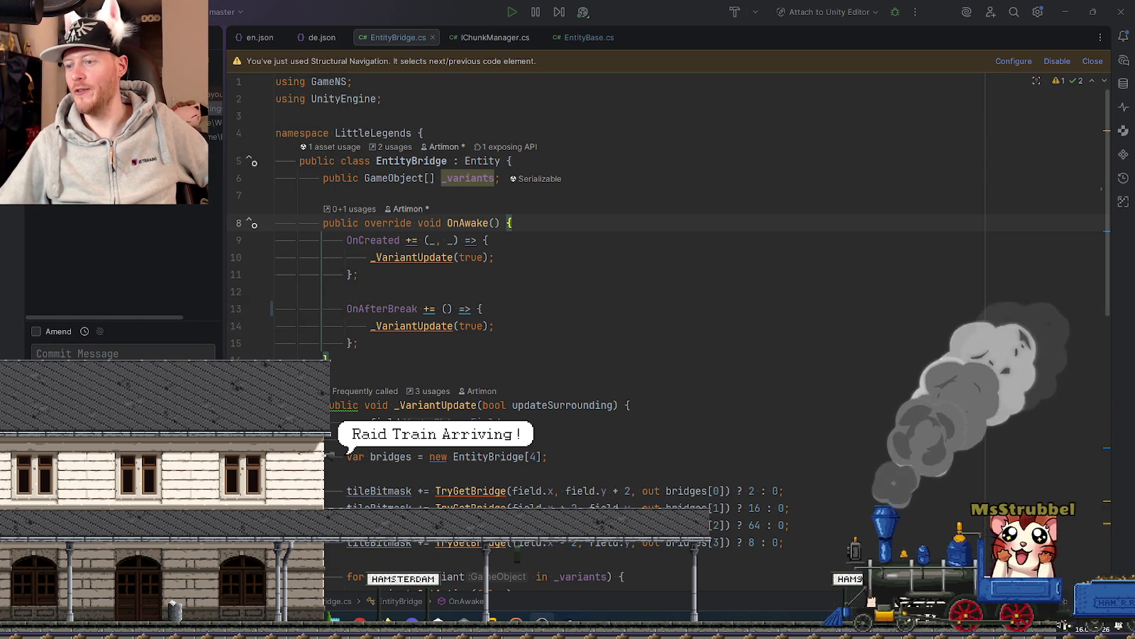
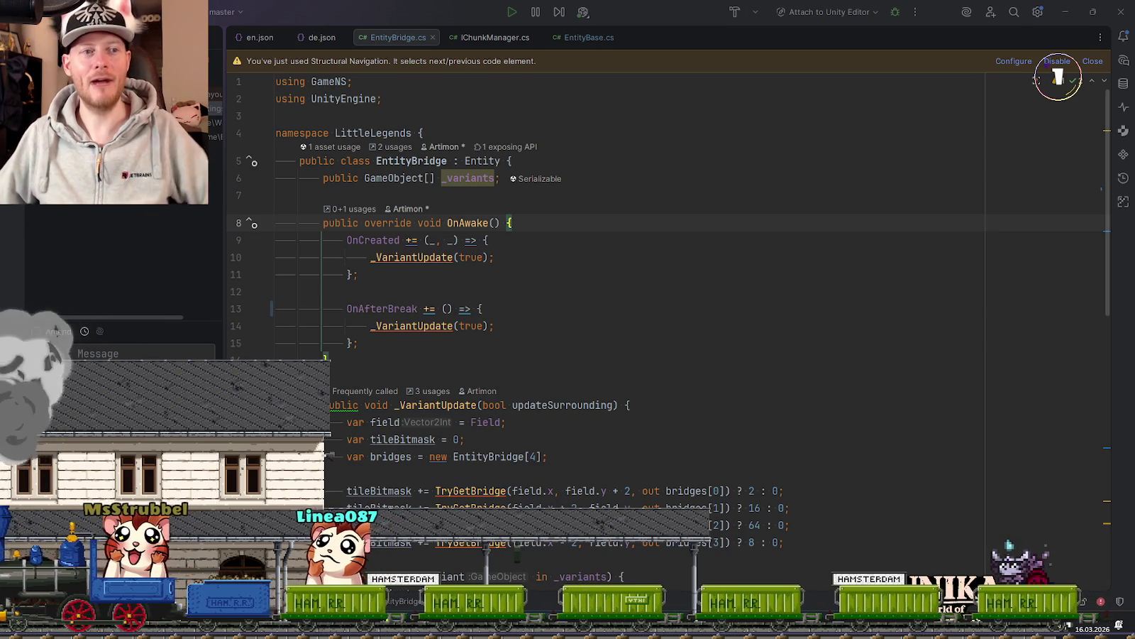
Step: Start a Git commit of the whole project directory and review the EntityBase.cs and EntityBridge.cs diffs
key("alt+1")
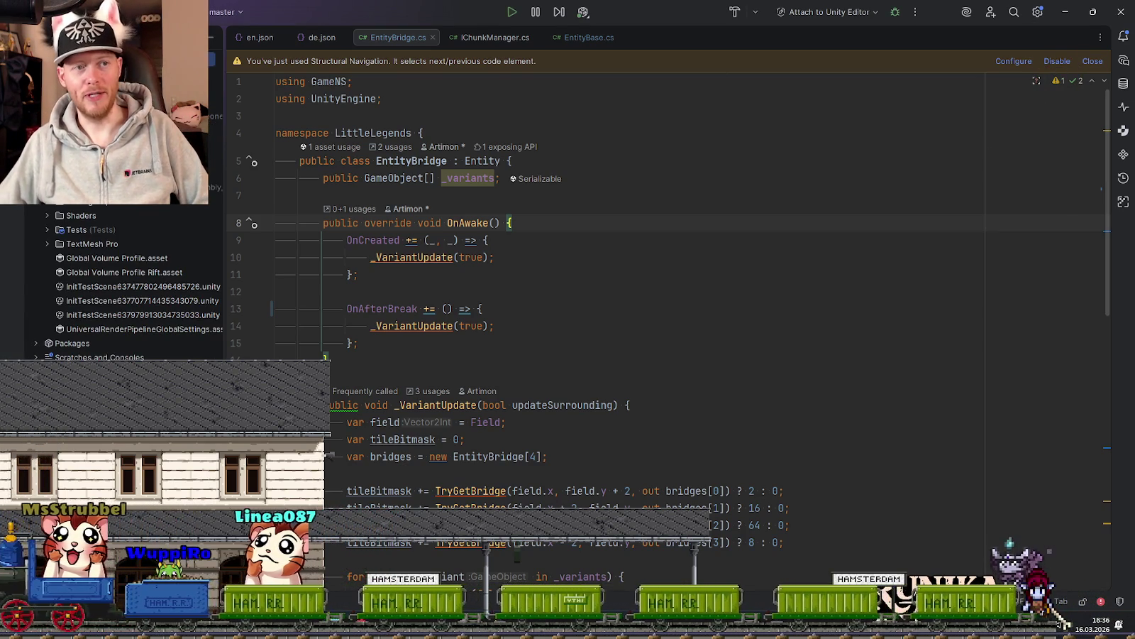
right_click(57, 56)
mouse_move(227, 123)
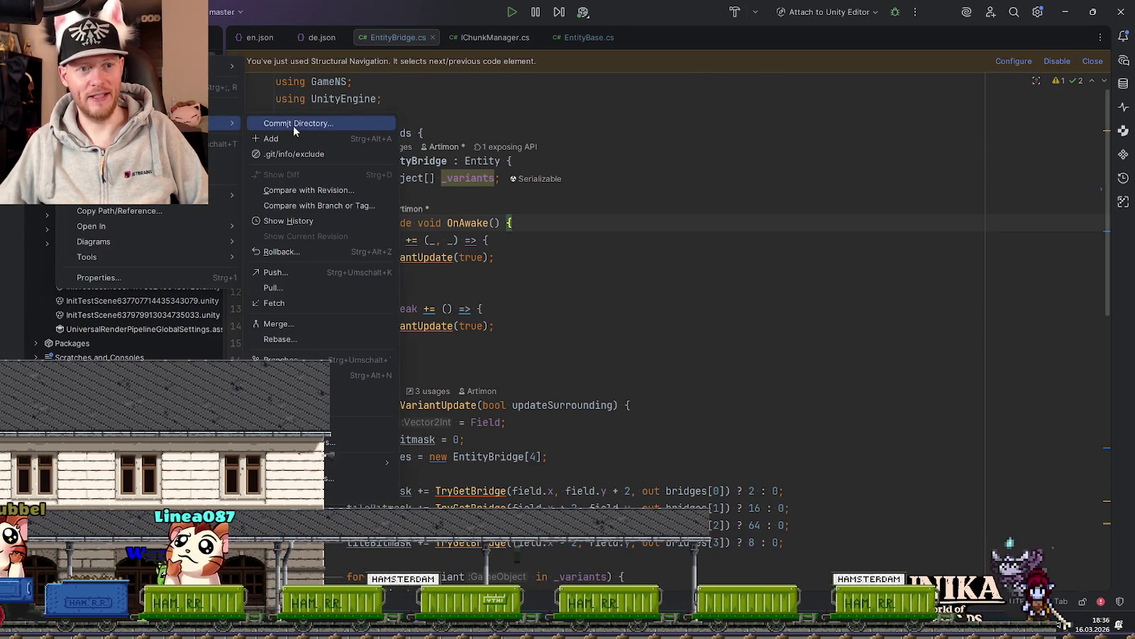
left_click(294, 125)
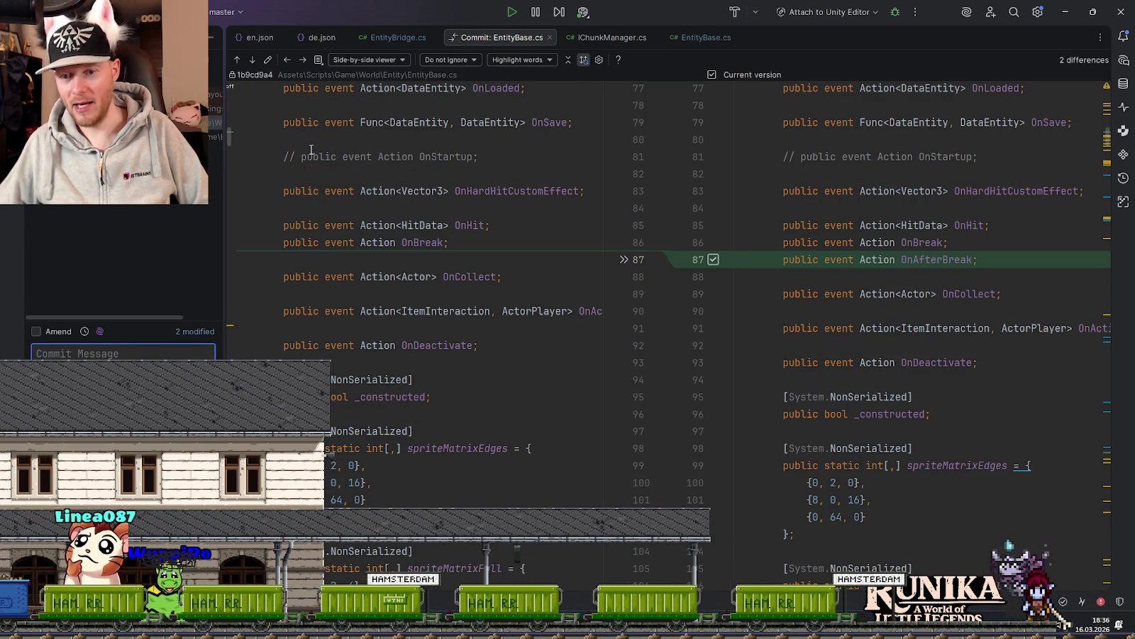
left_click(252, 59)
left_click(251, 59)
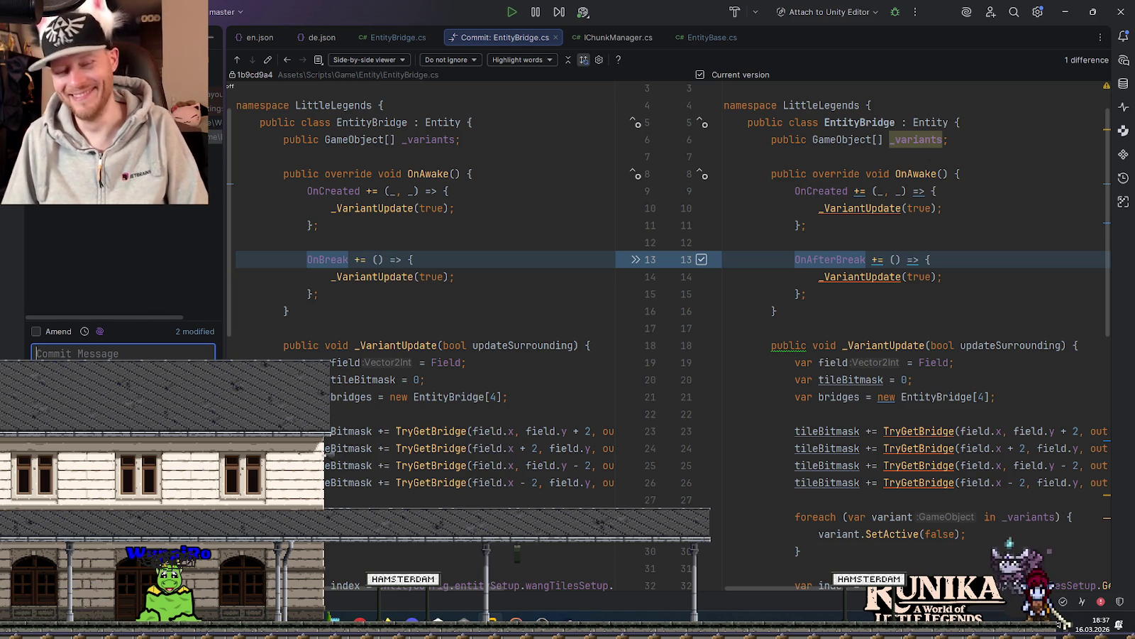
Step: Commit both scripts as 'Fixes break bridge variant update.', push to master, and return to Unity
type("Fixes ")
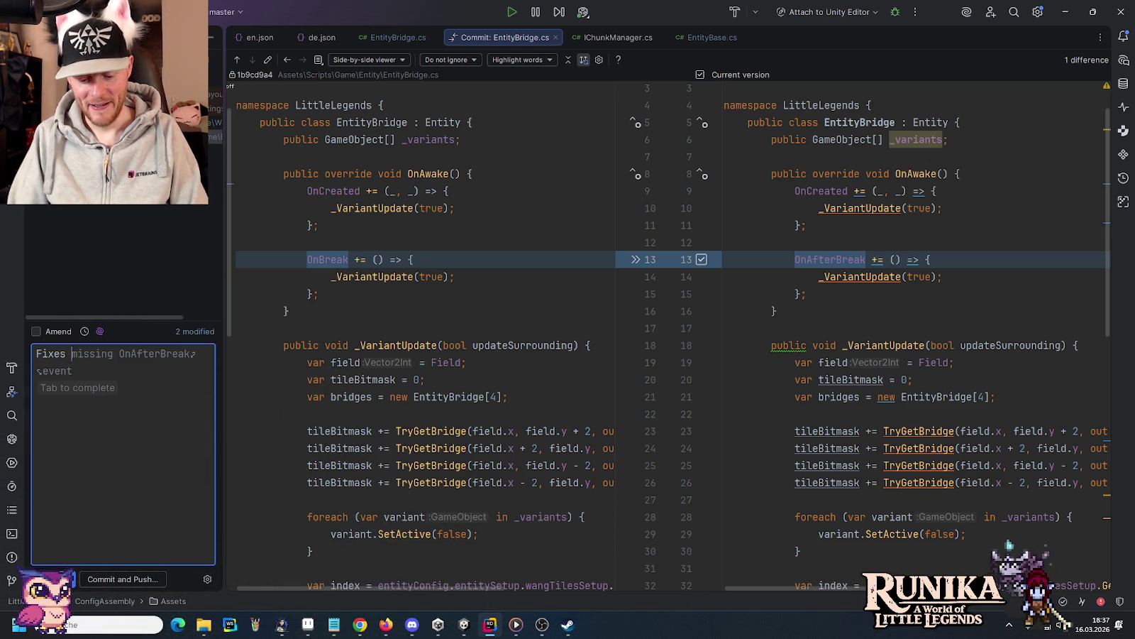
type("break bridge ")
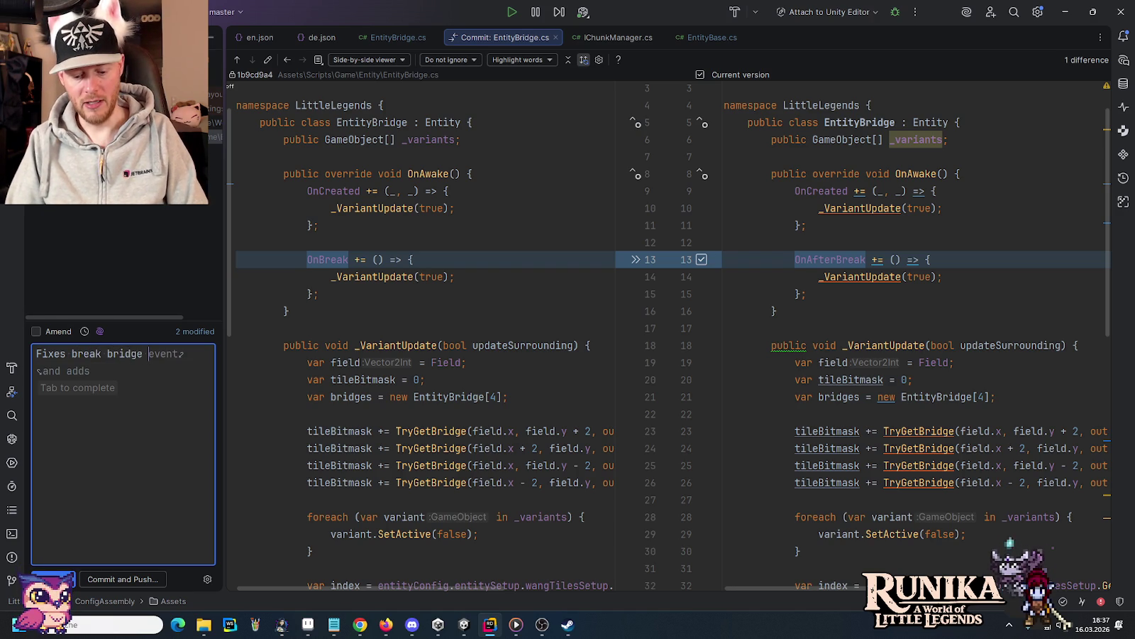
type("variant up")
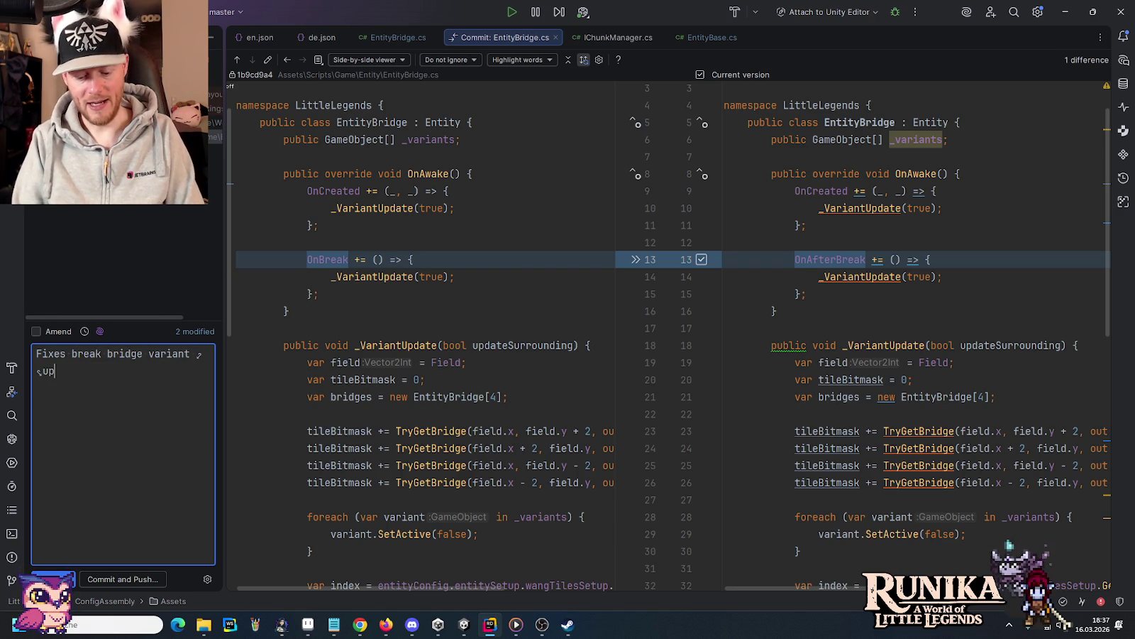
type("date.")
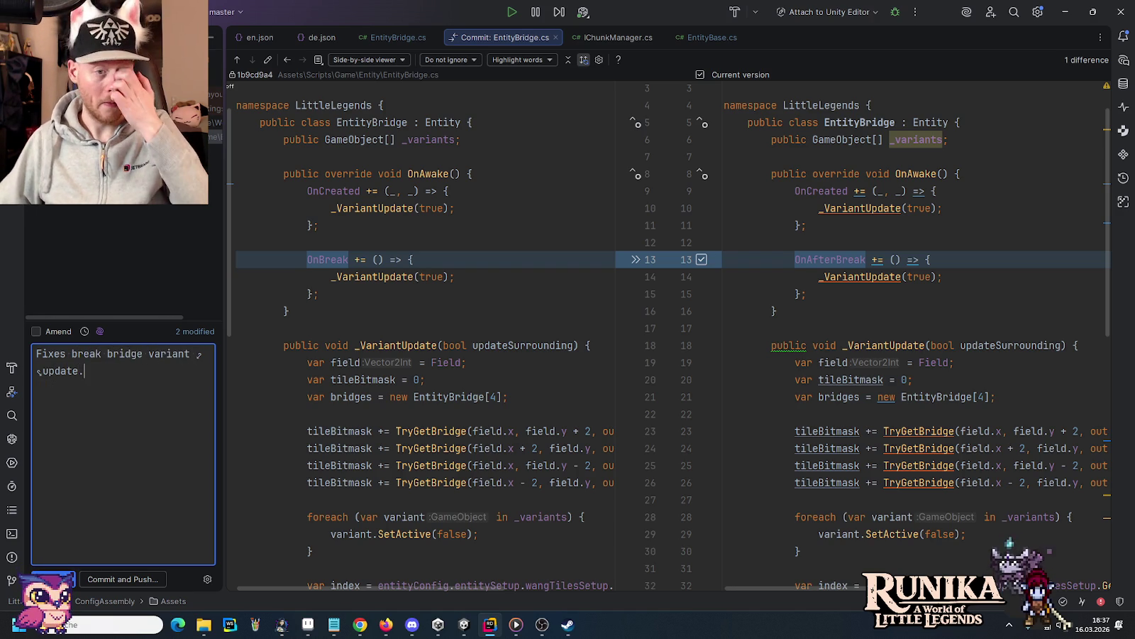
left_click(111, 577)
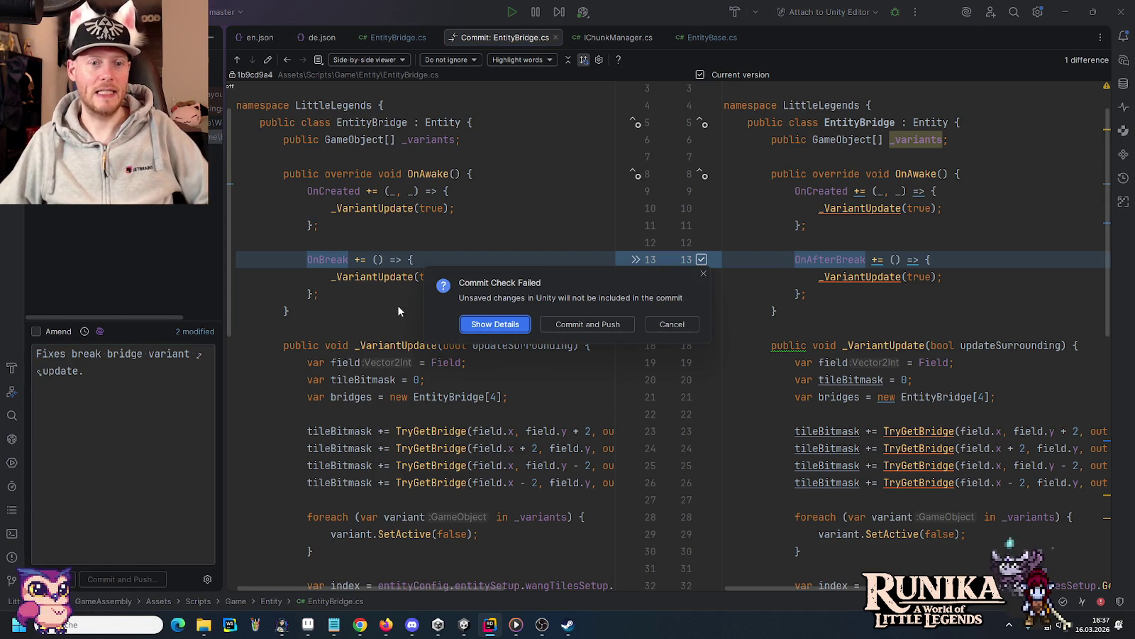
left_click(572, 324)
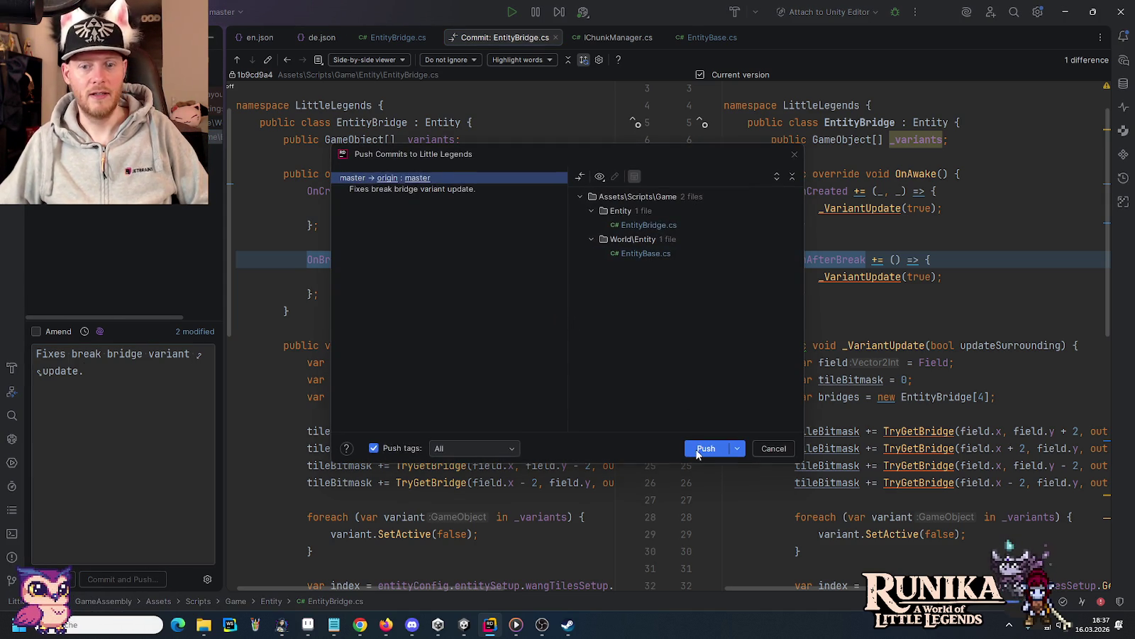
left_click(696, 450)
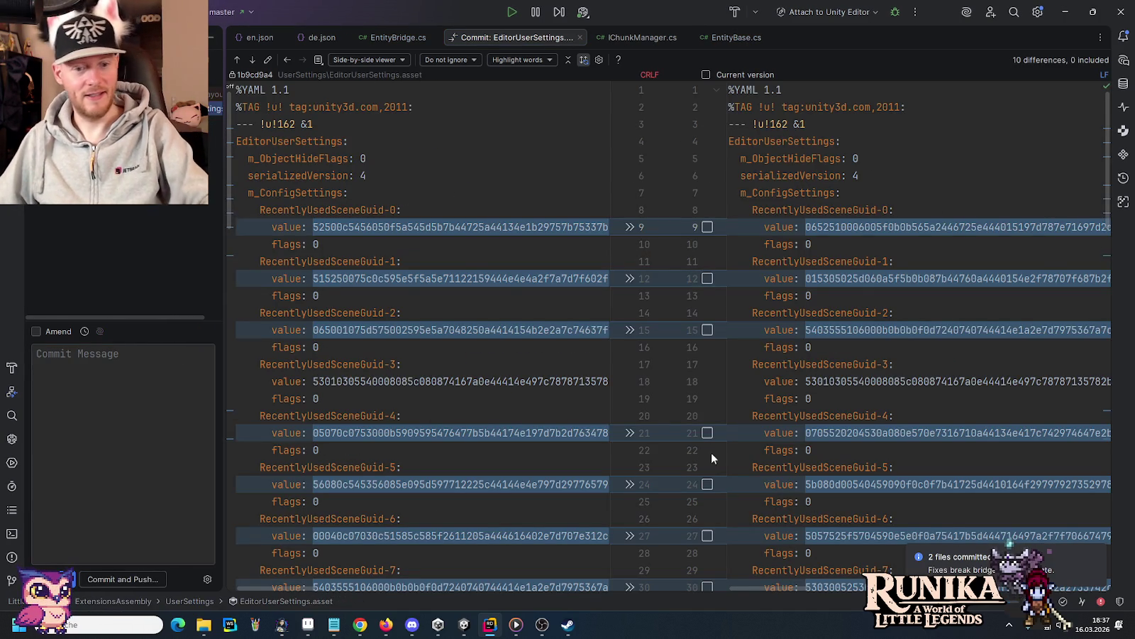
left_click(463, 624)
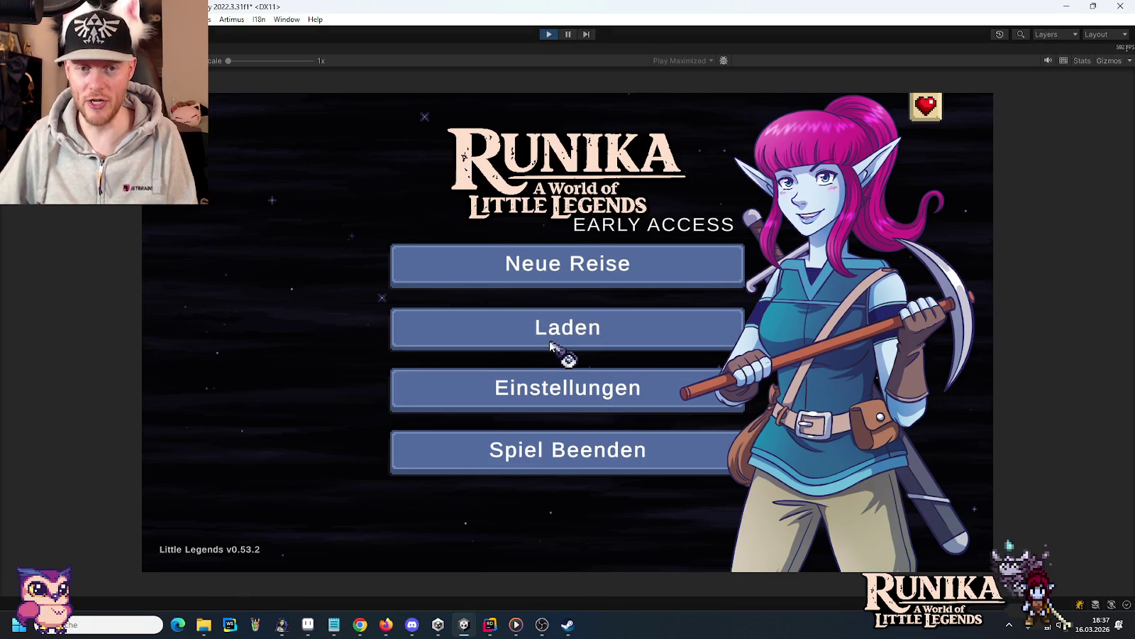
Step: Load a saved game from the Laden menu and continue into it
left_click(551, 345)
left_click(479, 290)
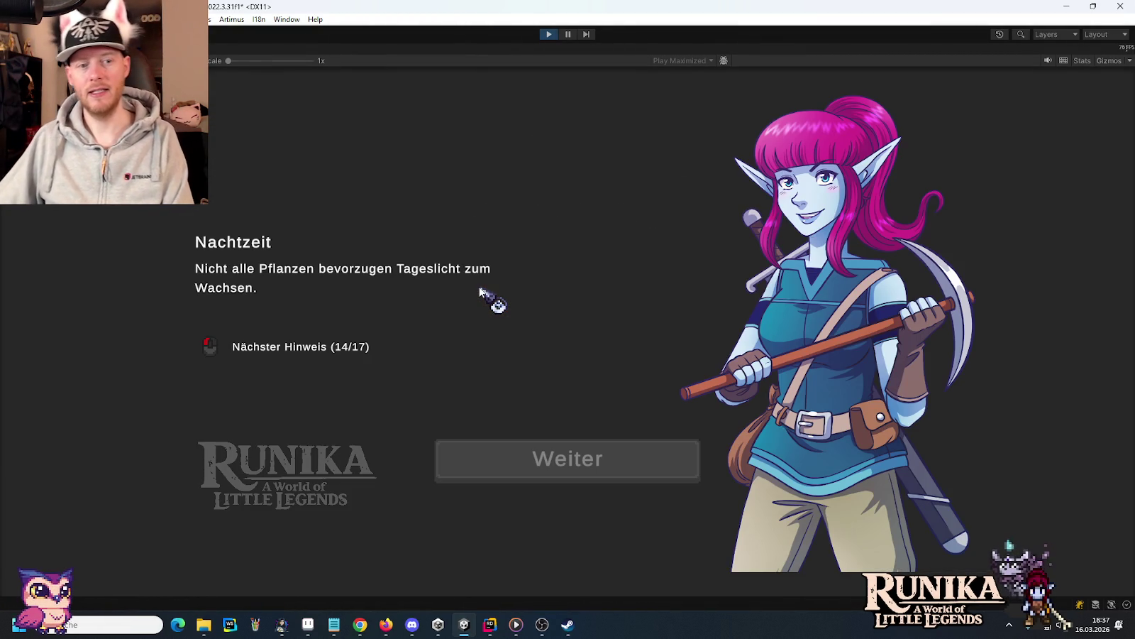
left_click(508, 476)
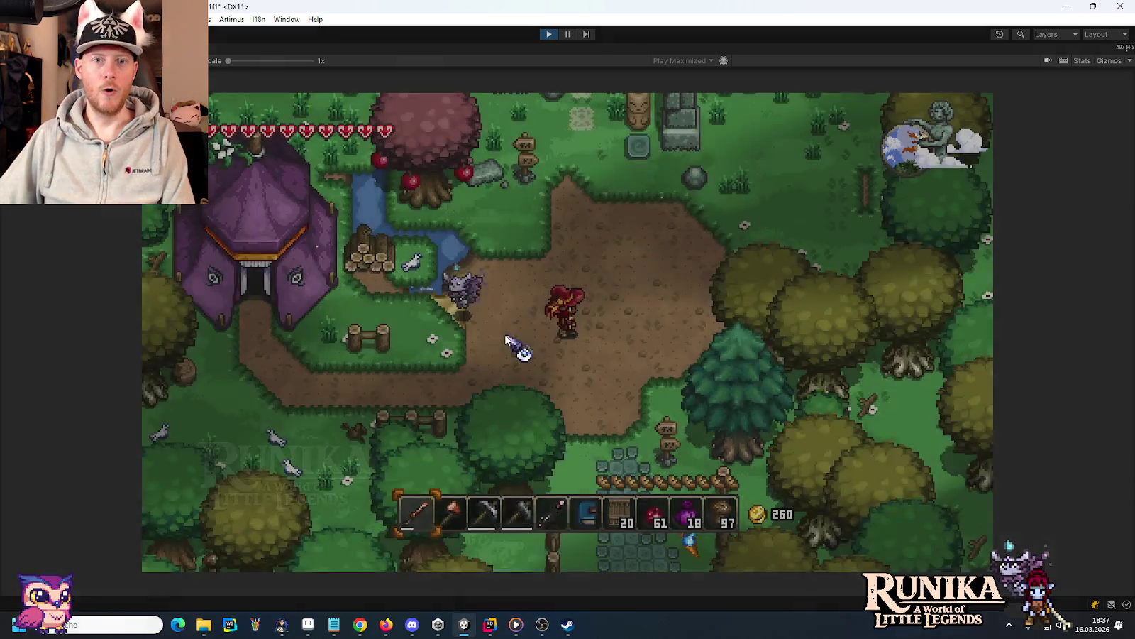
Step: Walk the character through the forest past the ruin to the village and open the inventory
key("s")
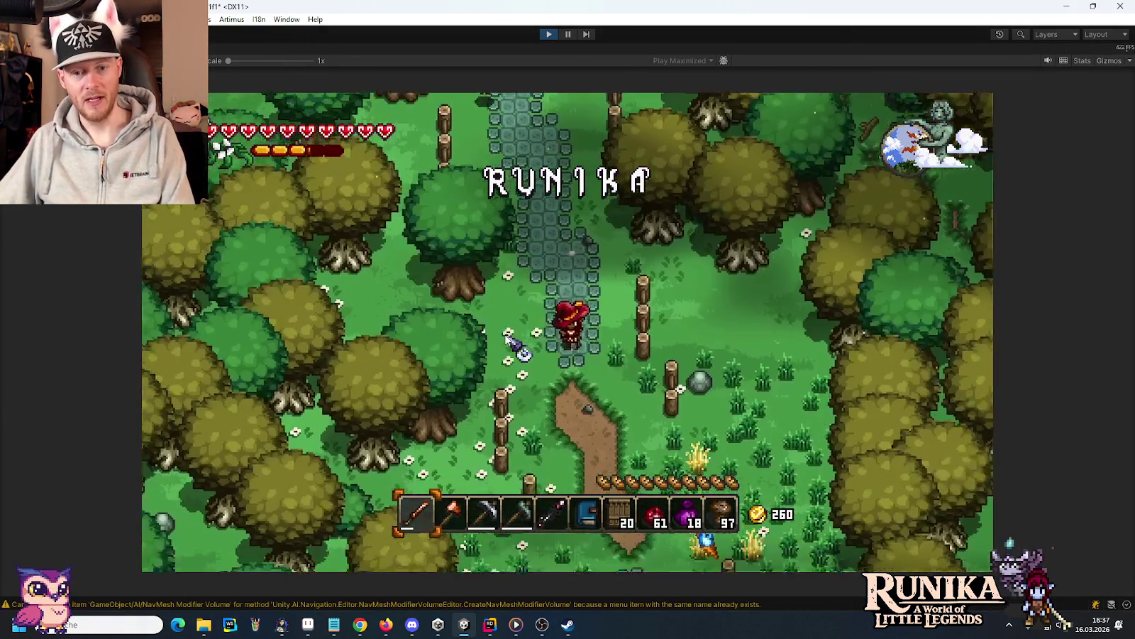
key("d")
key("d")
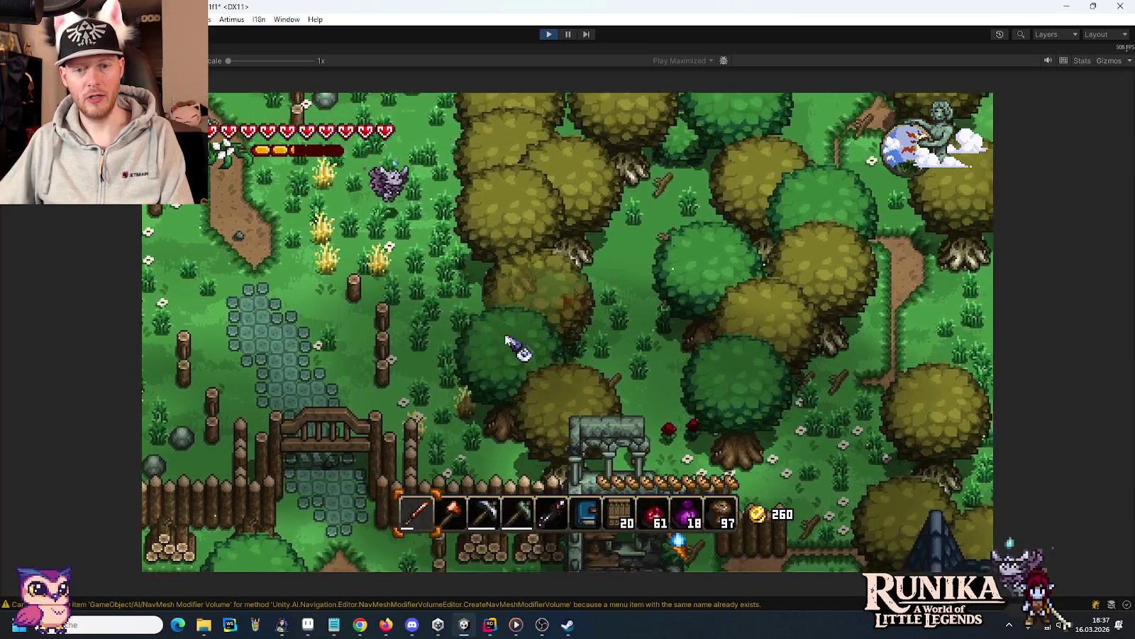
key("d")
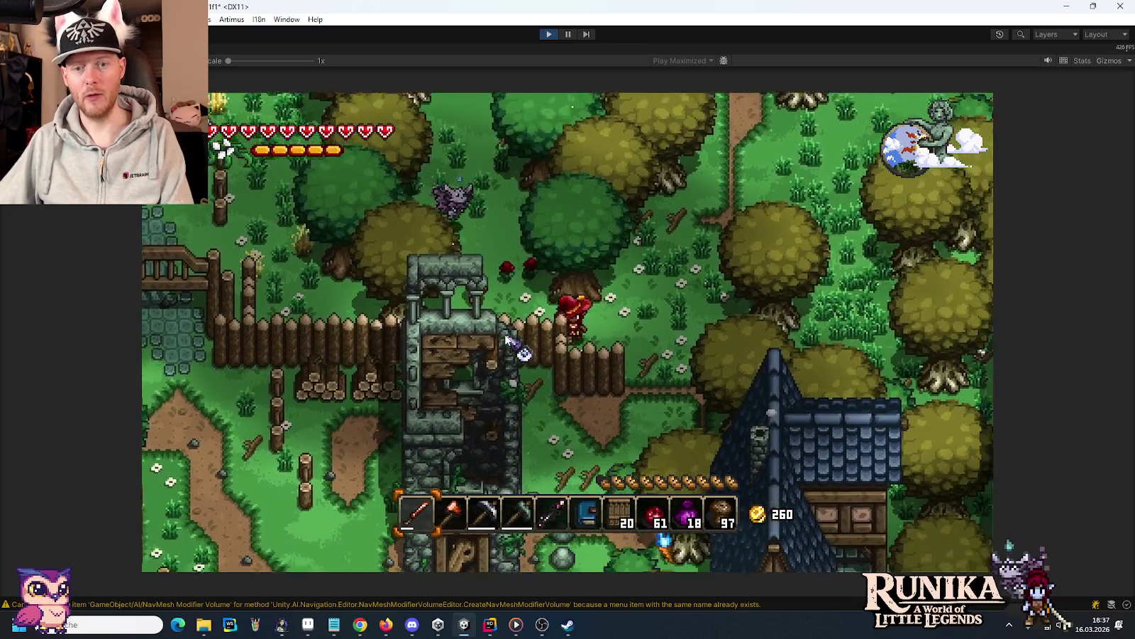
key("s")
key("d")
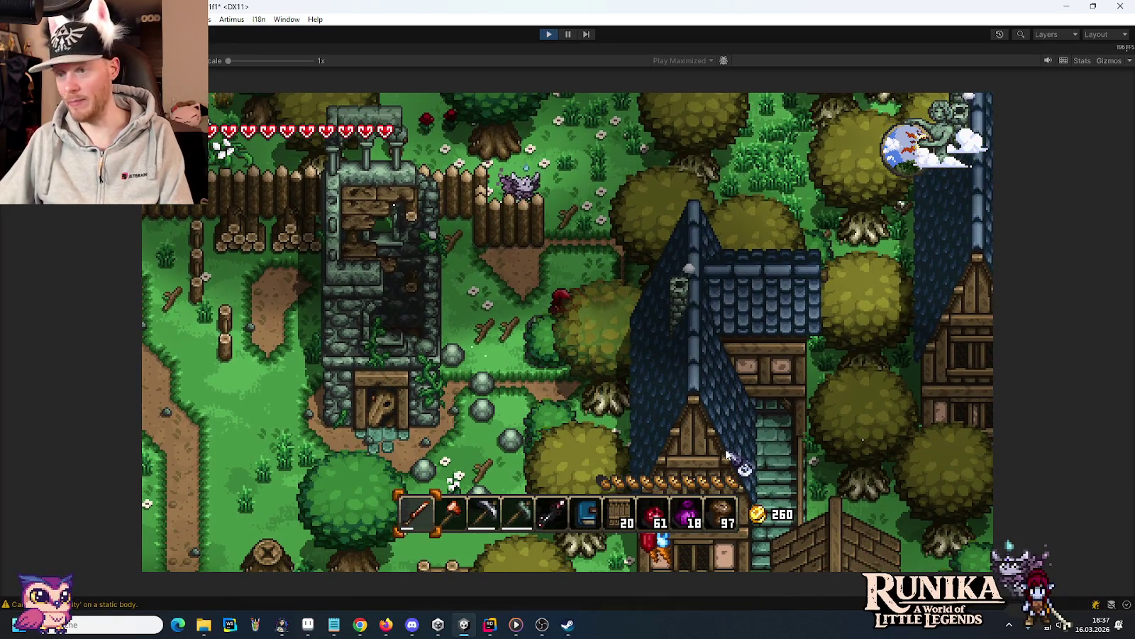
key("a")
key("w")
key("a")
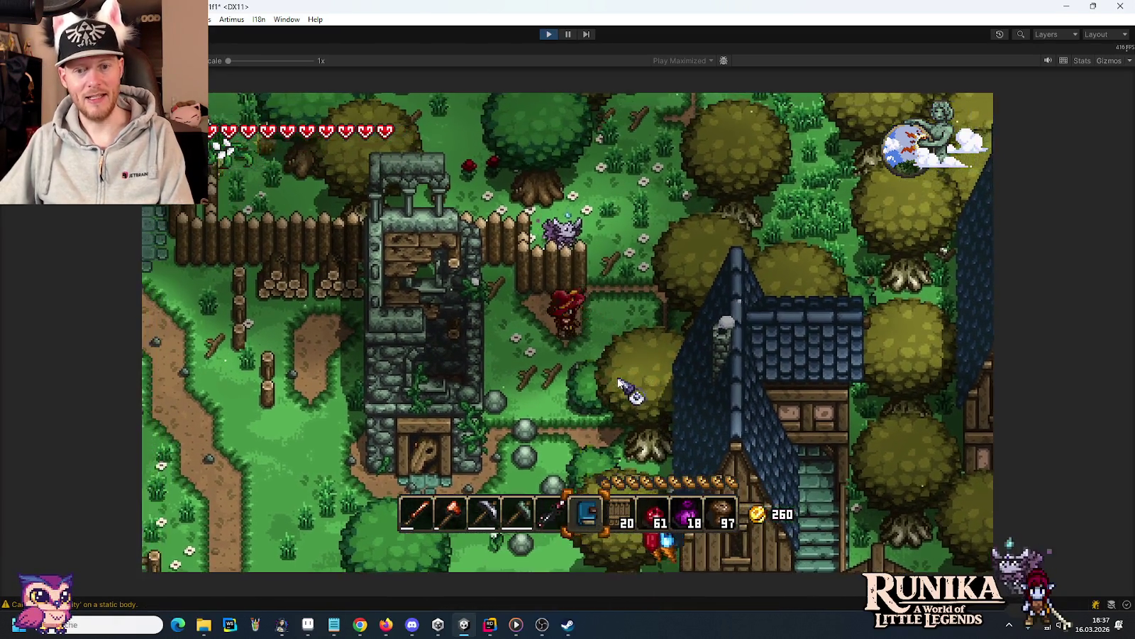
key("e")
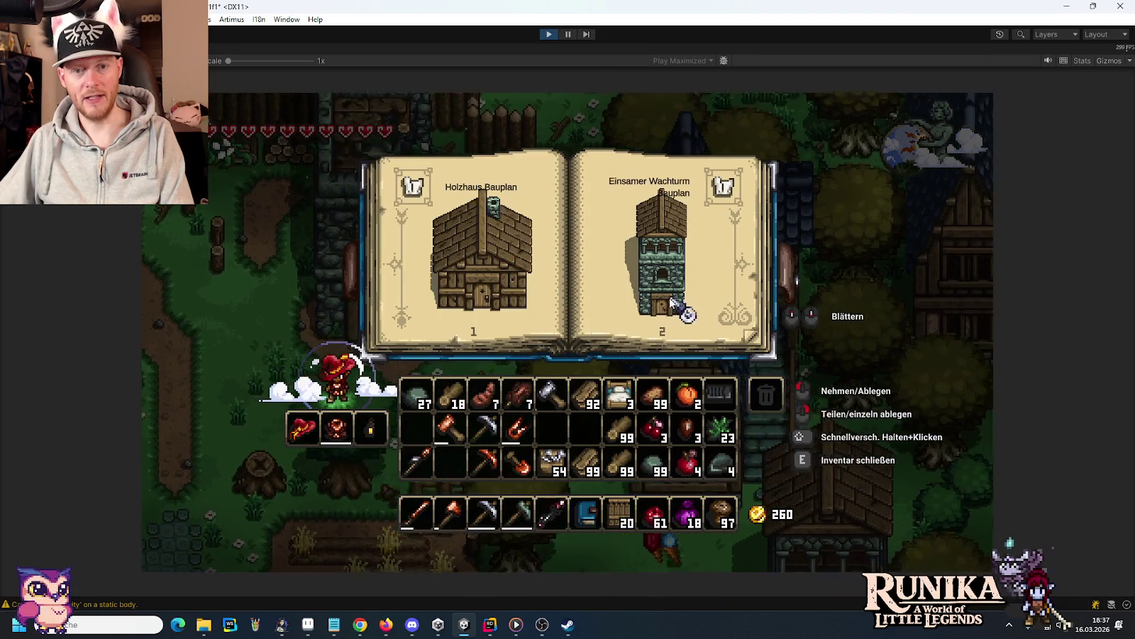
Step: Scroll the blueprint book, pick up and replace the Außentreppenhaus plan, and close the book
scroll(442, 227, "down", 1)
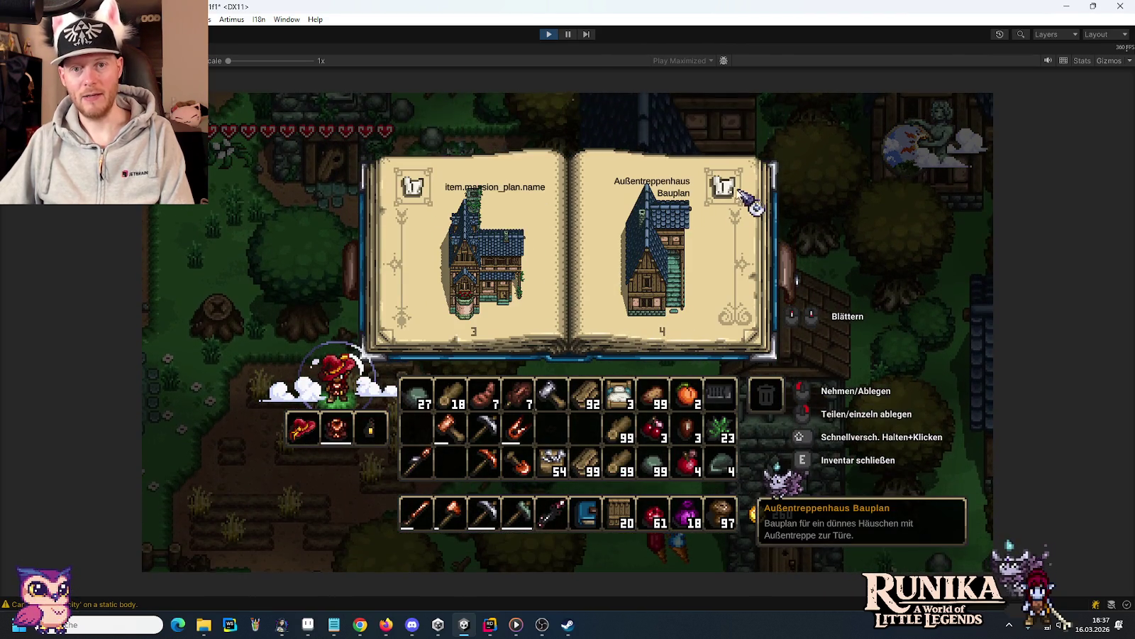
left_click(738, 199)
left_click(735, 194)
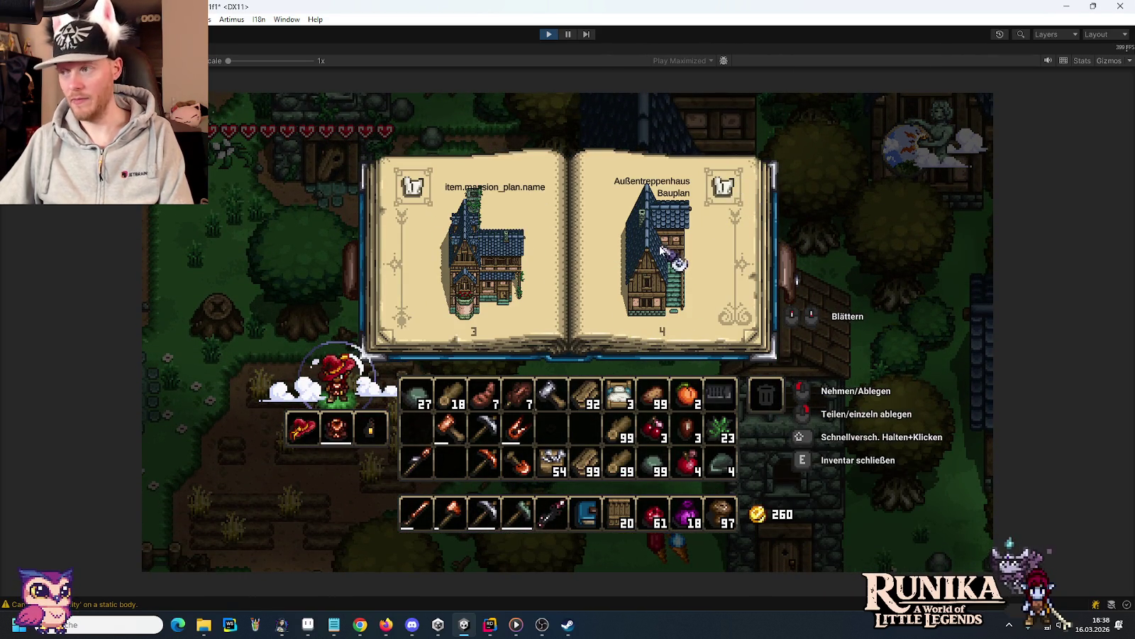
key("e")
Step: Walk past the stone tower to the wooden house and open its construction book
key("w")
key("d")
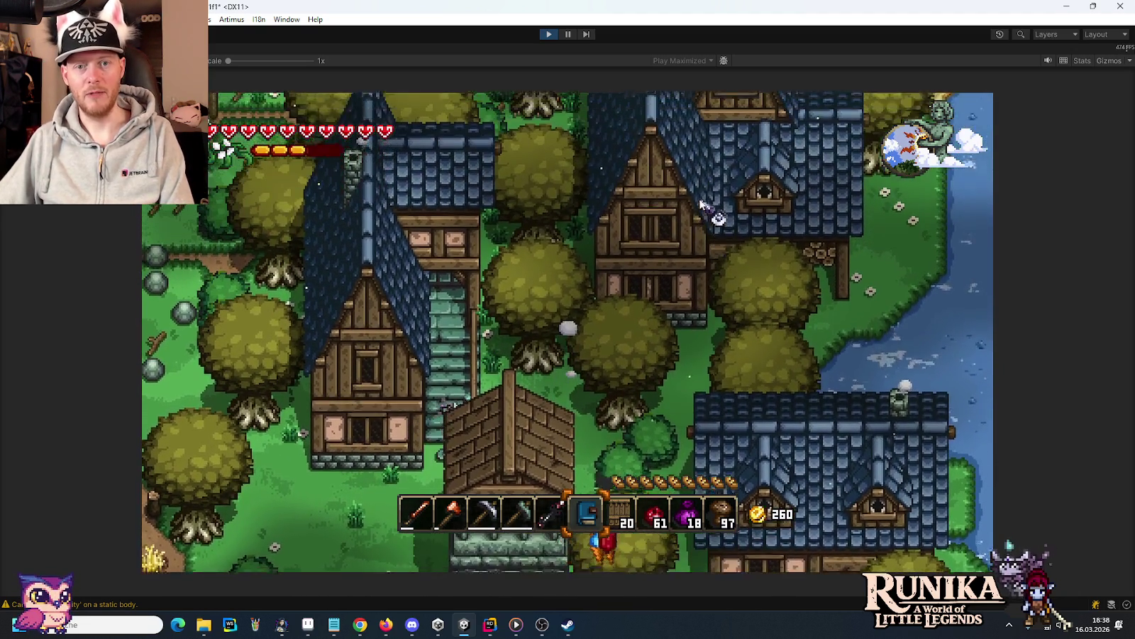
key("w")
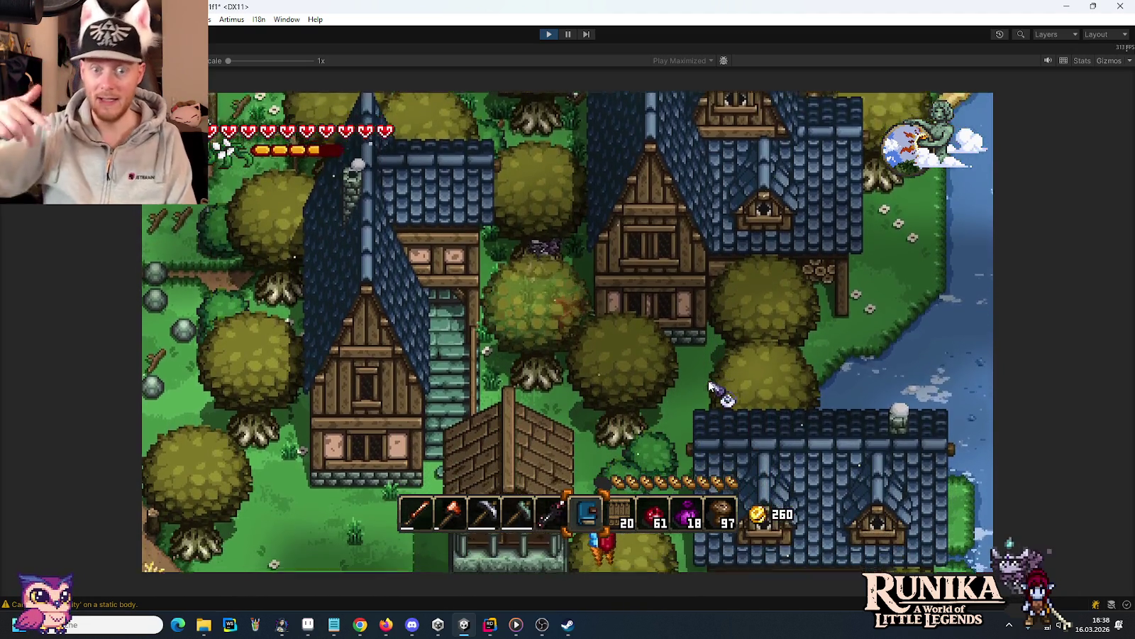
key("s")
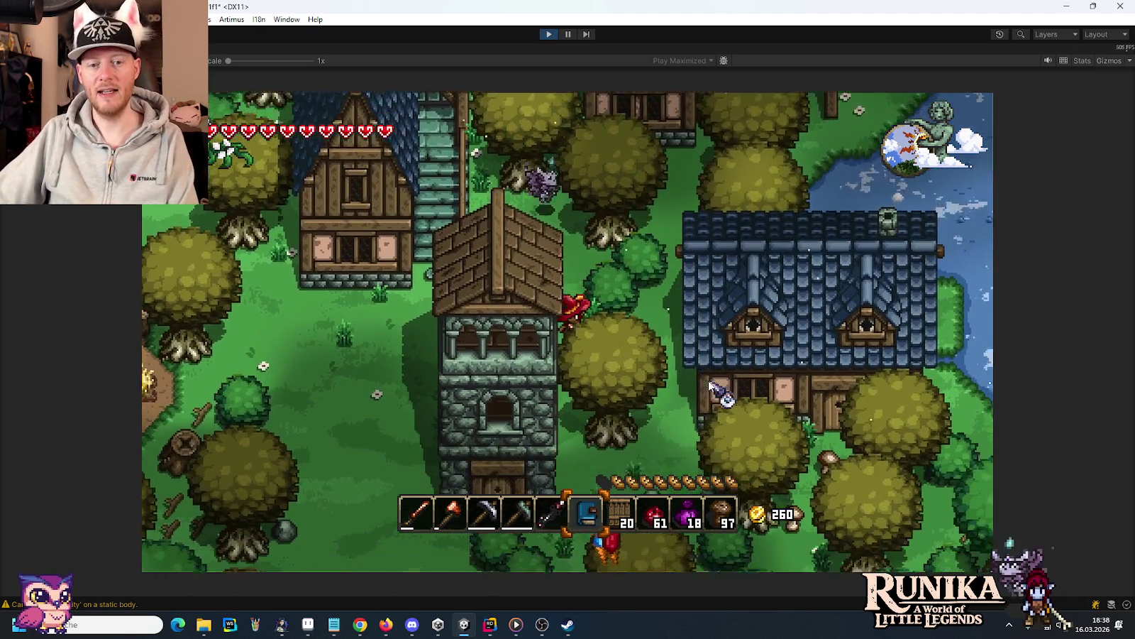
key("s")
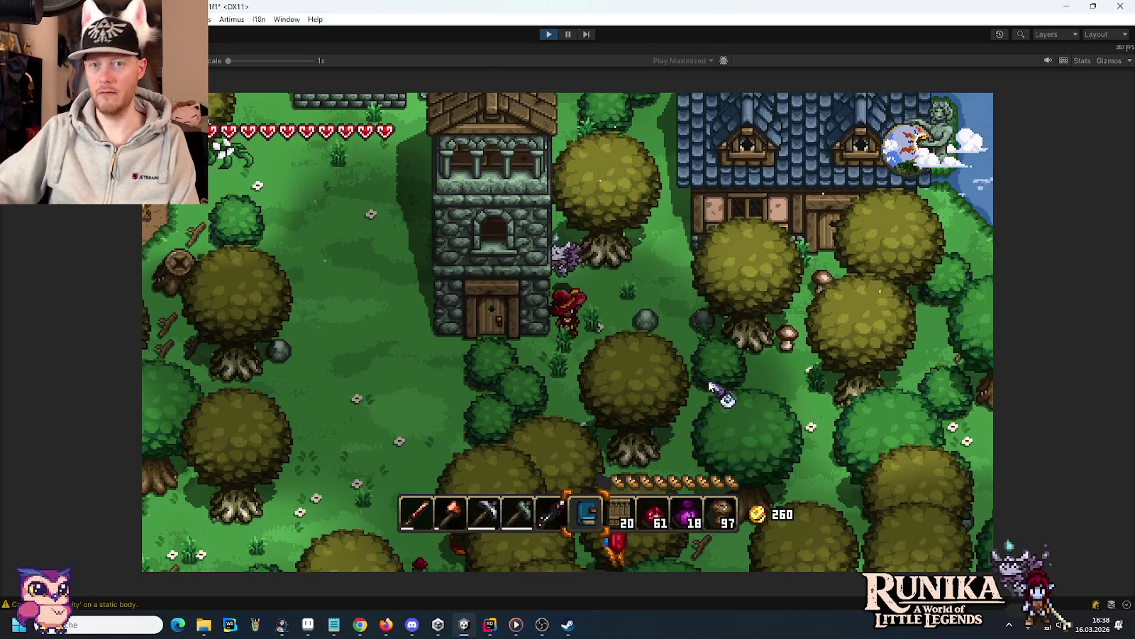
key("a")
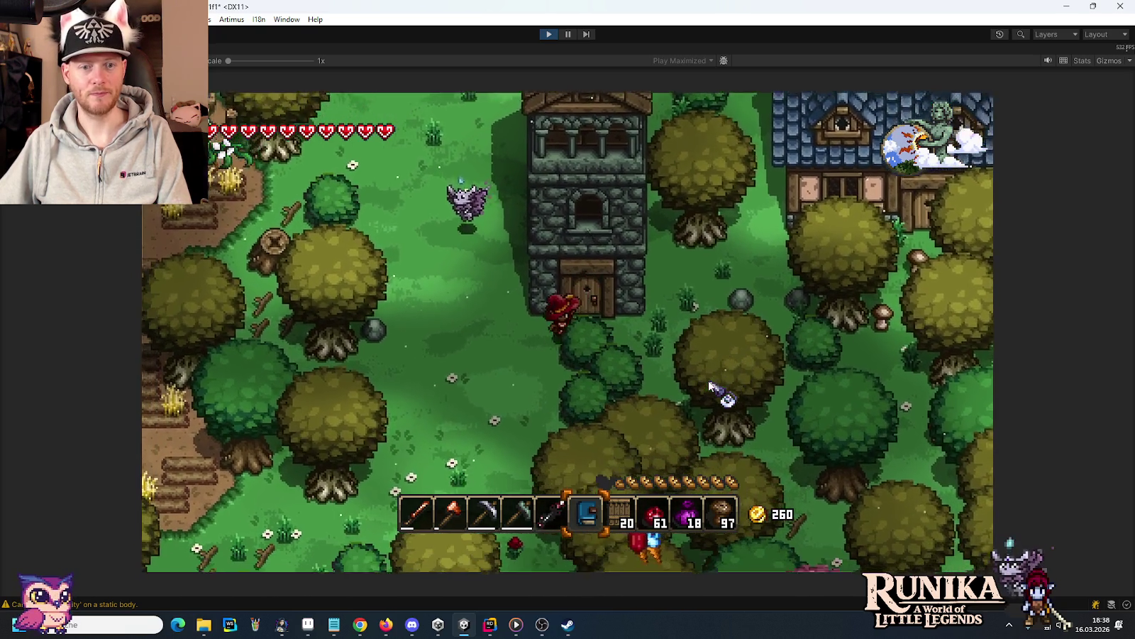
key("s")
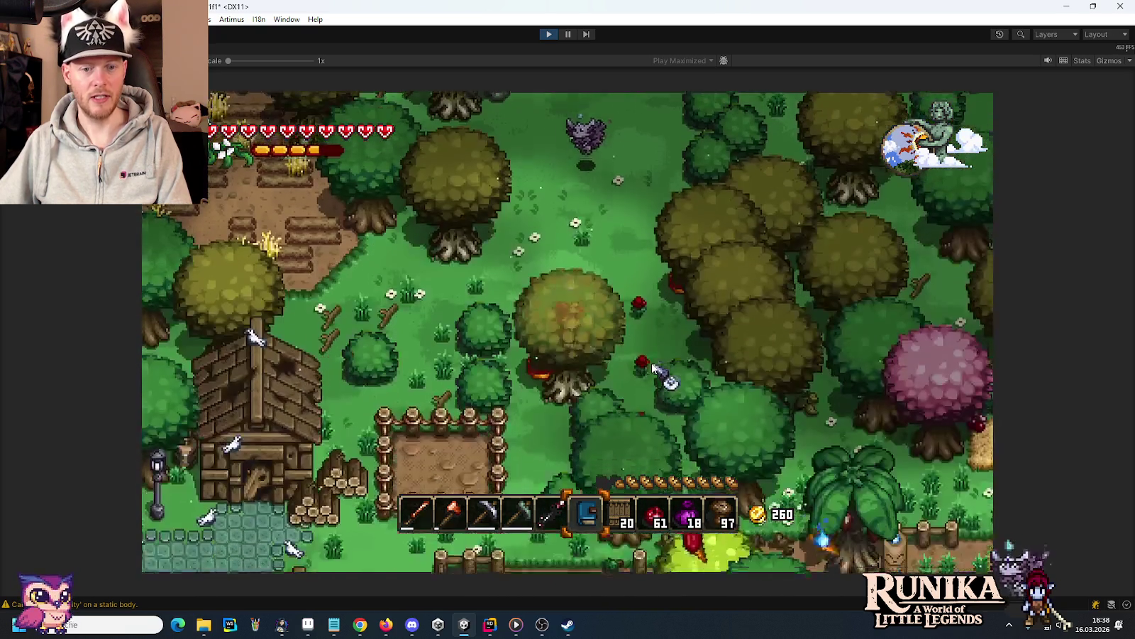
key("e")
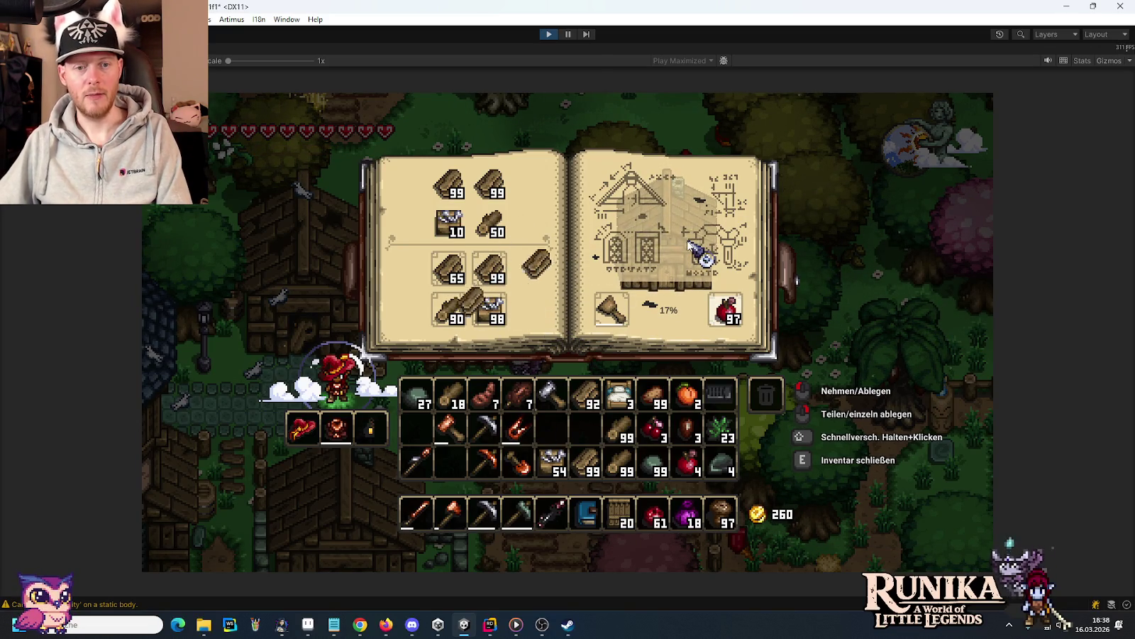
Step: Swap the hammer and mallet in the build tool slot and hammer the house construction to 100%
left_click(551, 394)
left_click(610, 310)
left_click(551, 394)
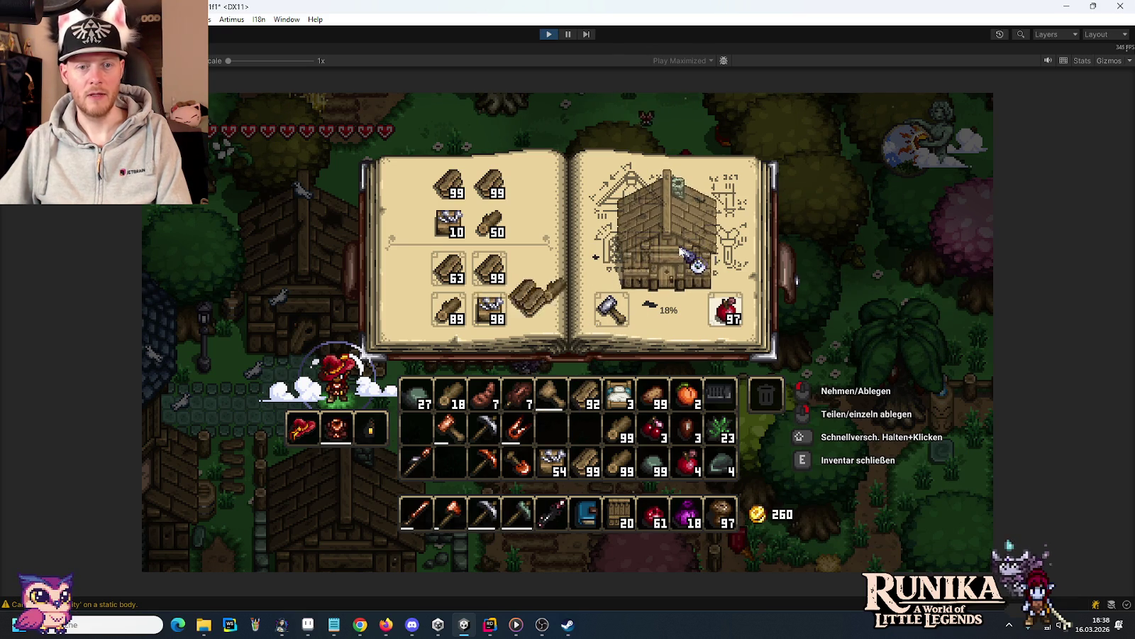
left_click(612, 311)
left_click(551, 428)
left_click(551, 394)
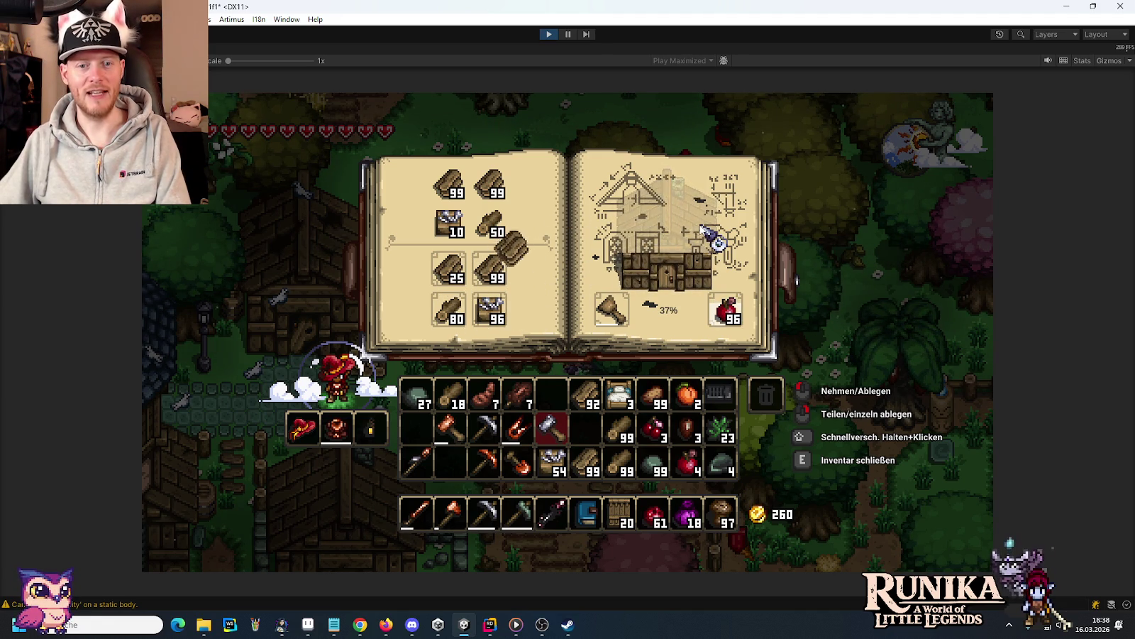
left_click(449, 428, "shift")
left_click(460, 431)
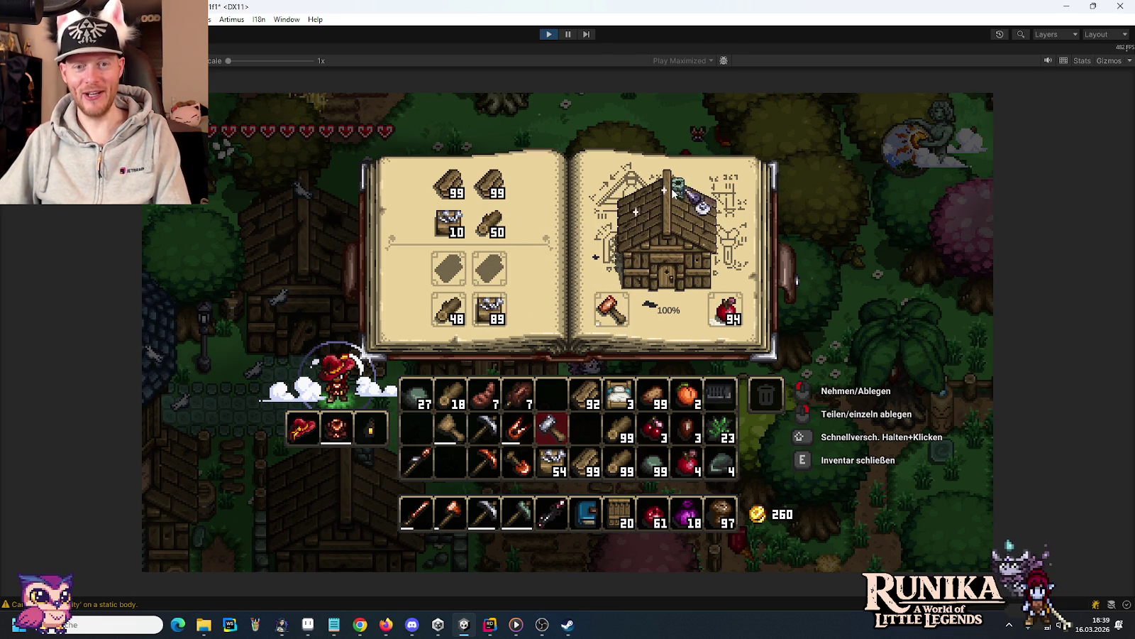
Step: Close the book and walk east through the forest to the lake shore with bridge planks selected
key("e")
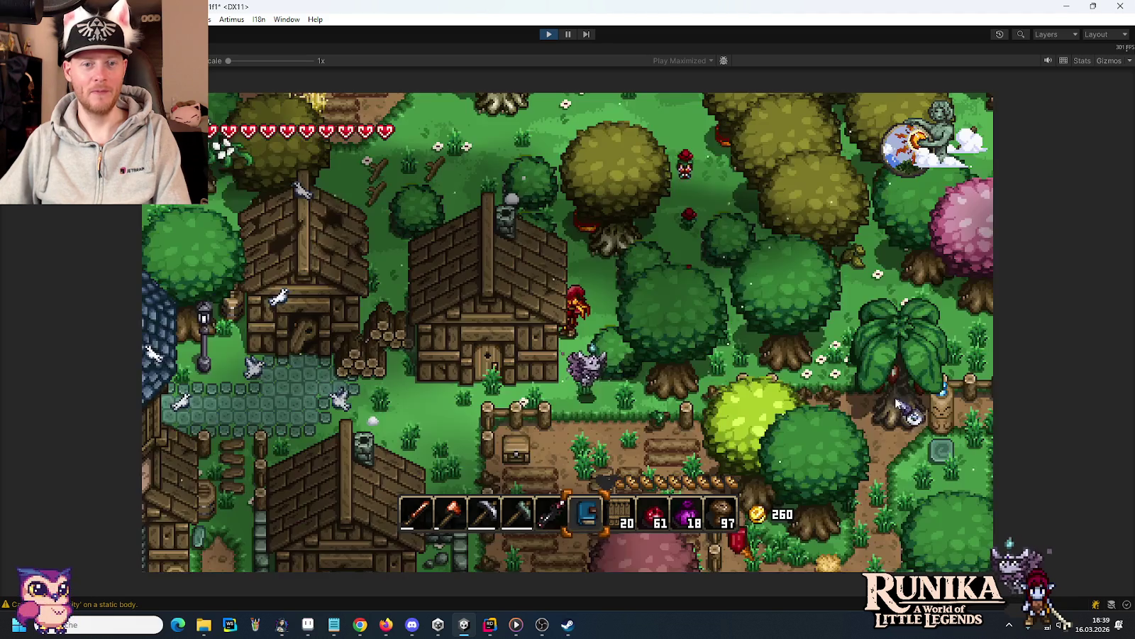
key("w")
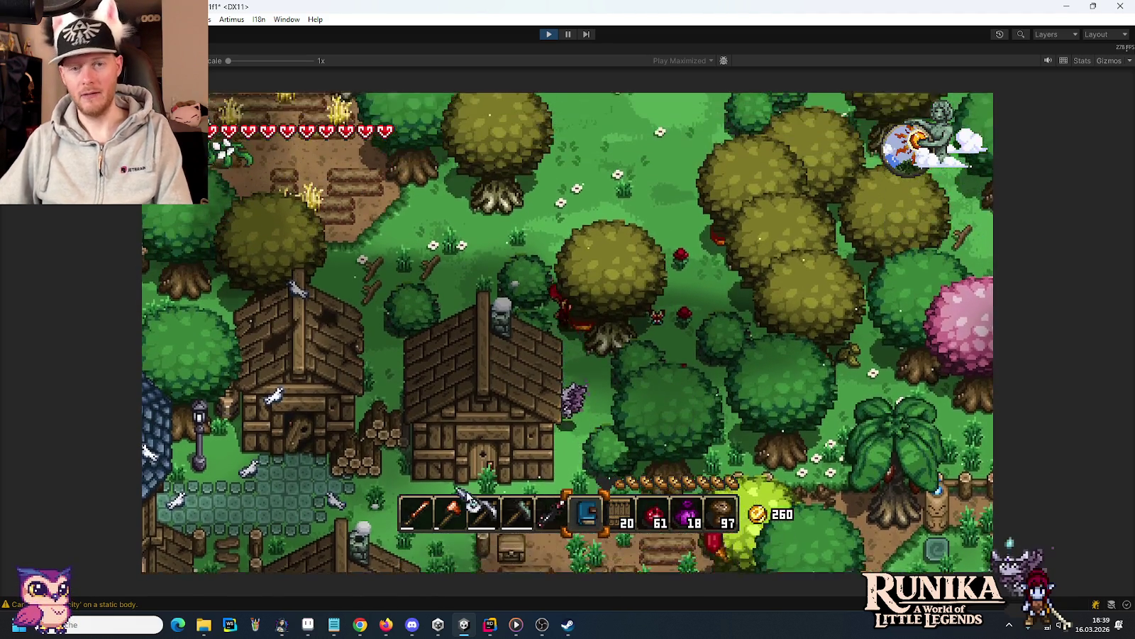
key("d")
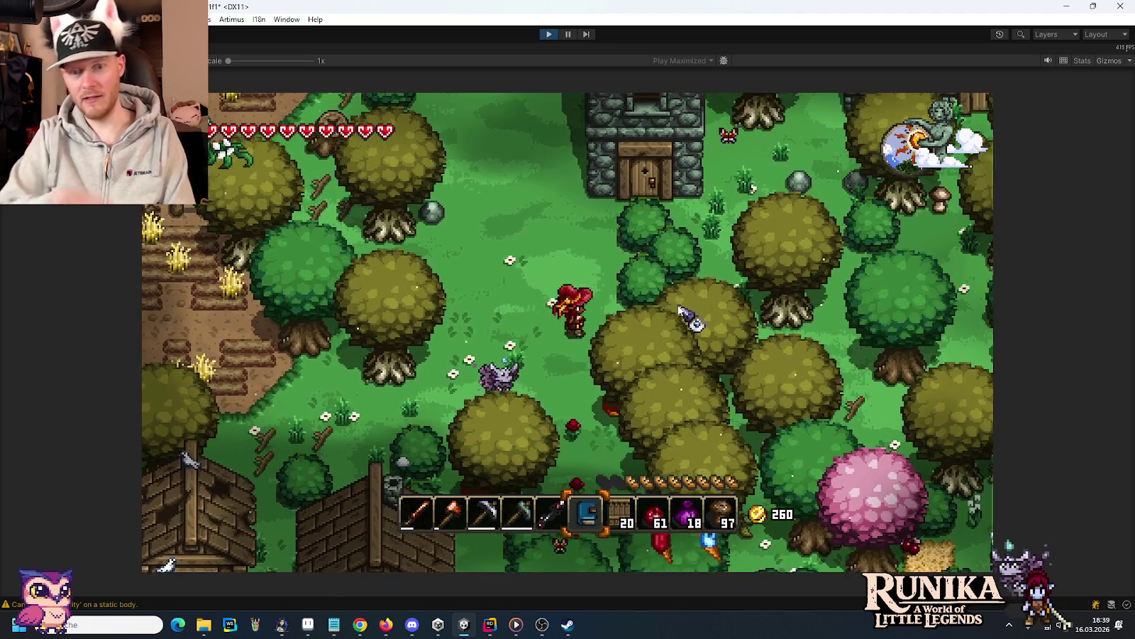
key("d")
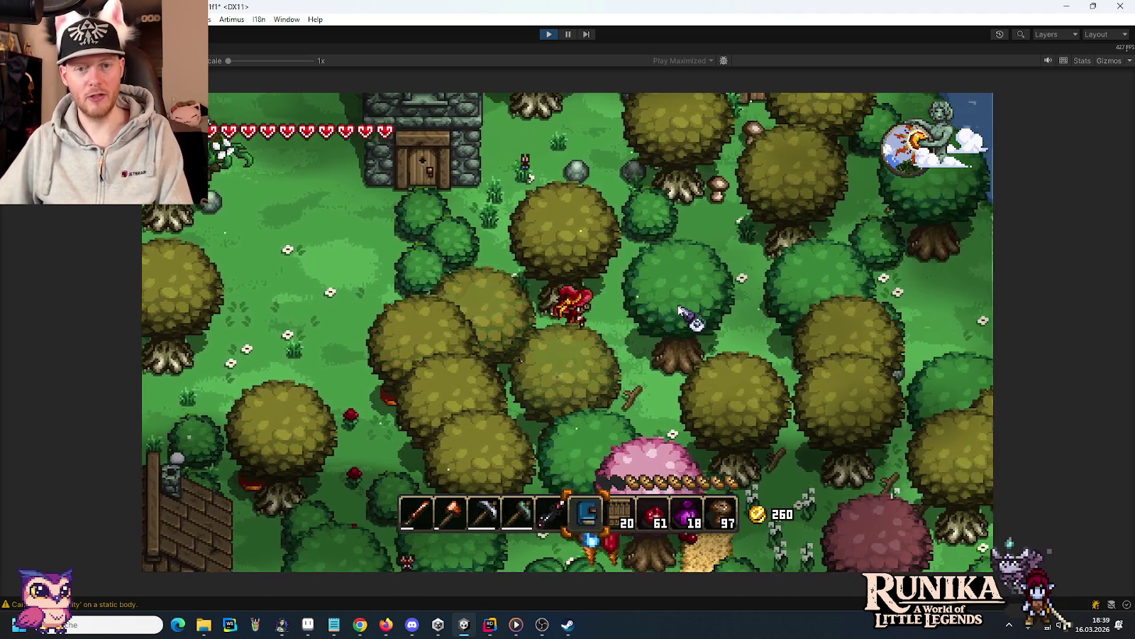
scroll(680, 312, "down", 1)
key("d")
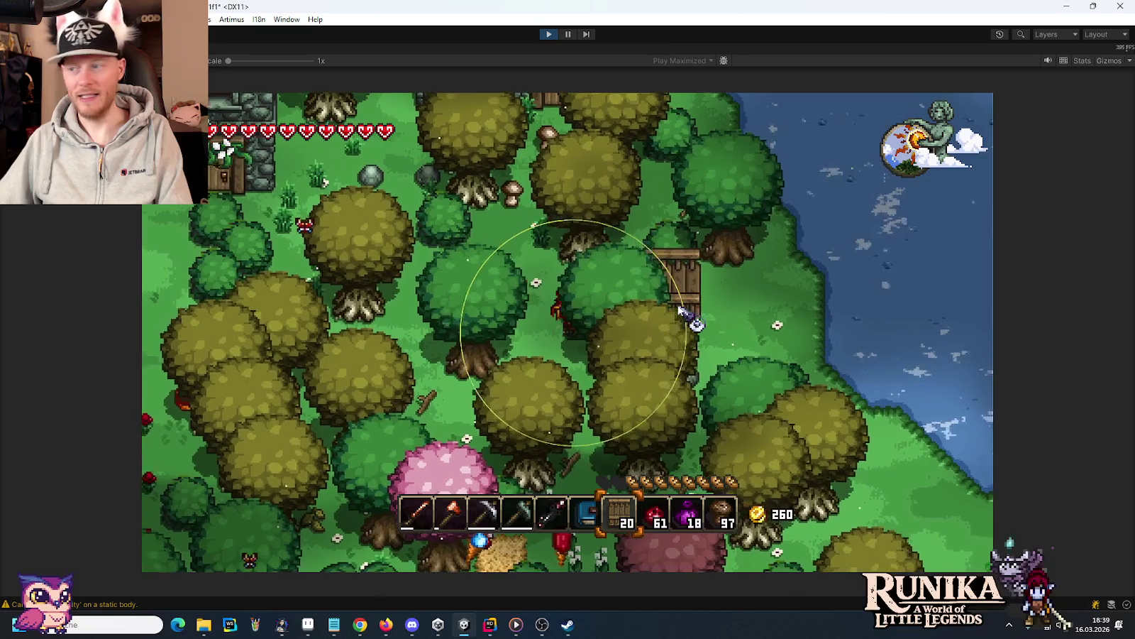
key("s")
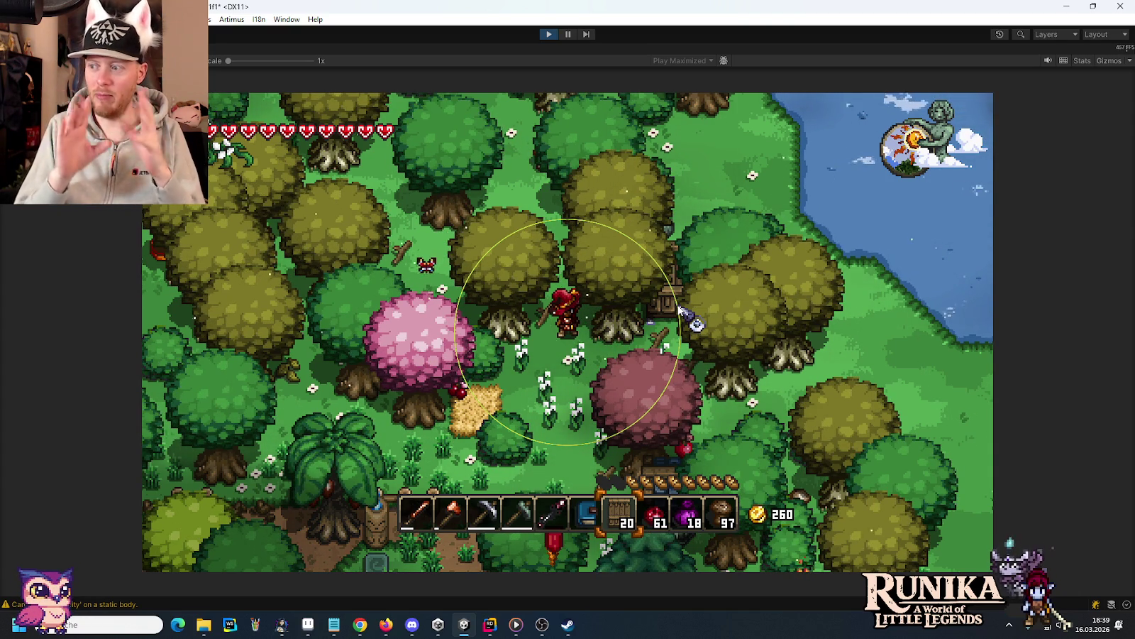
key("d")
key("s")
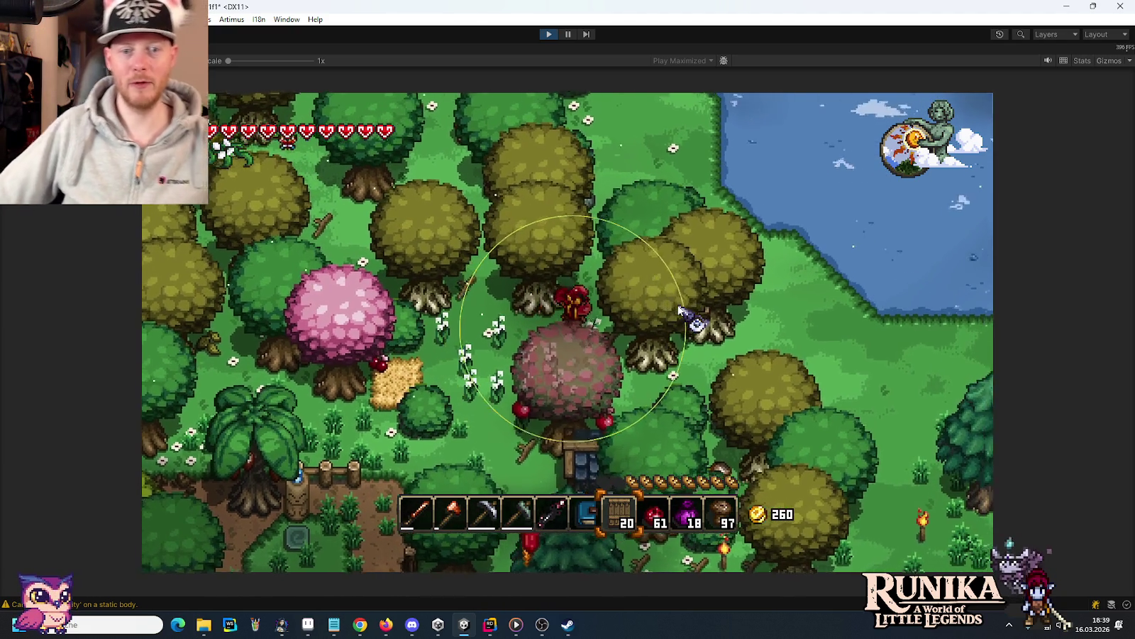
key("w")
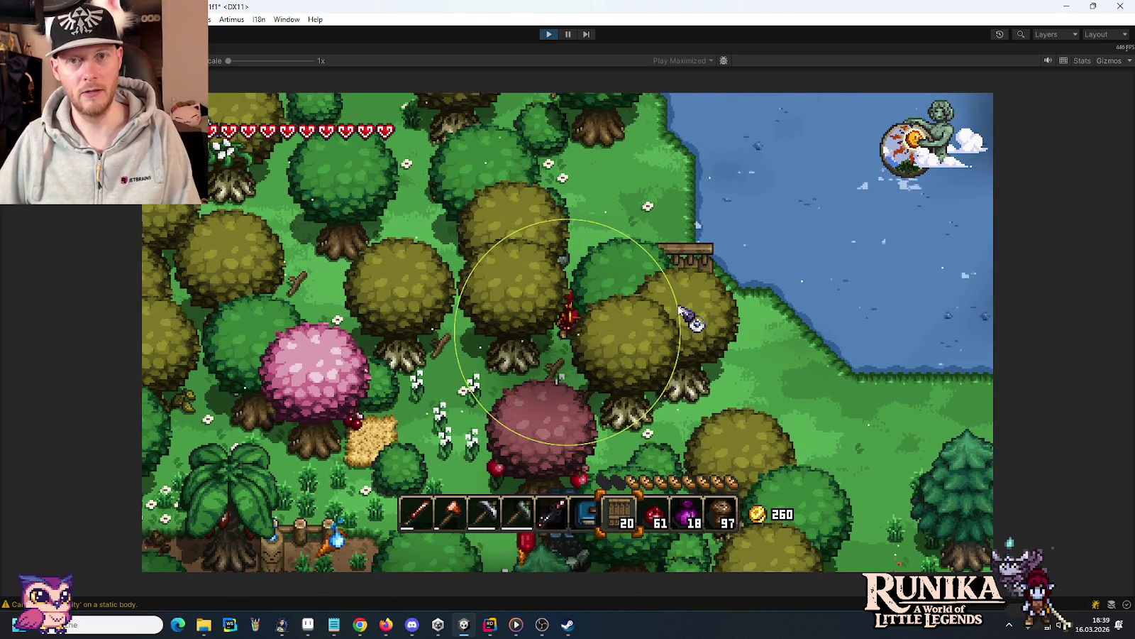
key("w")
key("d")
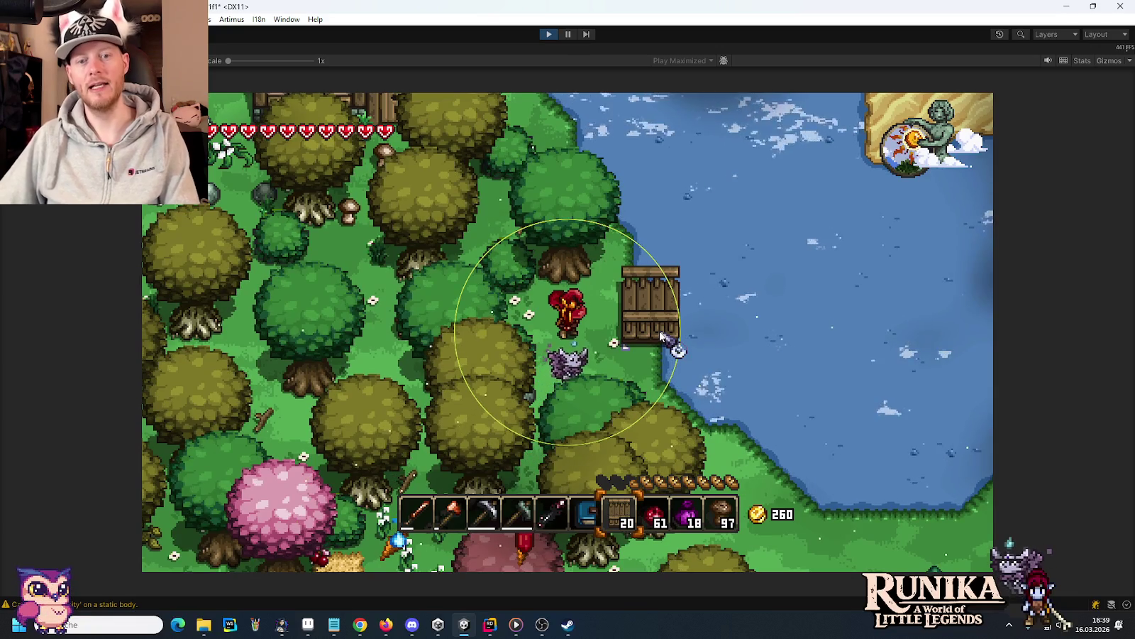
Step: Lay bridge planks out across the water from the west shore
key("d")
left_click(636, 337)
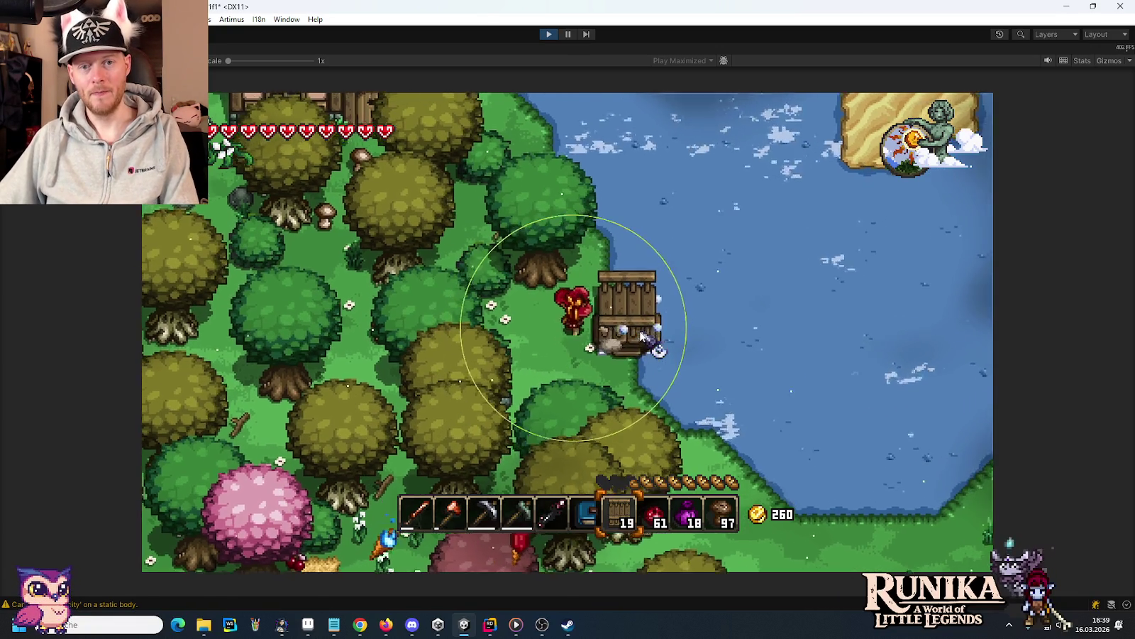
left_click(646, 340)
left_click(660, 342)
key("d")
left_click(659, 347)
left_click(658, 350)
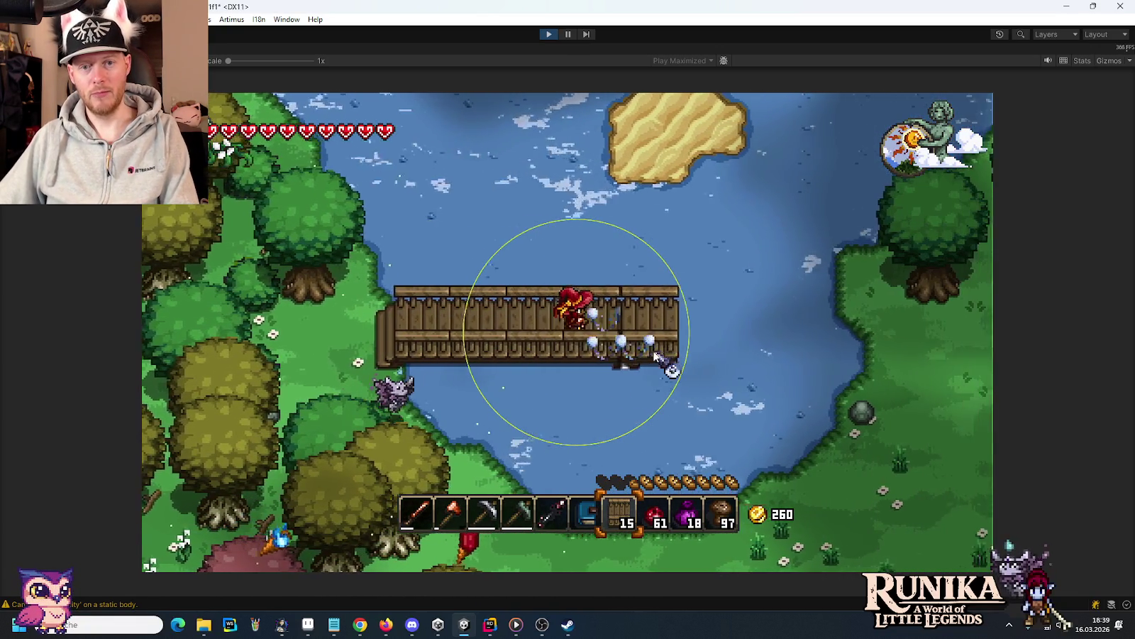
left_click(657, 351)
left_click(655, 355)
Step: Extend the bridge to reach the far shore and walk its length
key("d")
left_click(675, 365)
left_click(680, 372)
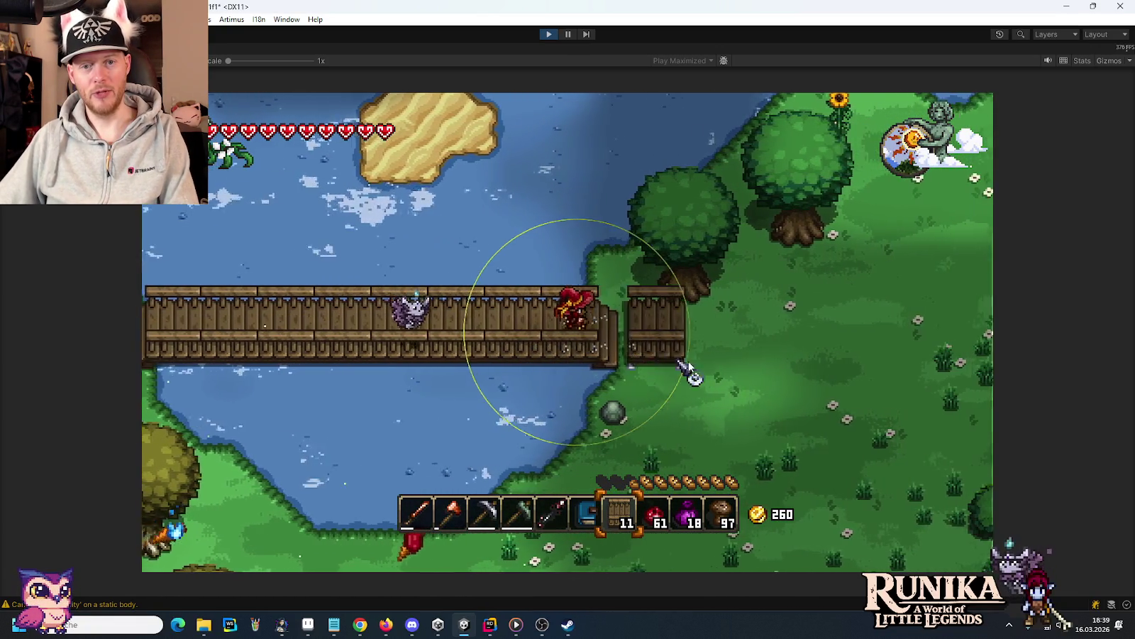
left_click(660, 362)
key("d")
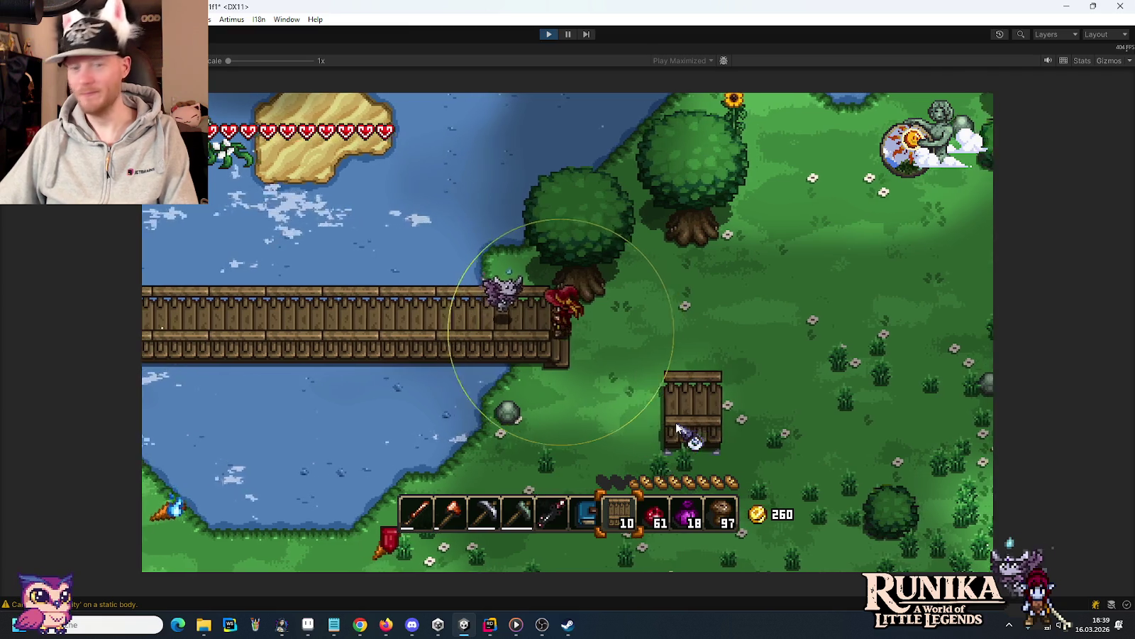
key("a")
key("a")
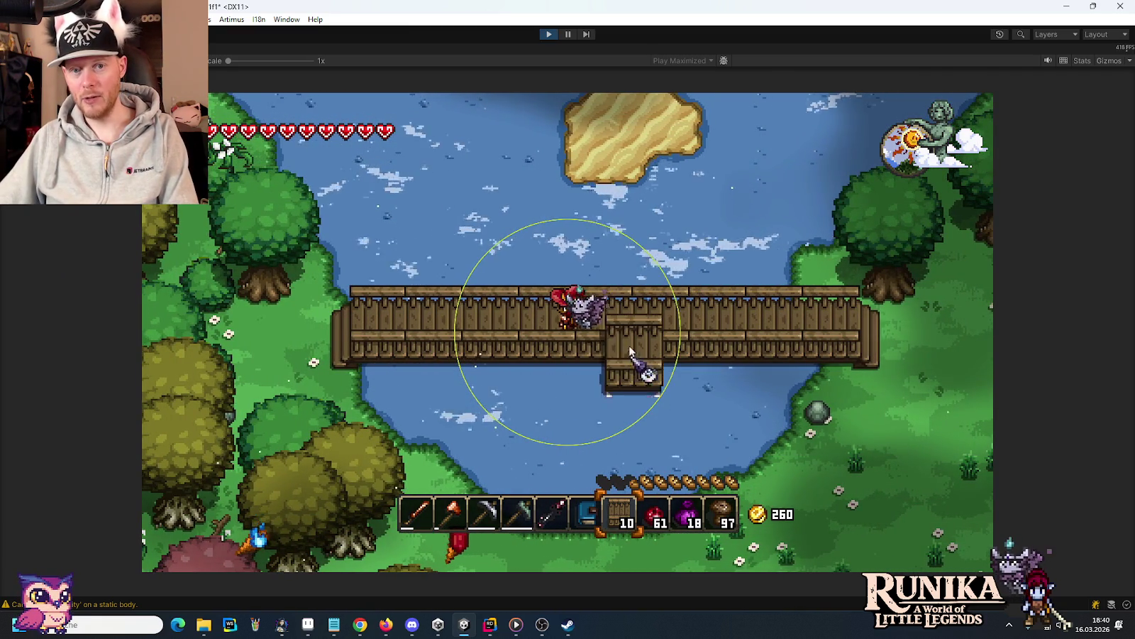
Step: Branch a plank walkway north from the bridge's middle to the sand island
left_click(634, 298)
key("d")
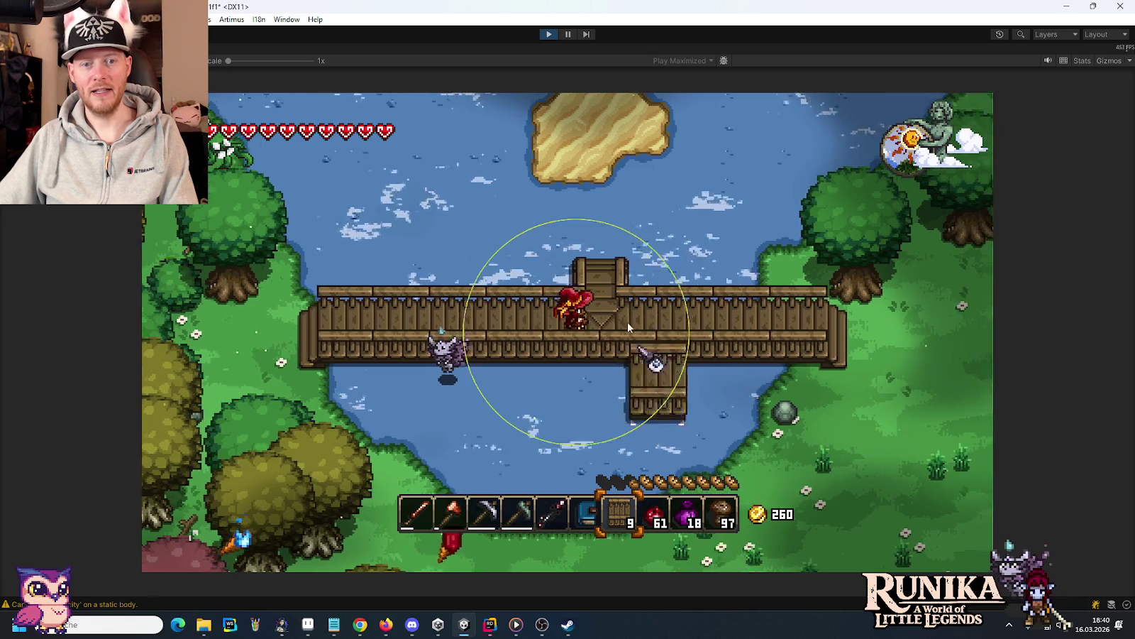
left_click(580, 209)
key("w")
left_click(573, 259)
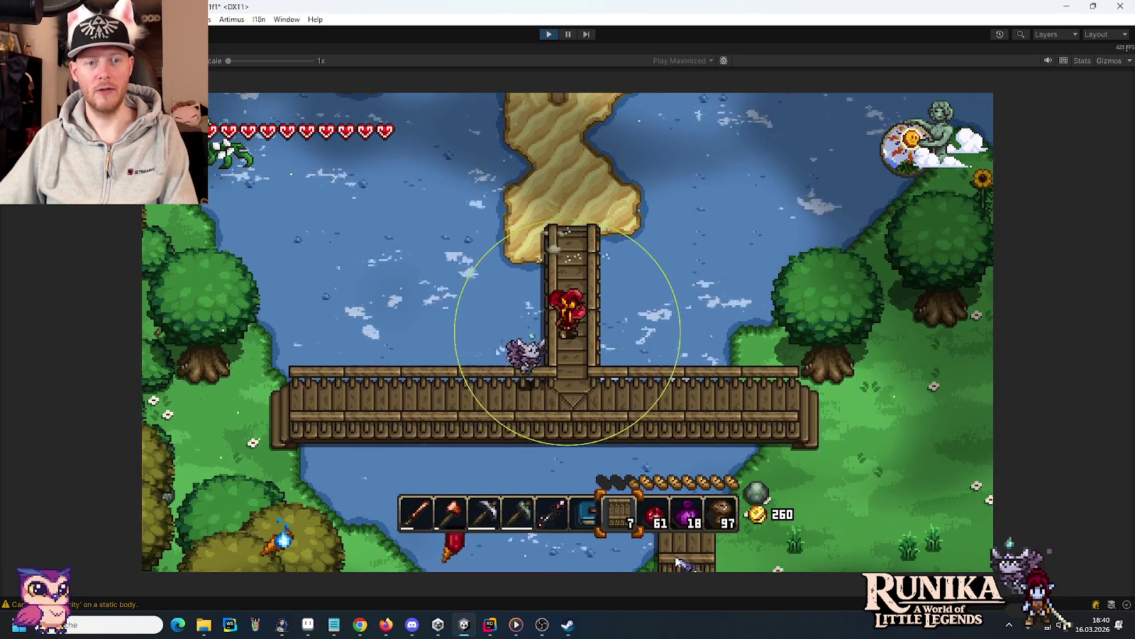
key("s")
Step: Walk the bridge end to end, finishing on the grassy east shore
key("a")
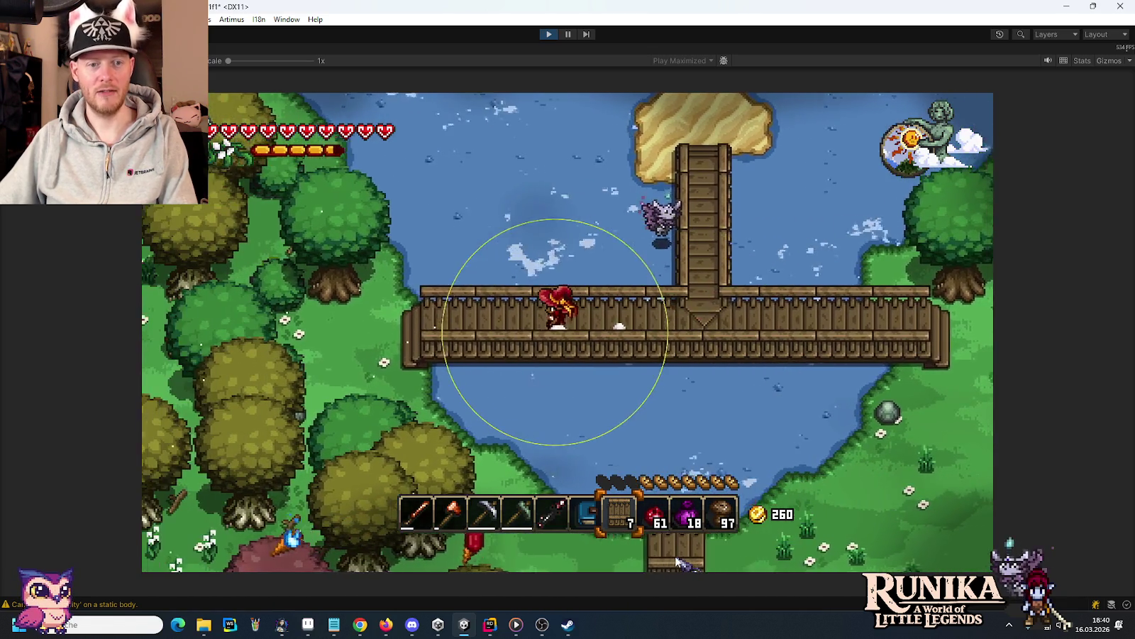
key("a")
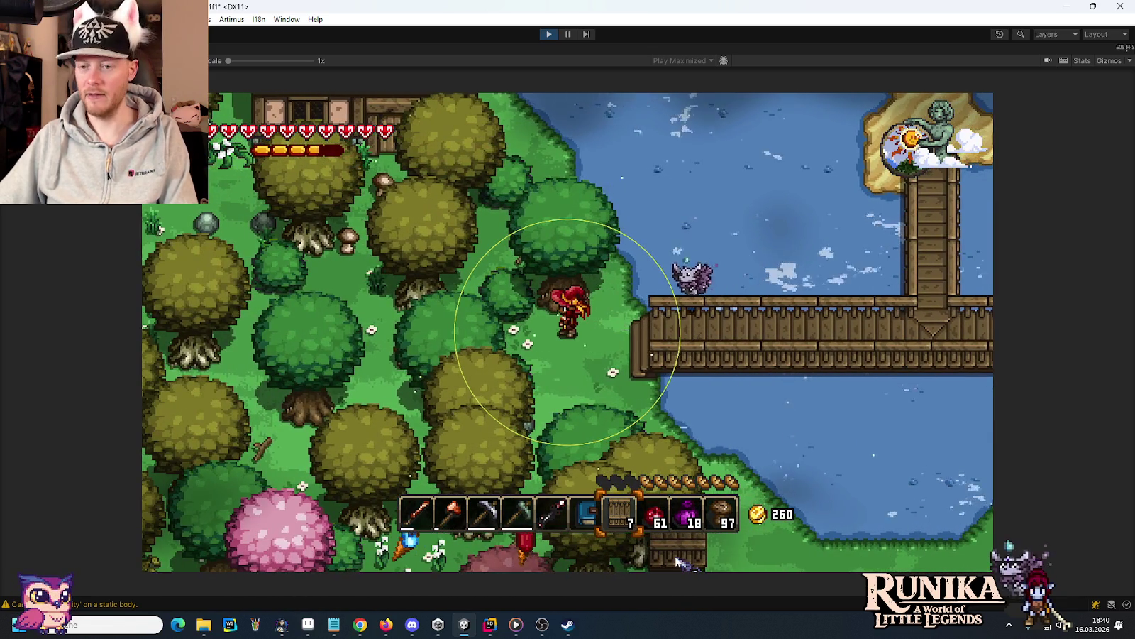
key("d")
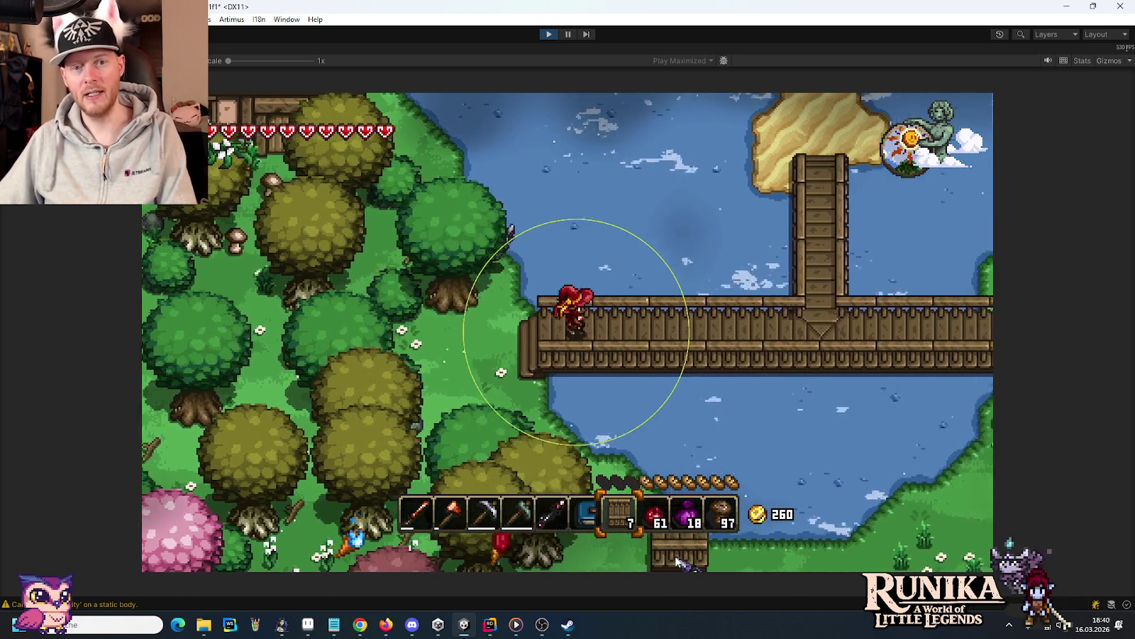
key("d")
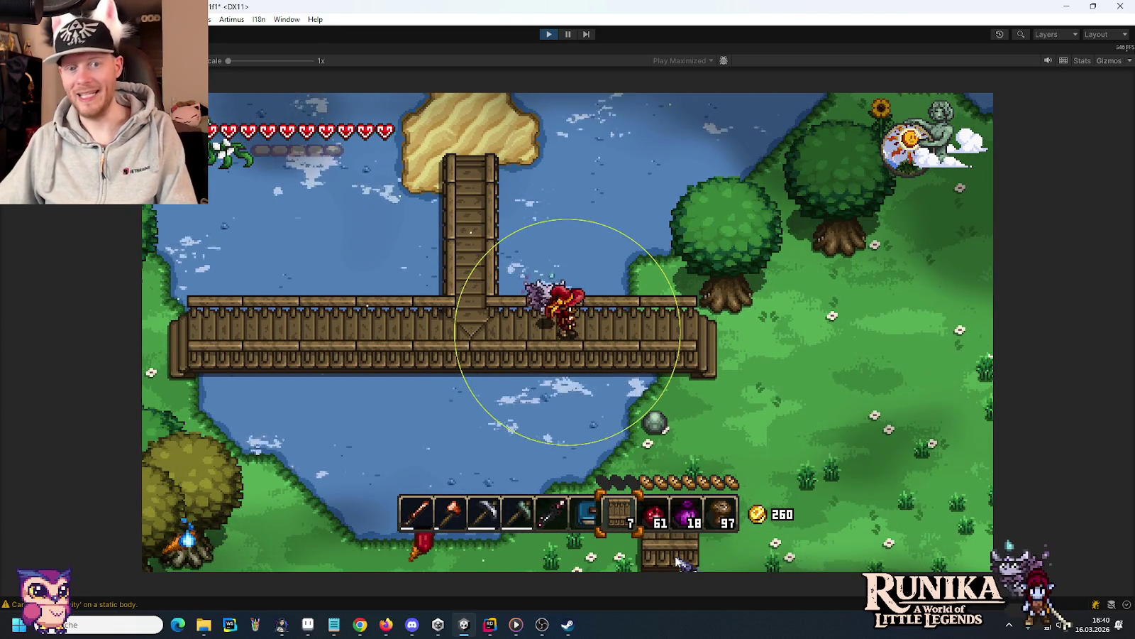
key("d")
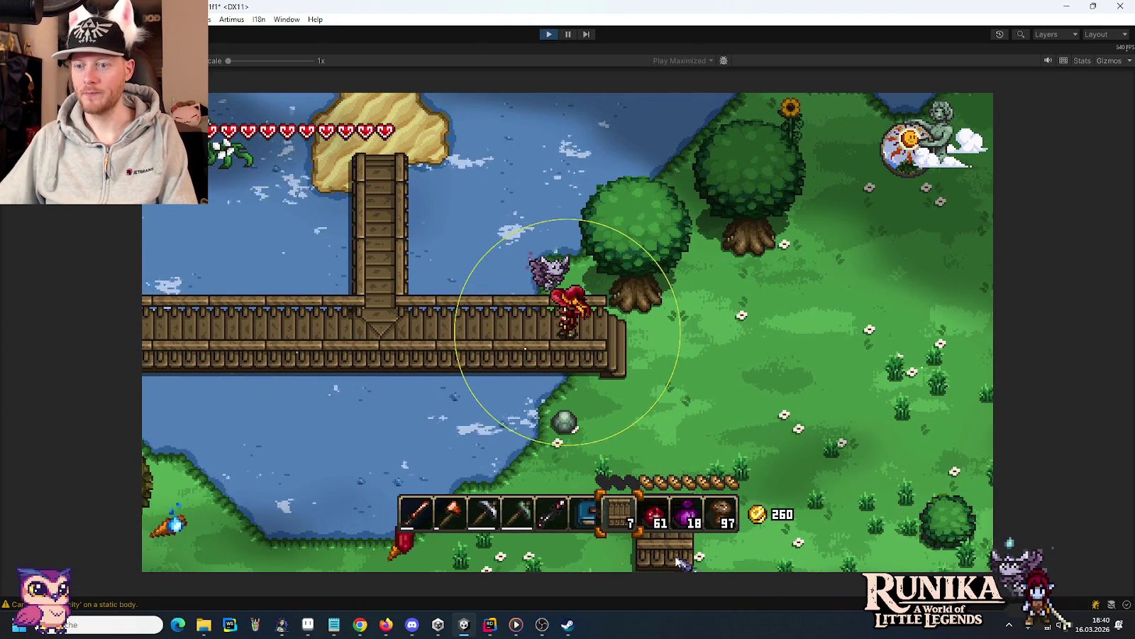
key("d")
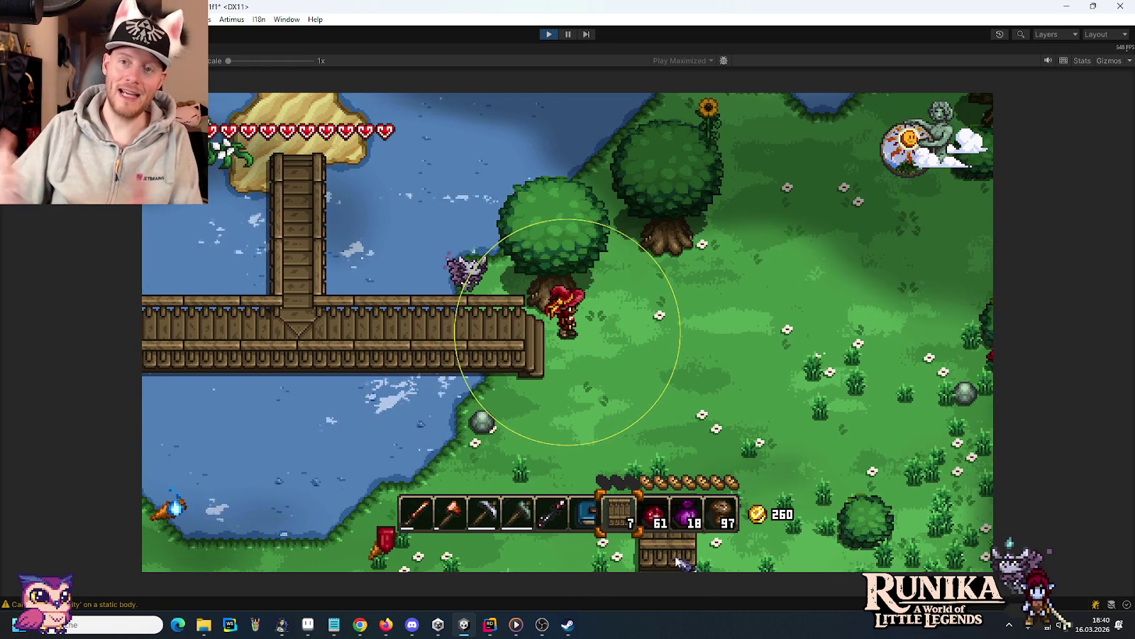
Step: Equip the Kupferaxt and cut two grass clumps for Fasern and Gras-Saat
key("d")
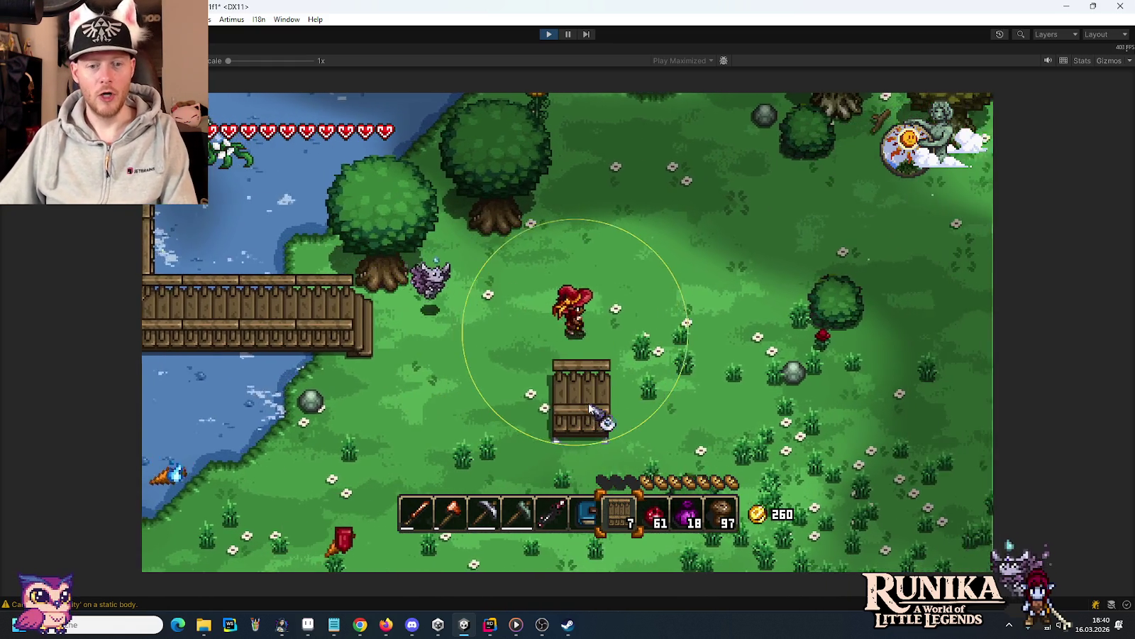
key("e")
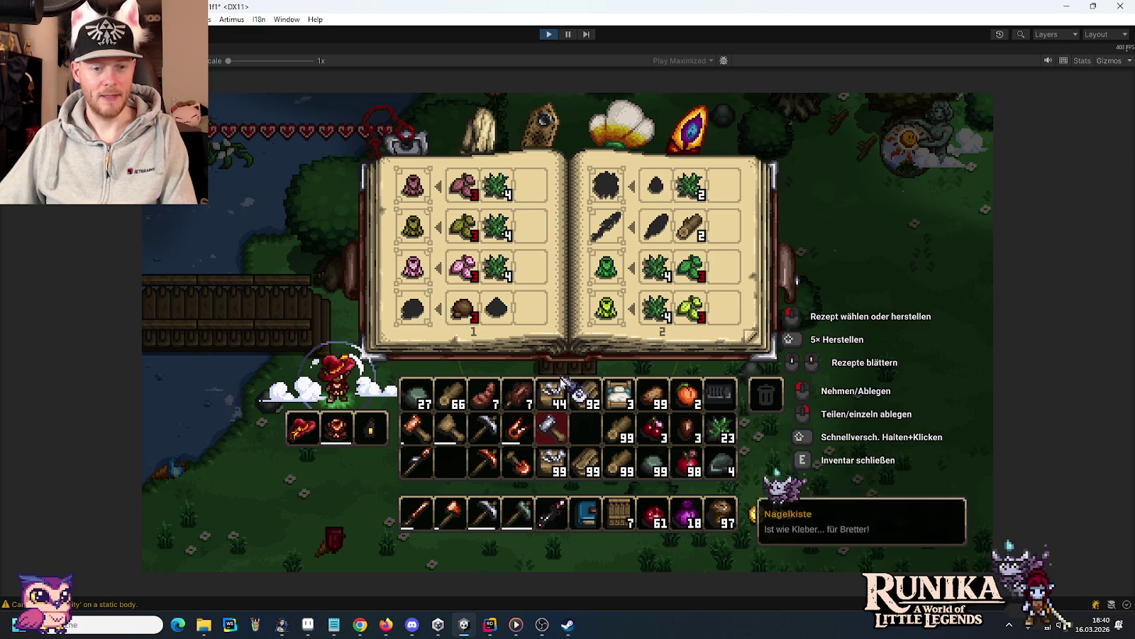
left_click(460, 516)
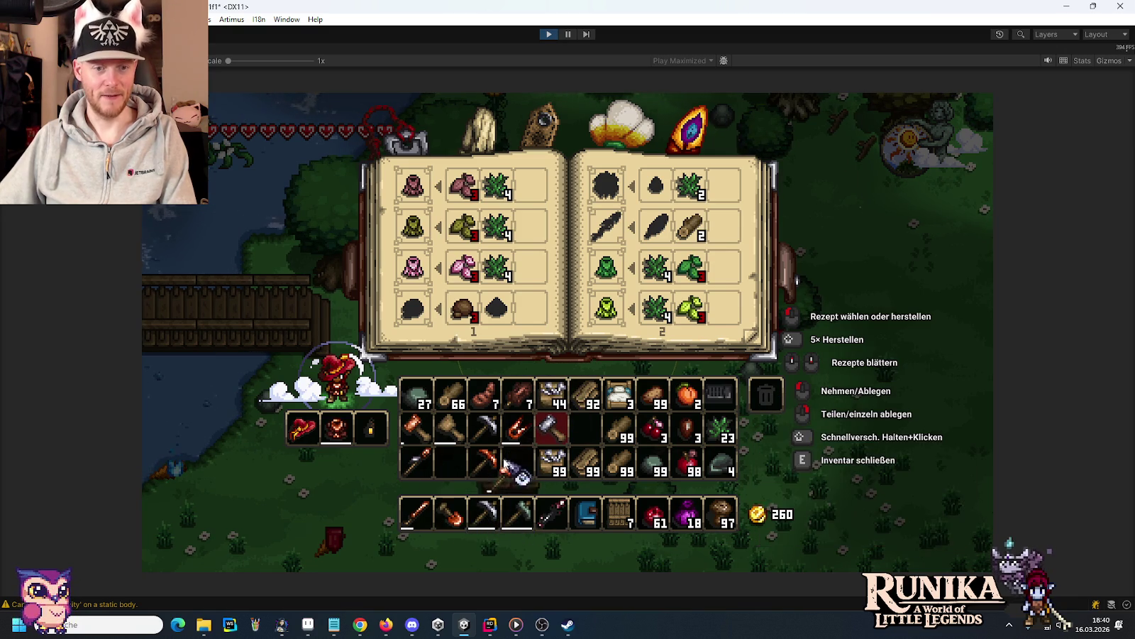
key("e")
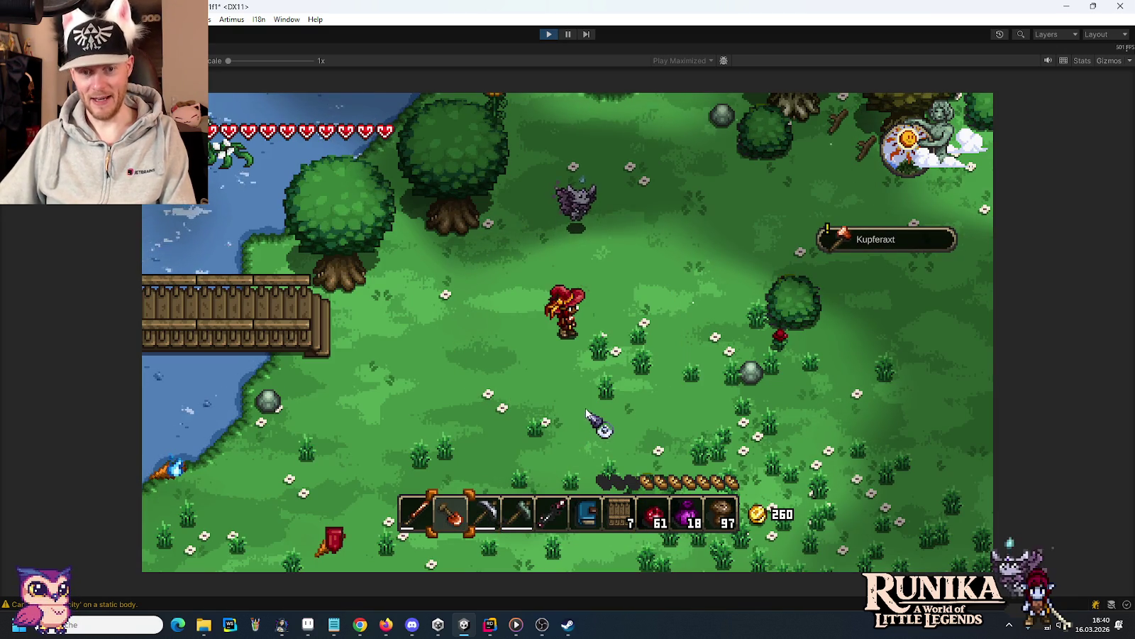
key("d")
key("s")
left_click(638, 404)
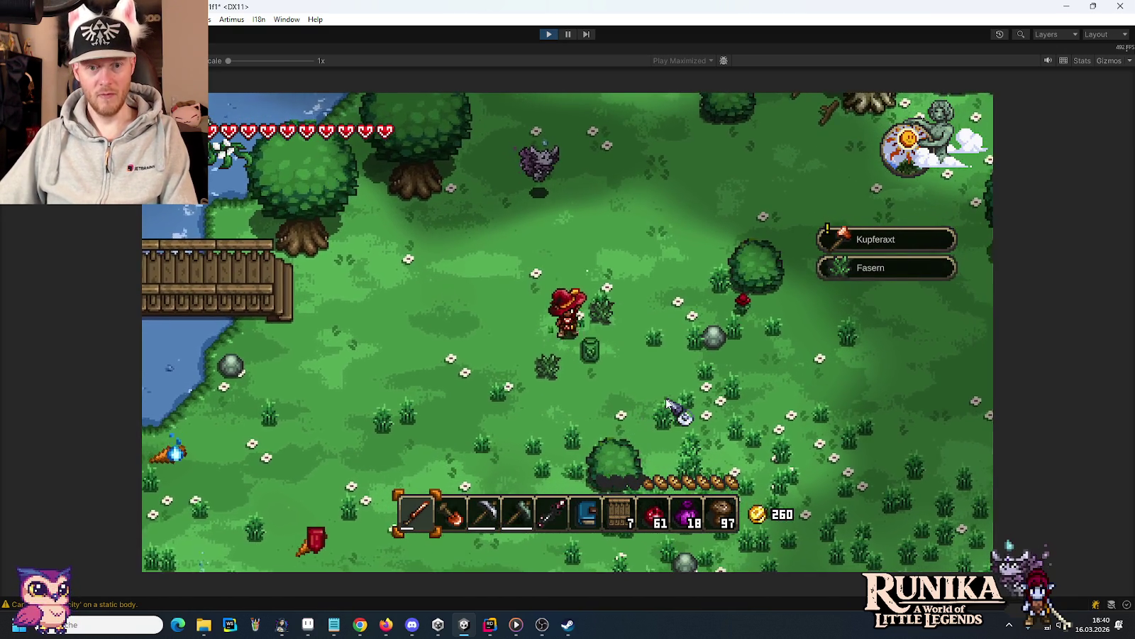
key("d")
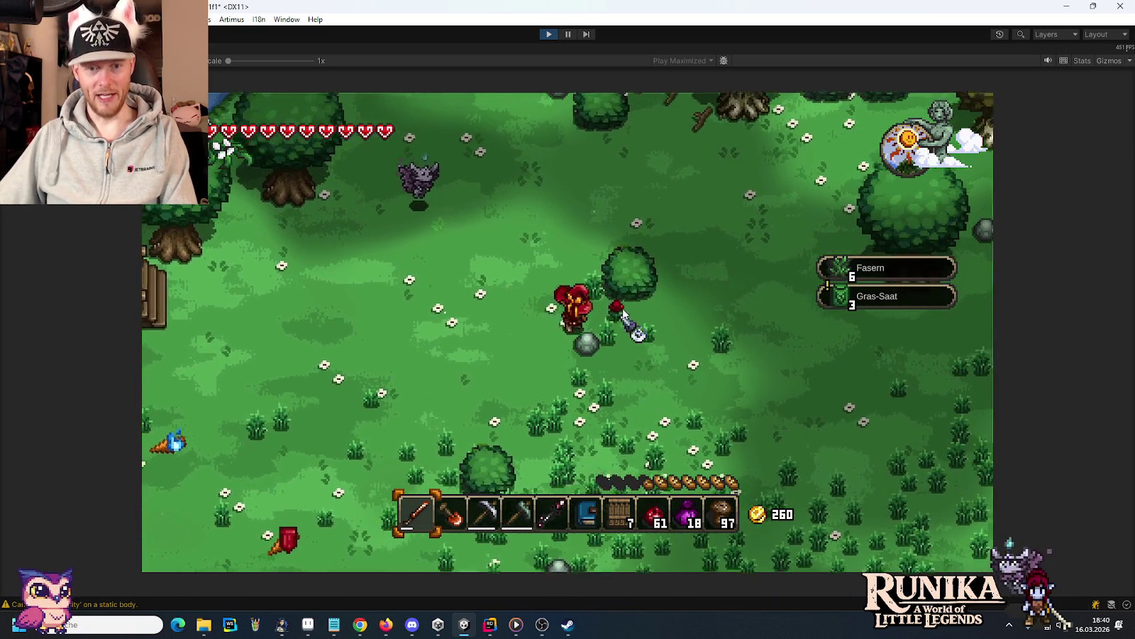
left_click(634, 317)
Step: Switch to the pickaxe and start digging the ground beside the character
key("w")
key("a")
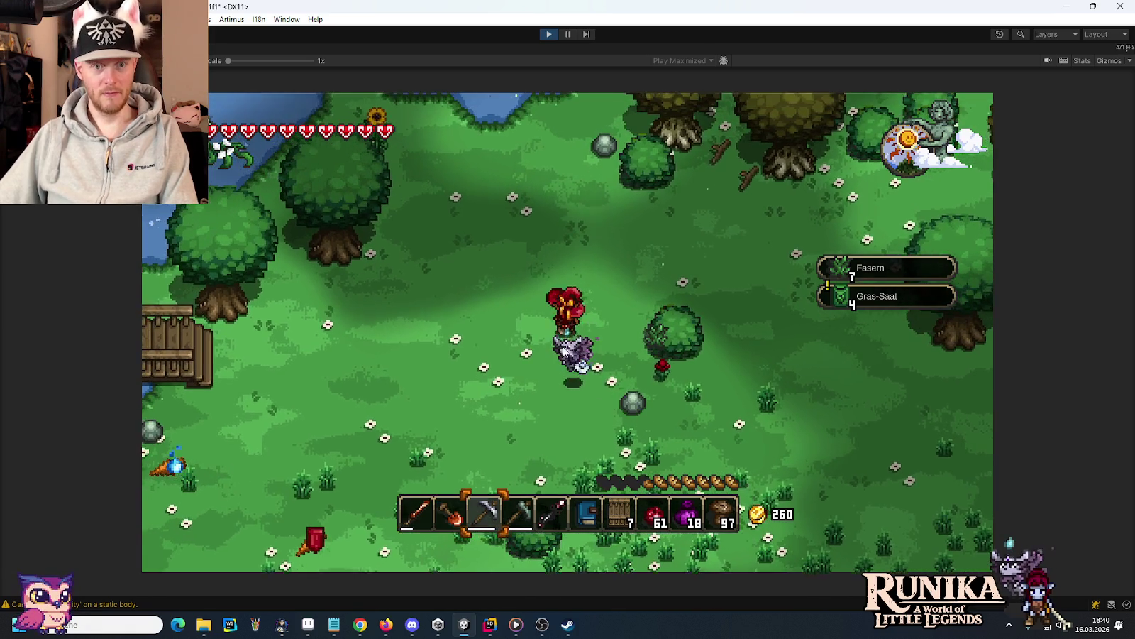
key("3")
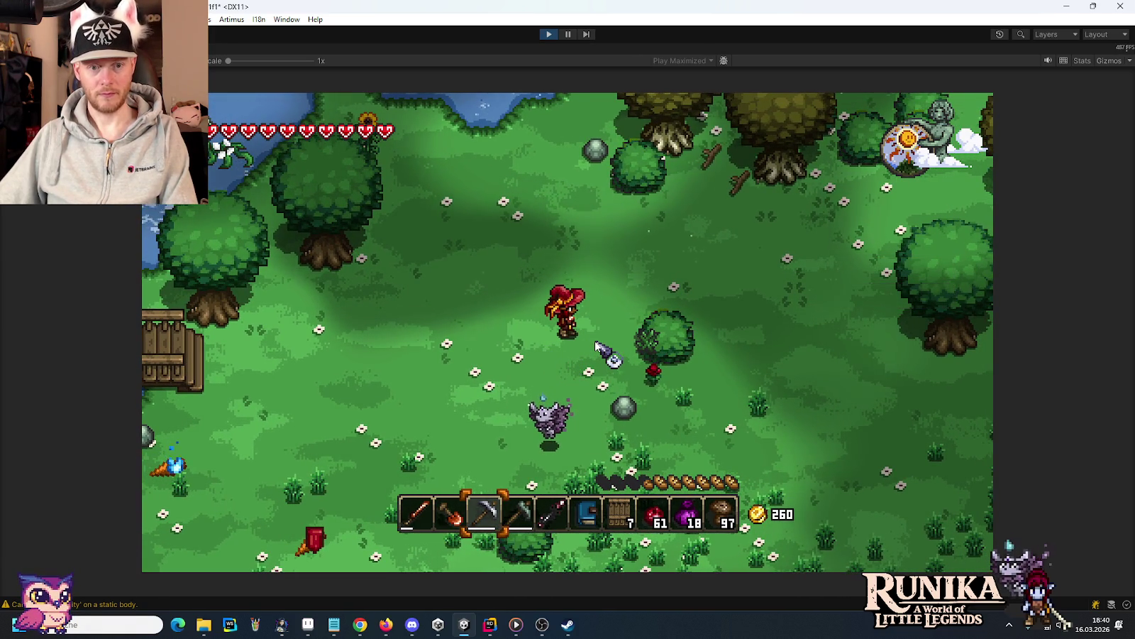
left_click(596, 346)
Step: Dig a pit around the character, widen it left, then dig a second pit beside it
left_click(596, 345)
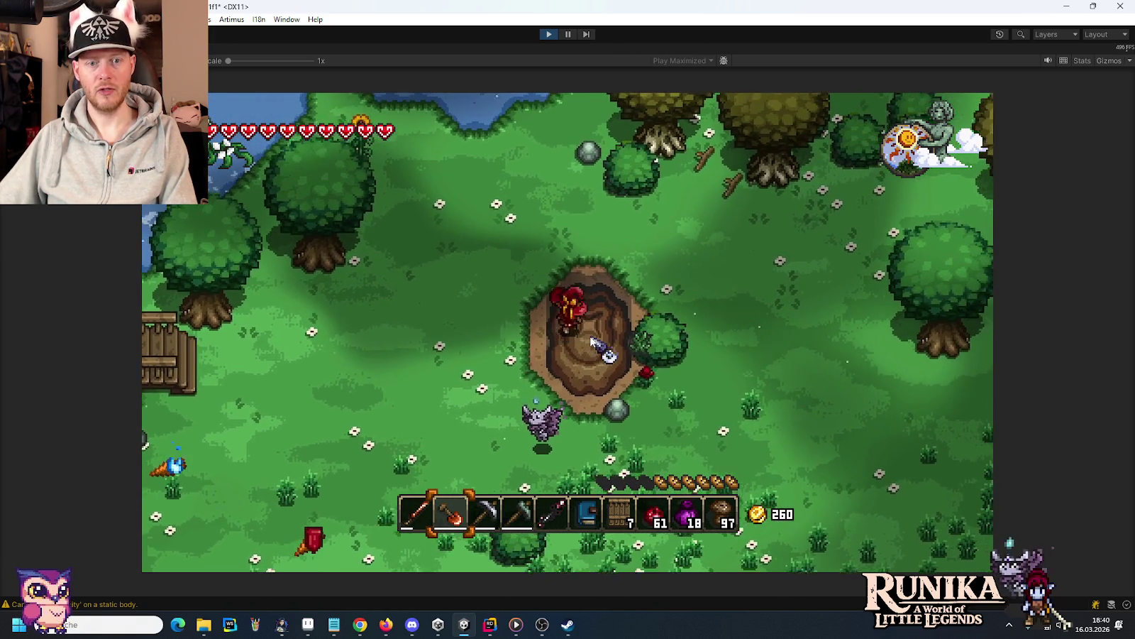
left_click(541, 348)
left_click(539, 342)
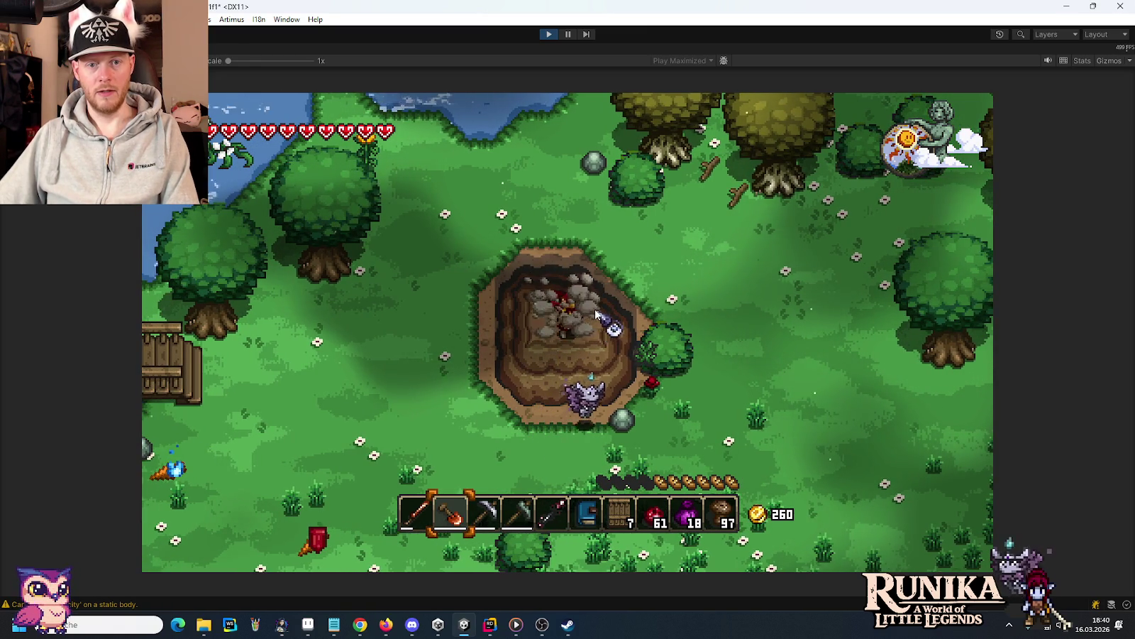
key("a")
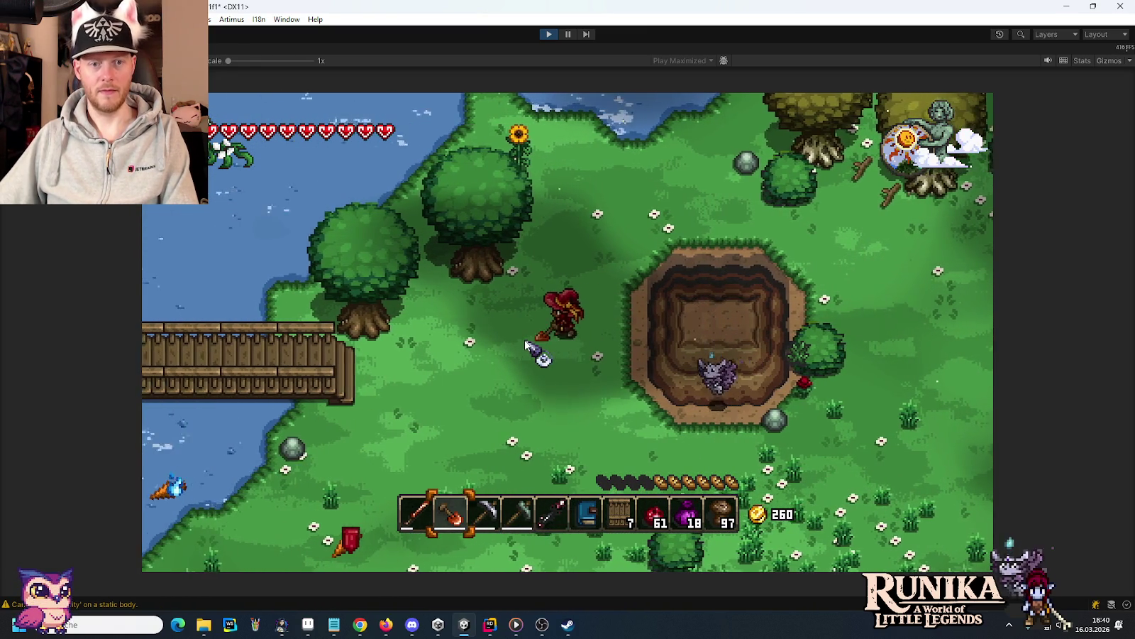
left_click(526, 345)
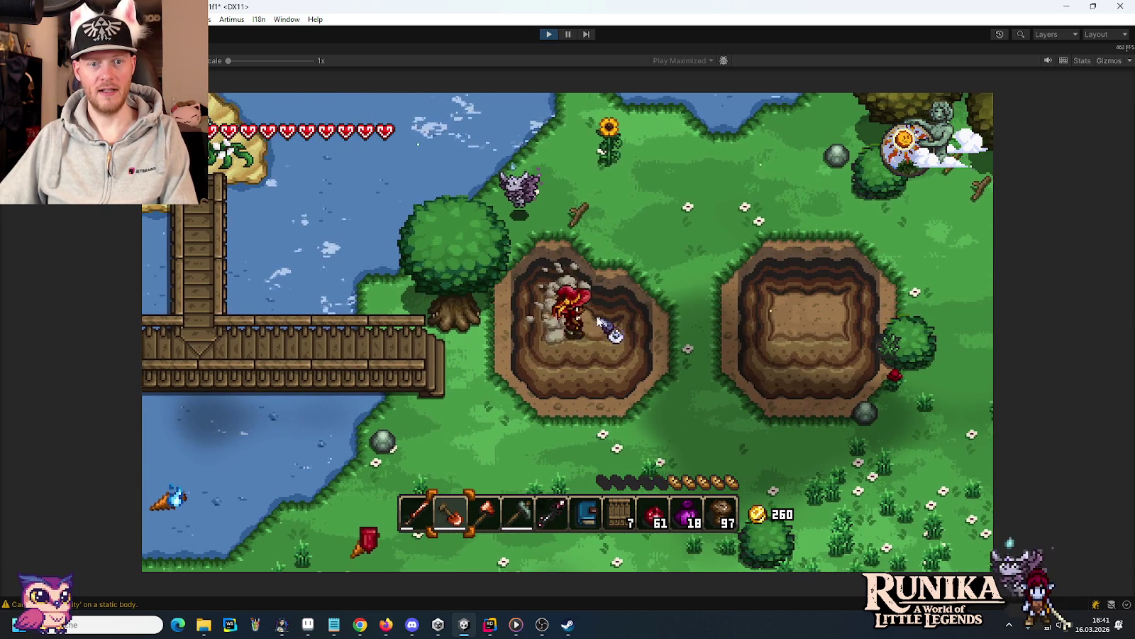
key("d")
scroll(610, 415, "down", 5)
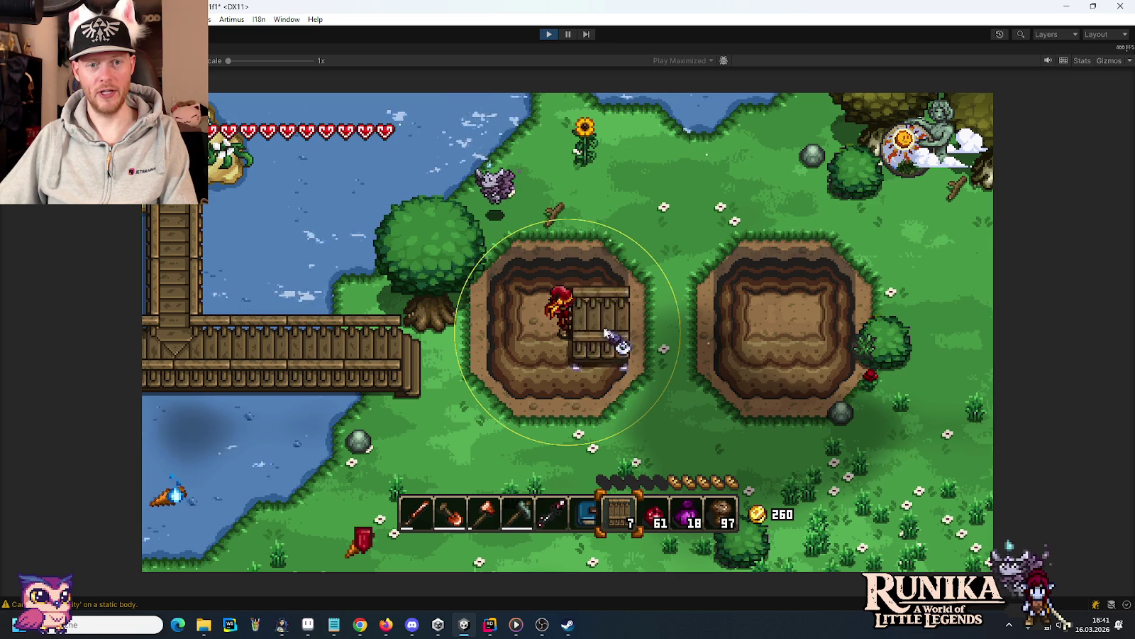
Step: Place three wooden planks bridging the first and second pits
left_click(605, 326)
key("d")
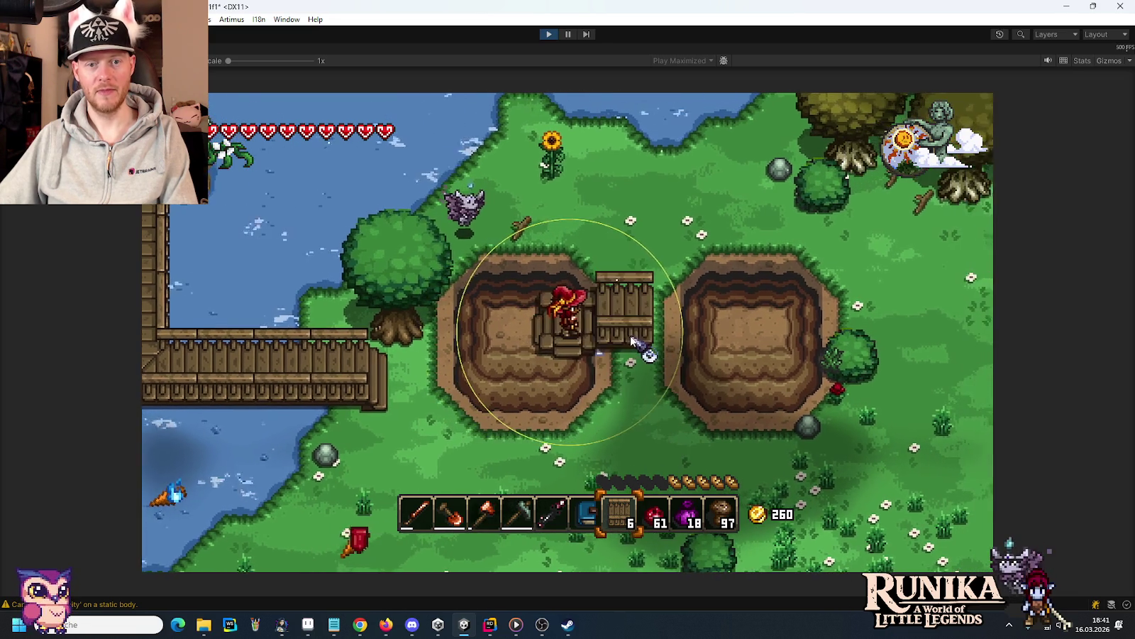
left_click(632, 351)
key("d")
left_click(638, 347)
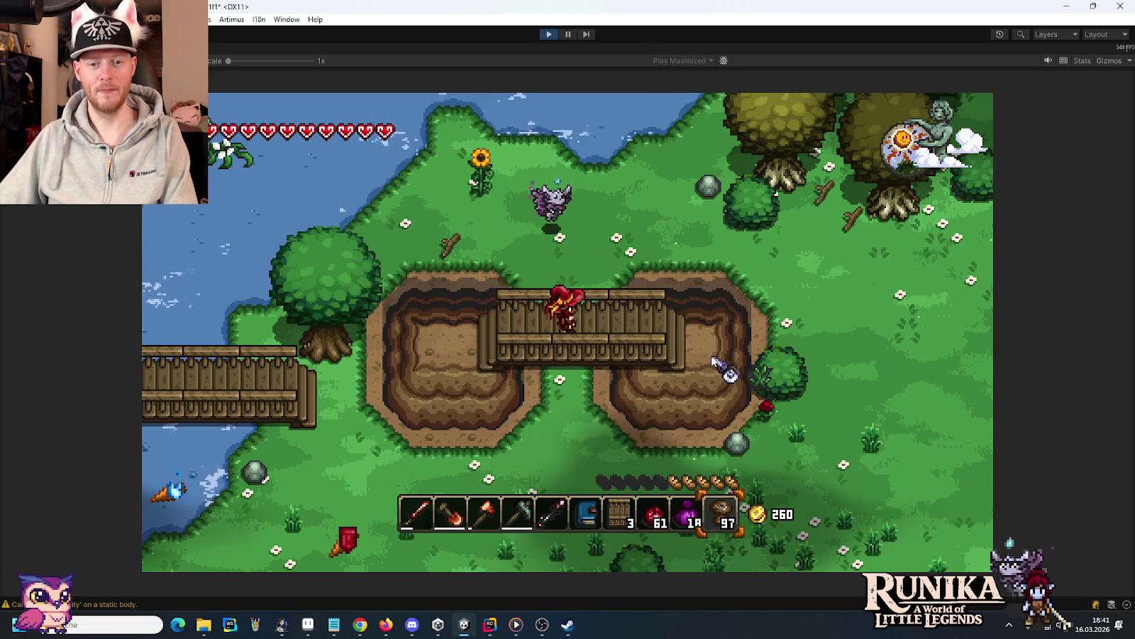
Step: Walk down underneath the new bridge and back out
key("d")
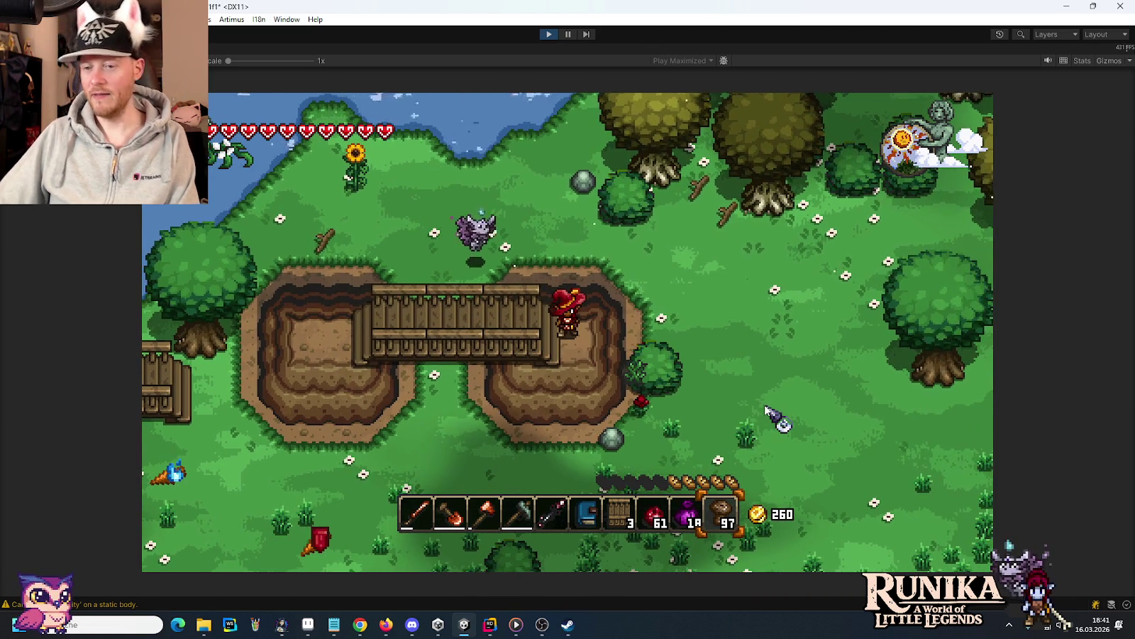
key("s")
key("a")
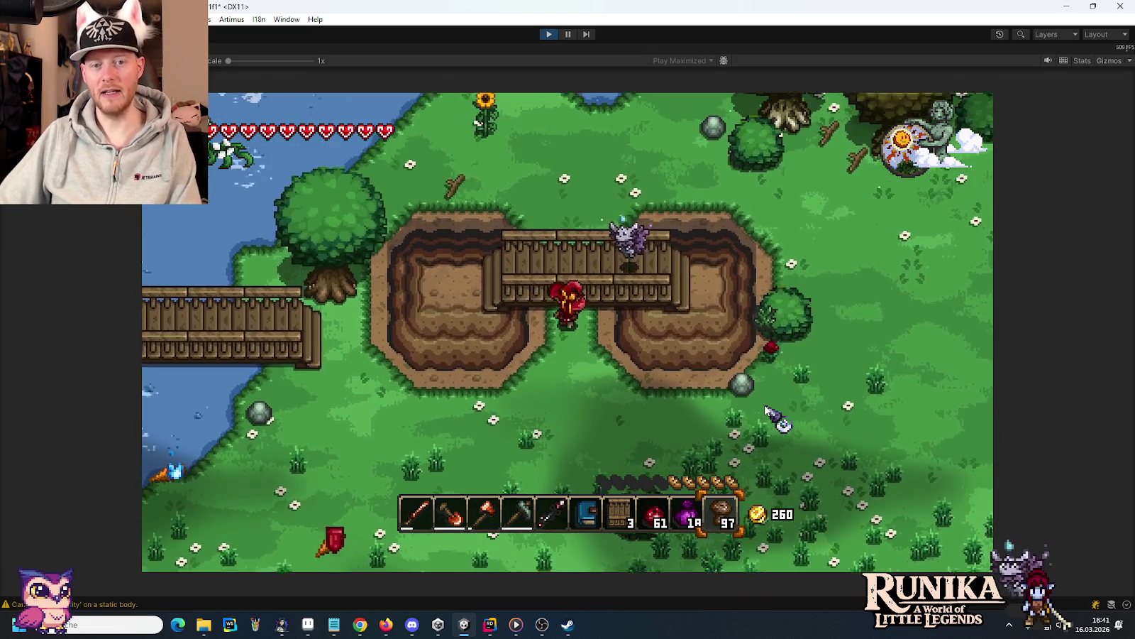
key("w")
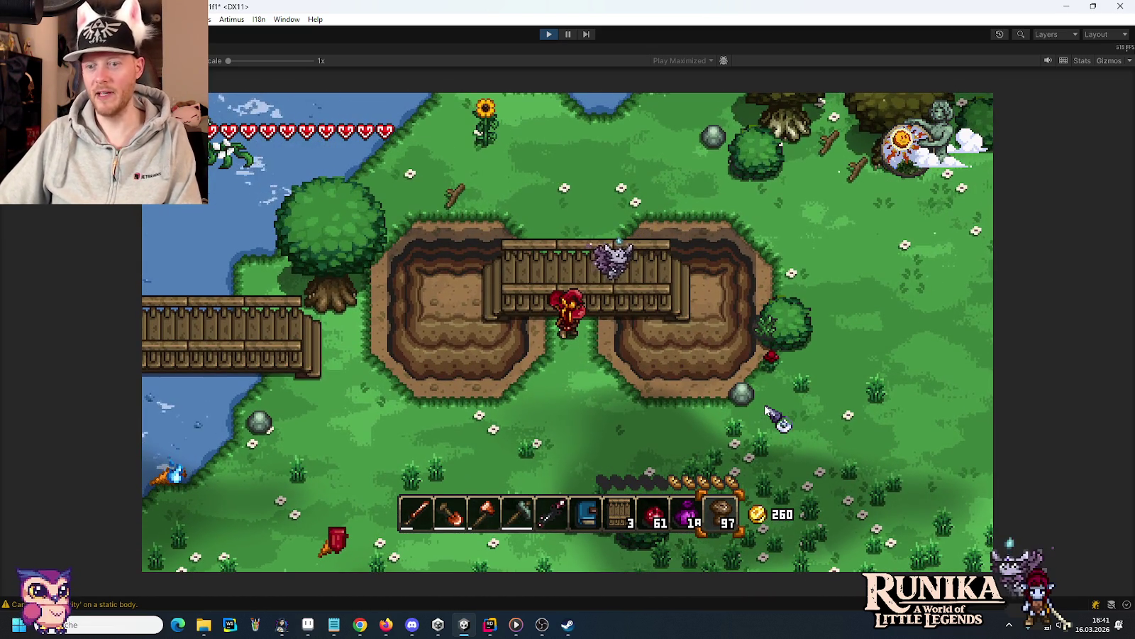
key("d")
key("s")
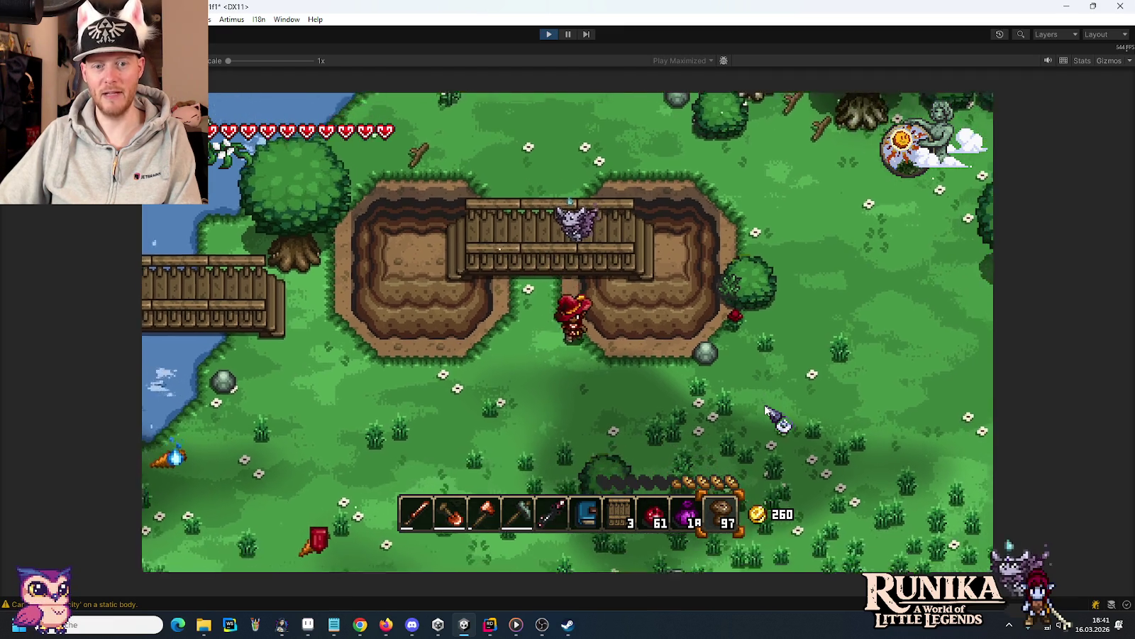
Step: Walk up onto the bridge and cross it back and forth several times
key("w")
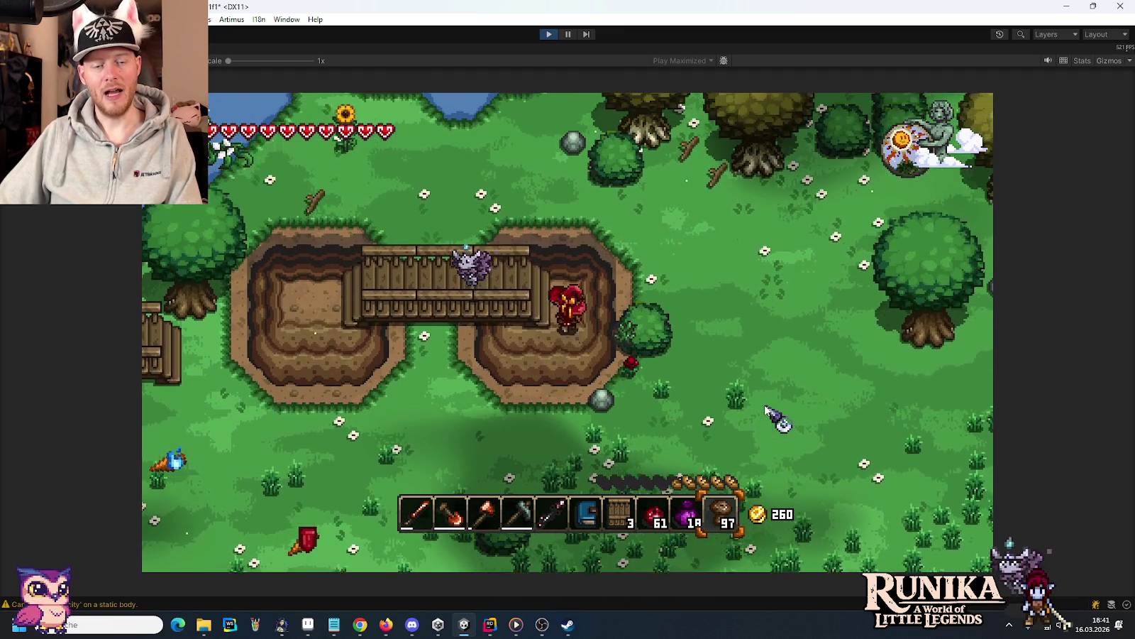
key("a")
key("a")
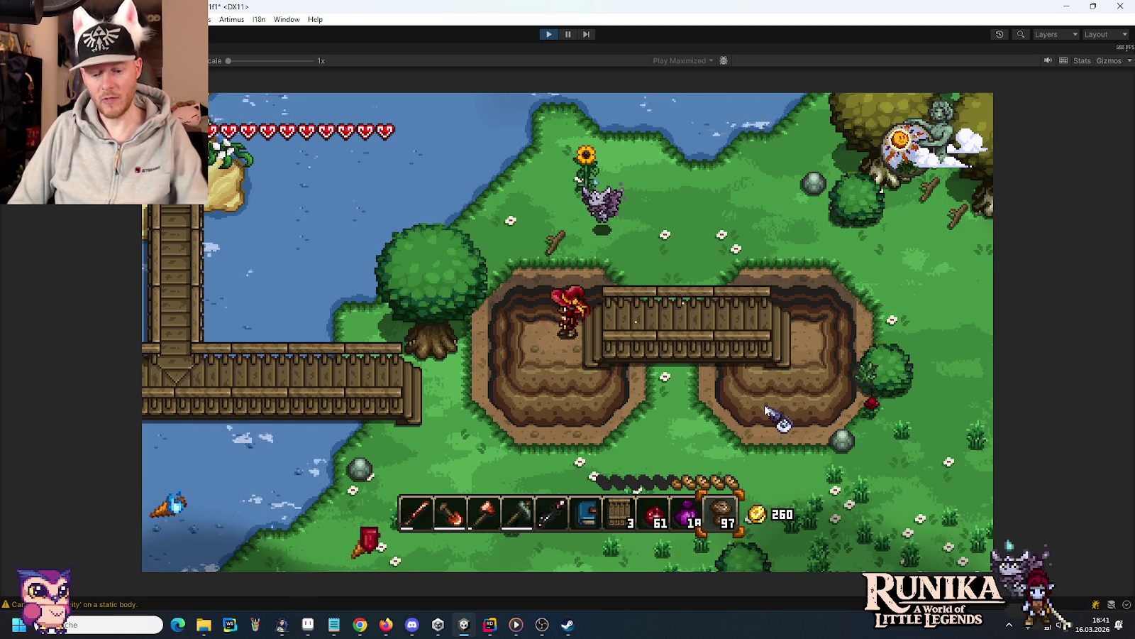
key("d")
key("a")
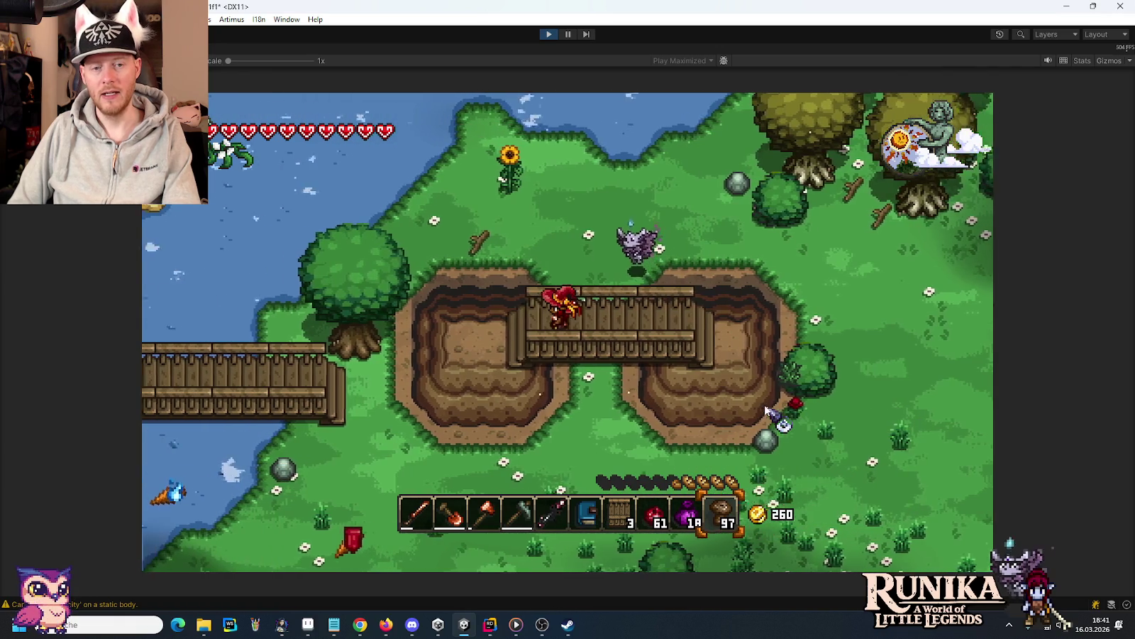
key("a")
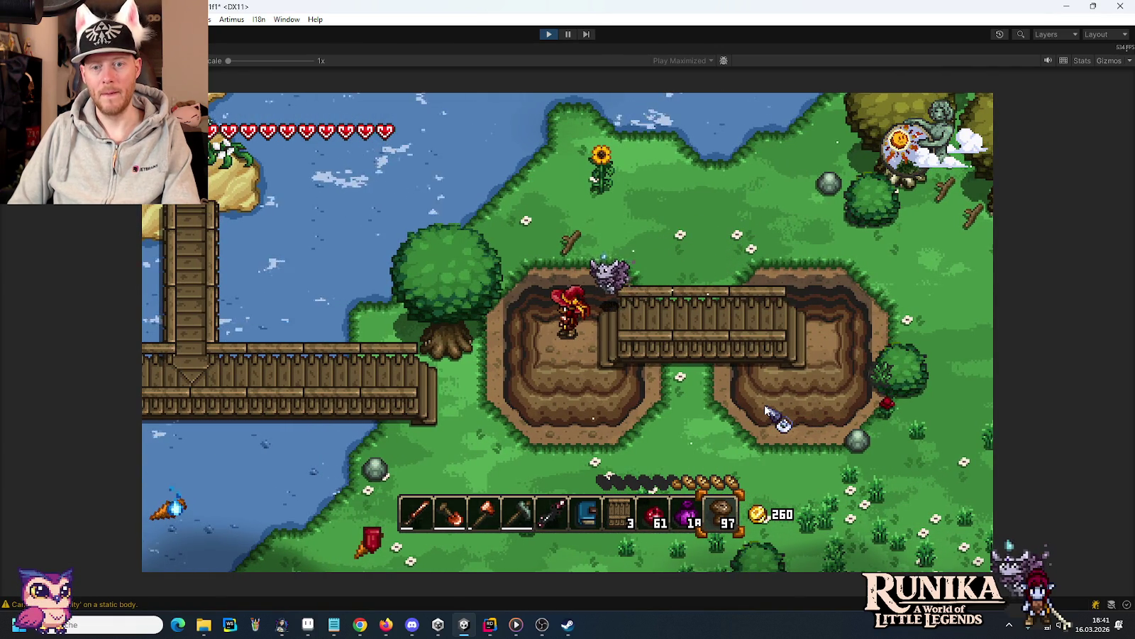
key("d")
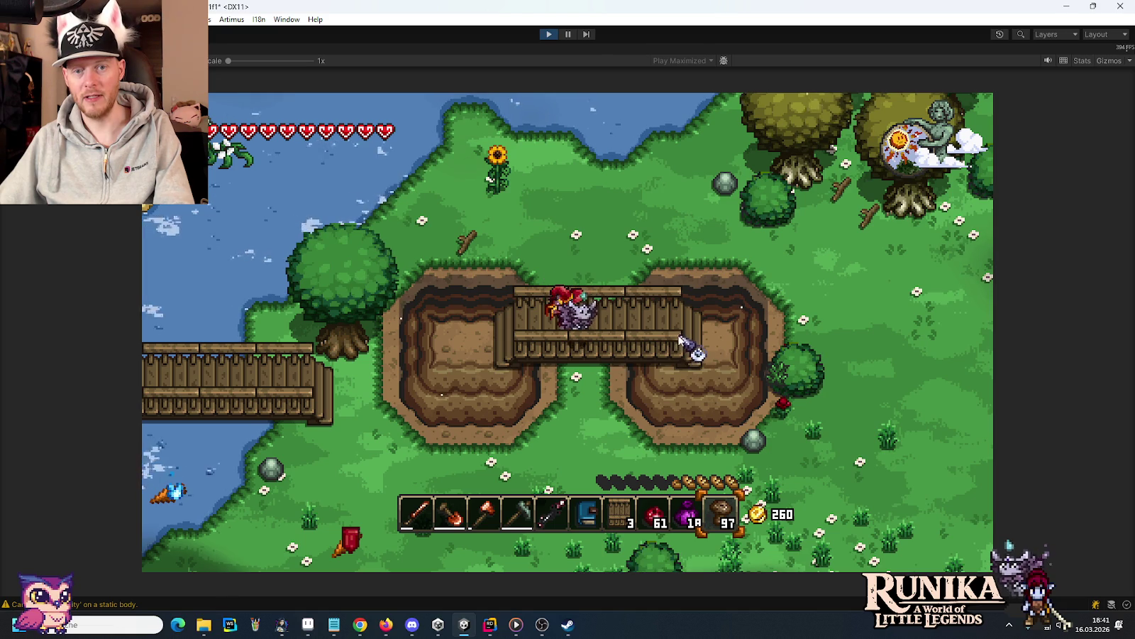
key("a")
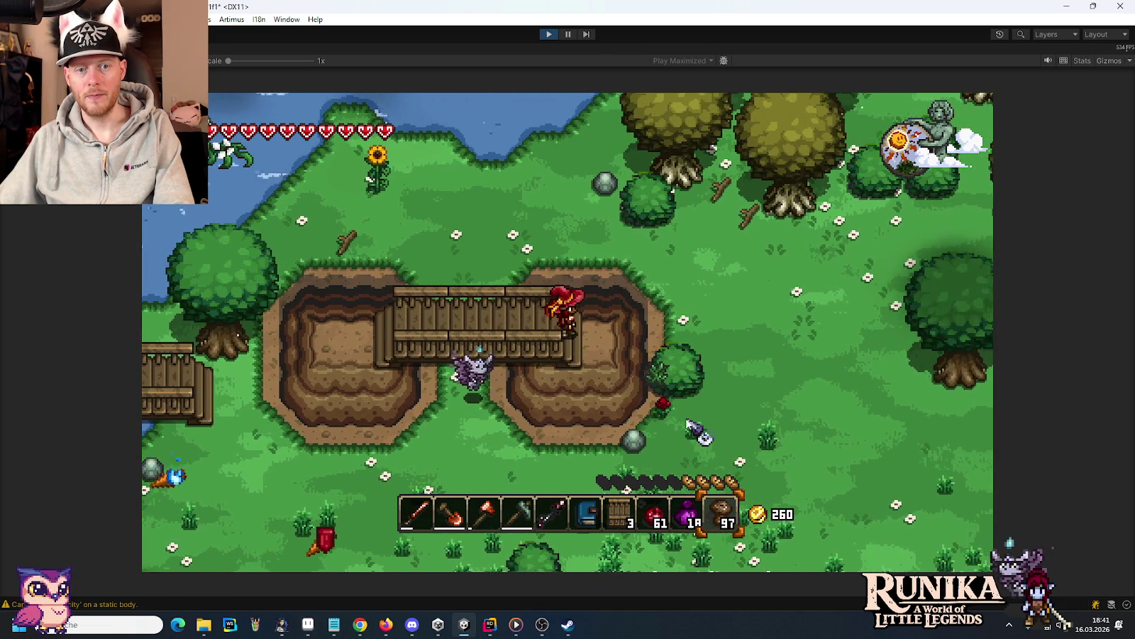
key("a")
key("a")
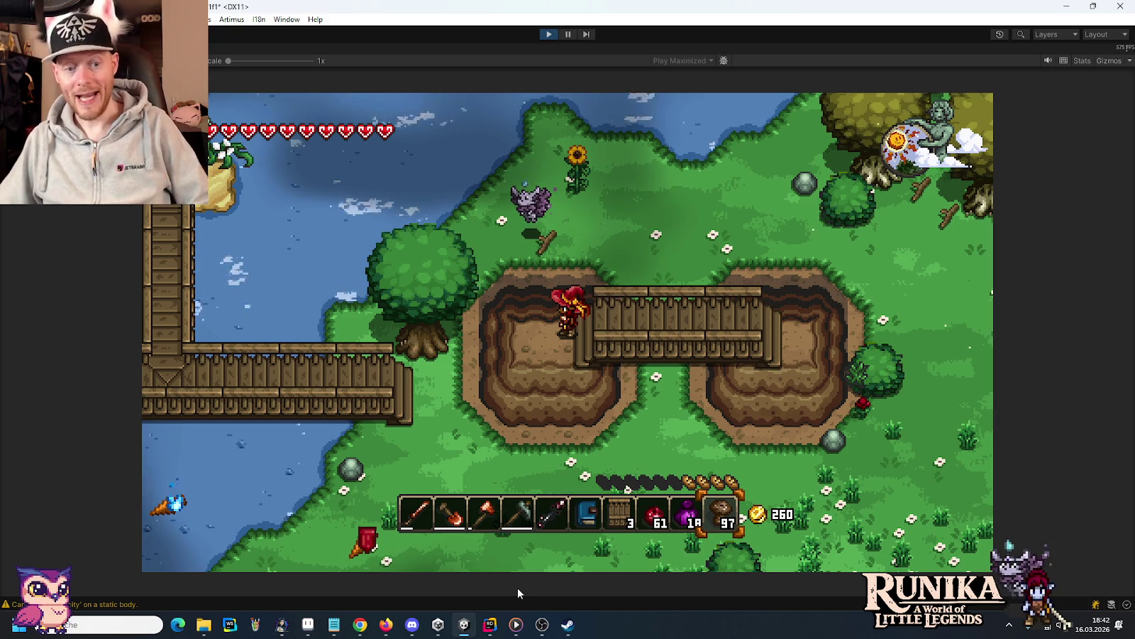
Step: Browse from the bridges folder to little-legends-sources > artwork > tileset samples and open the first image
mouse_move(204, 625)
mouse_move(267, 572)
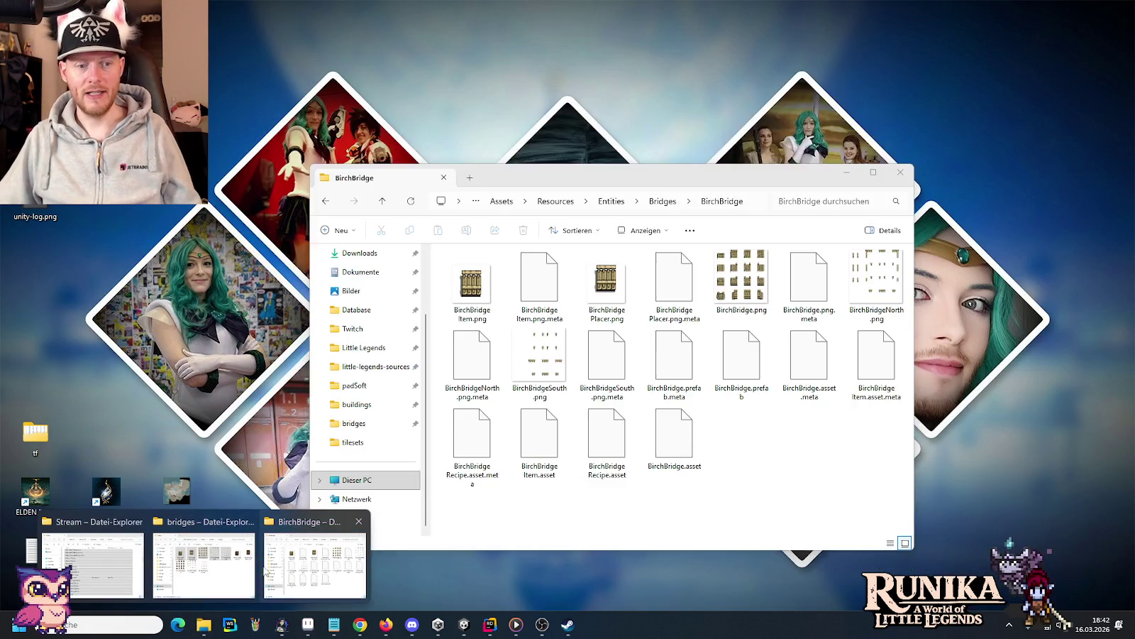
left_click(204, 564)
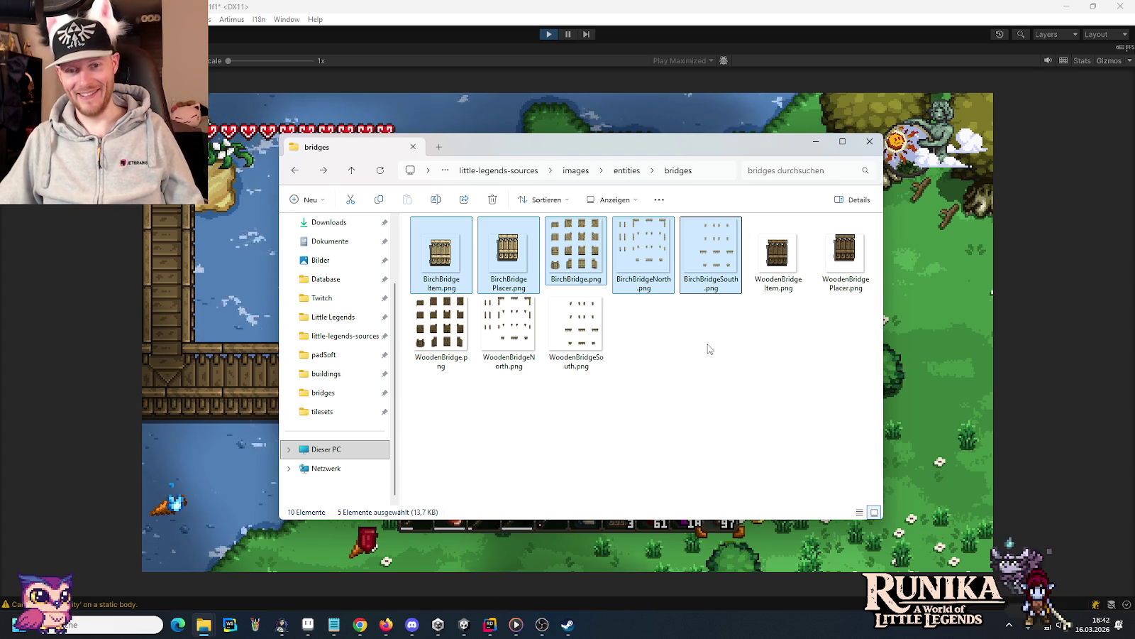
left_click(513, 174)
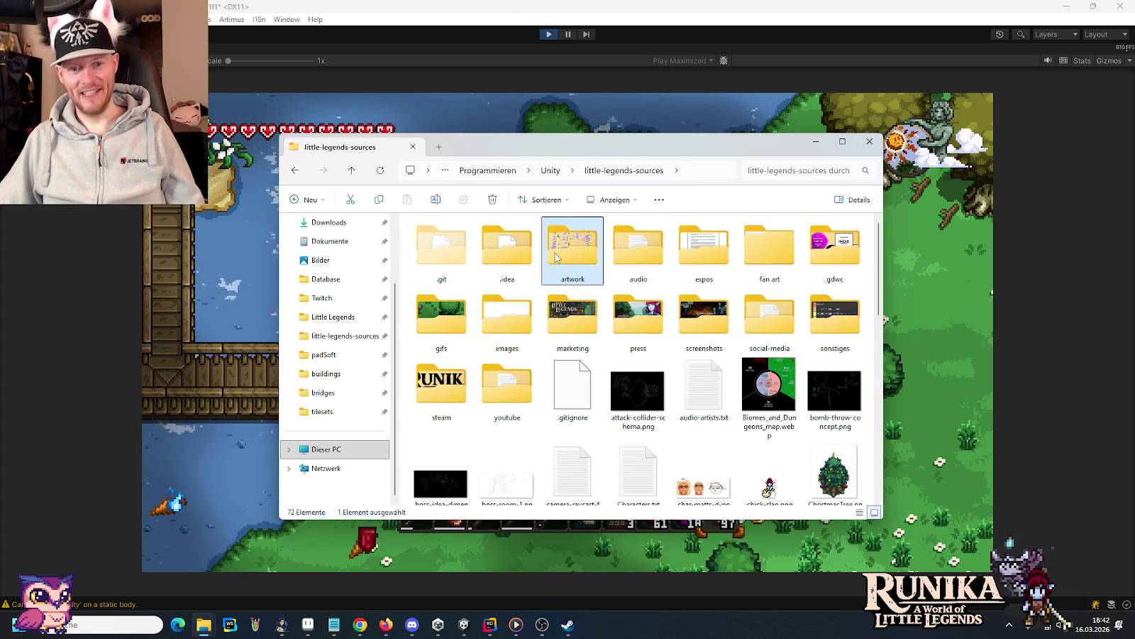
double_click(555, 252)
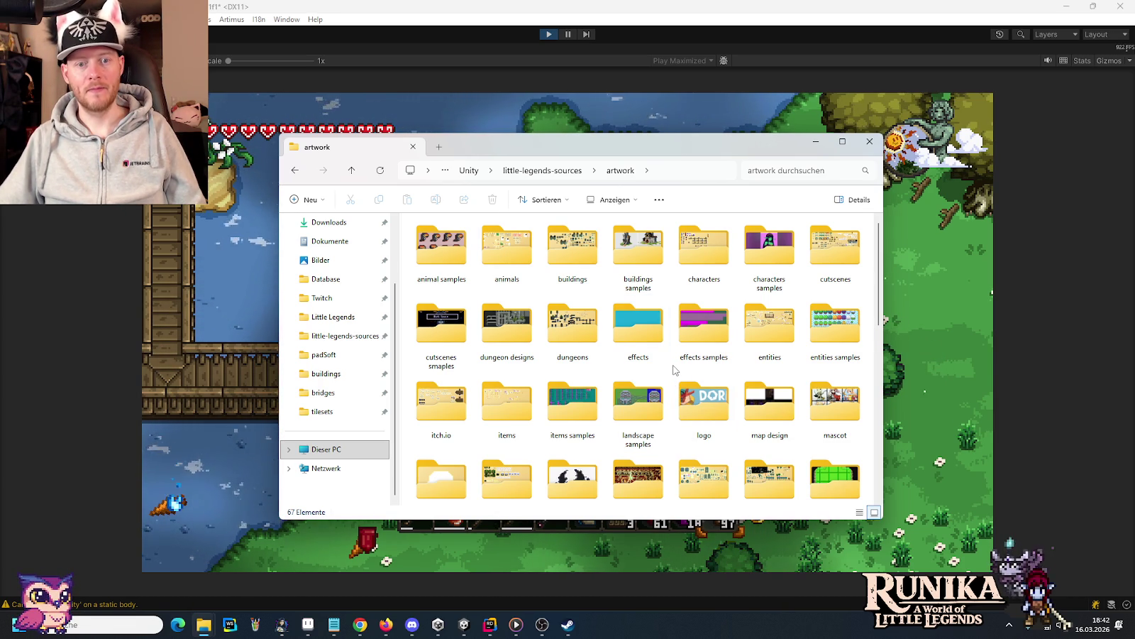
scroll(639, 397, "down", 3)
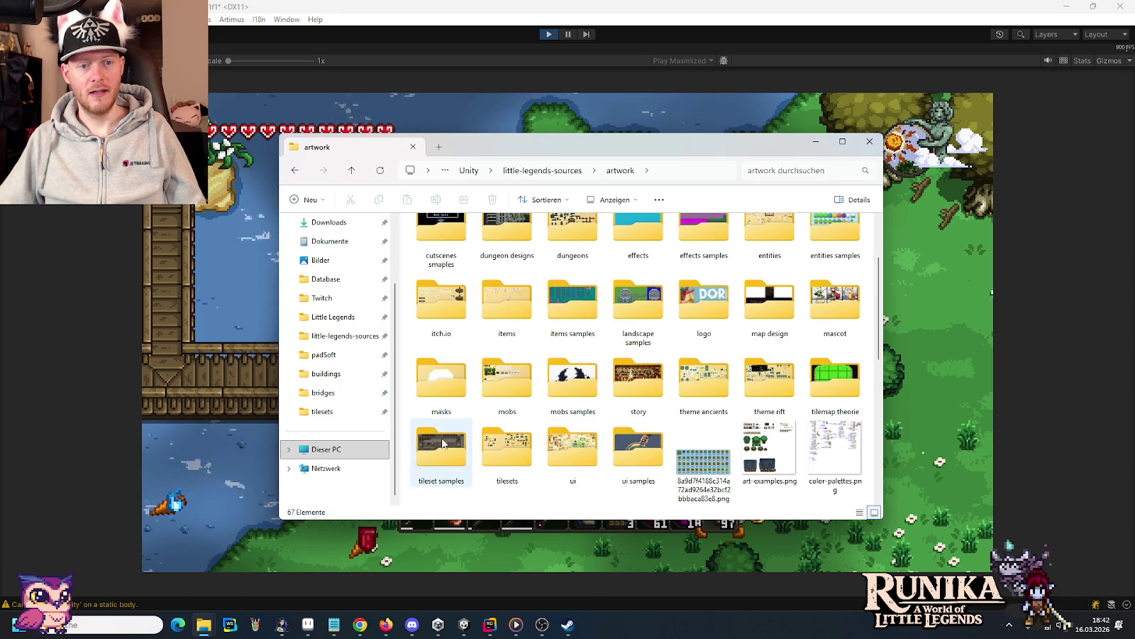
double_click(442, 440)
double_click(440, 248)
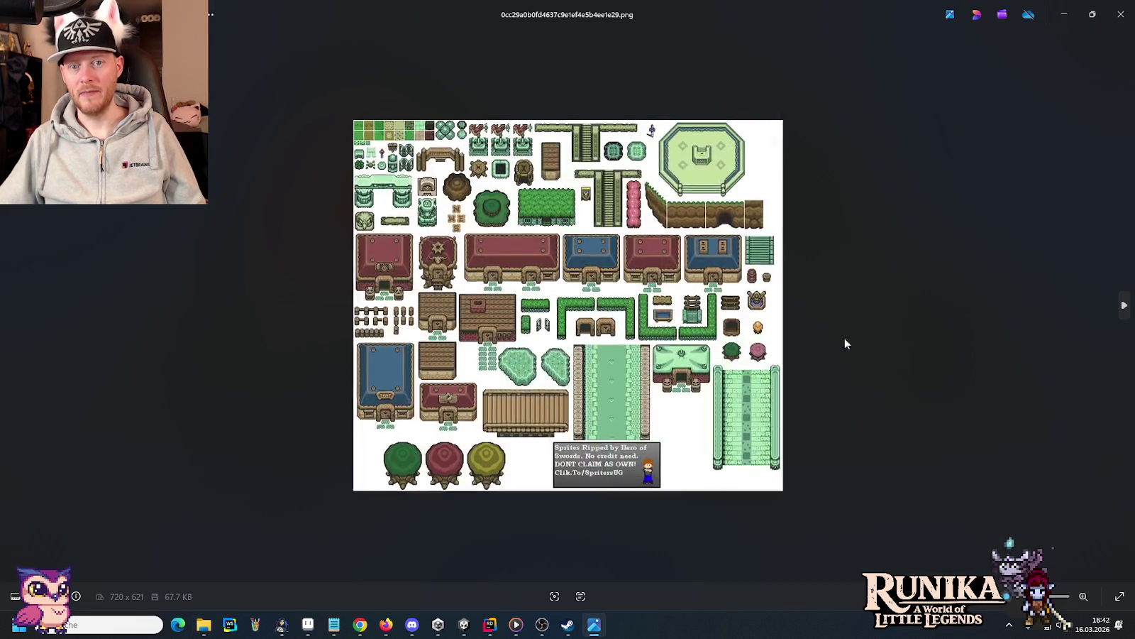
Step: Zoom into the tileset's bridge and building sprites, then close the Photos viewer
scroll(892, 312, "up", 2)
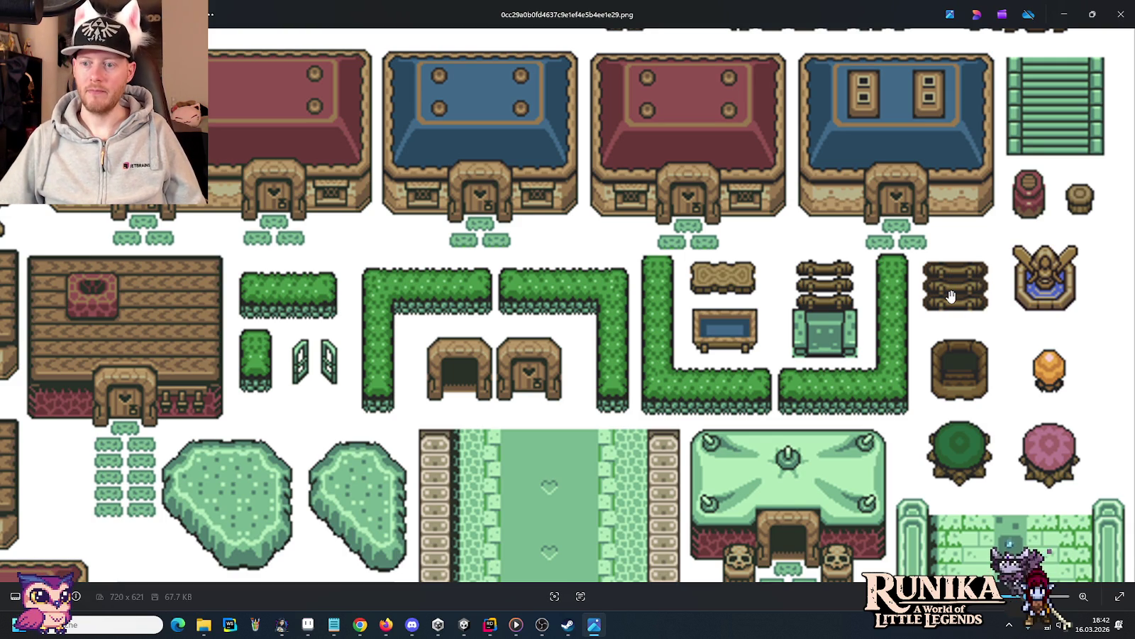
left_click(1121, 15)
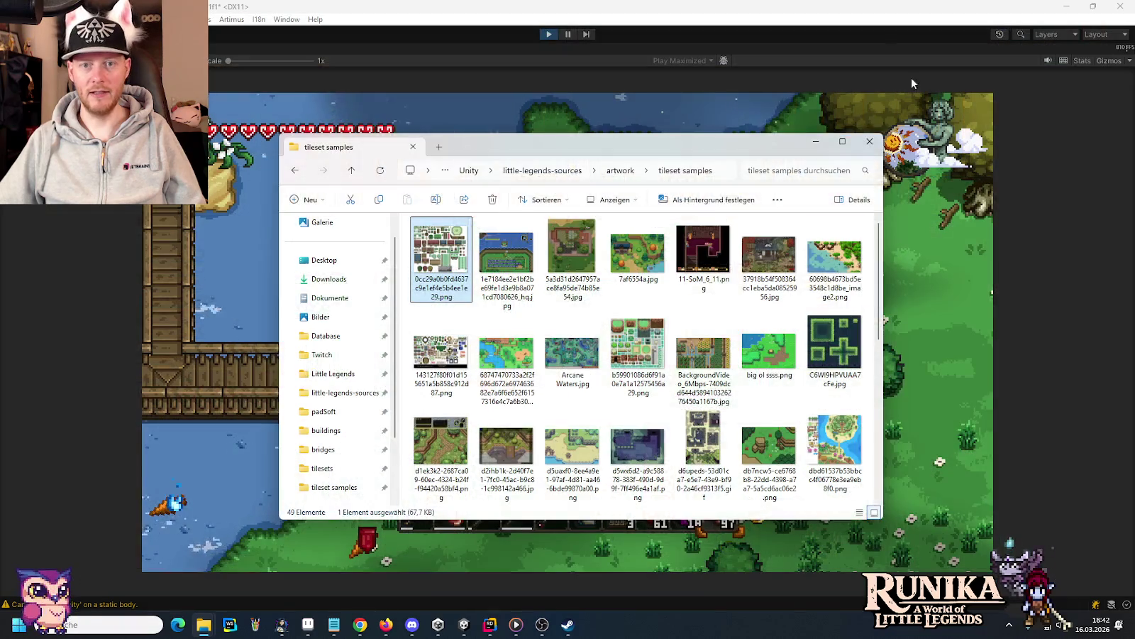
Step: Switch from File Explorer to the running Unity game, then over to Rider
left_click(464, 624)
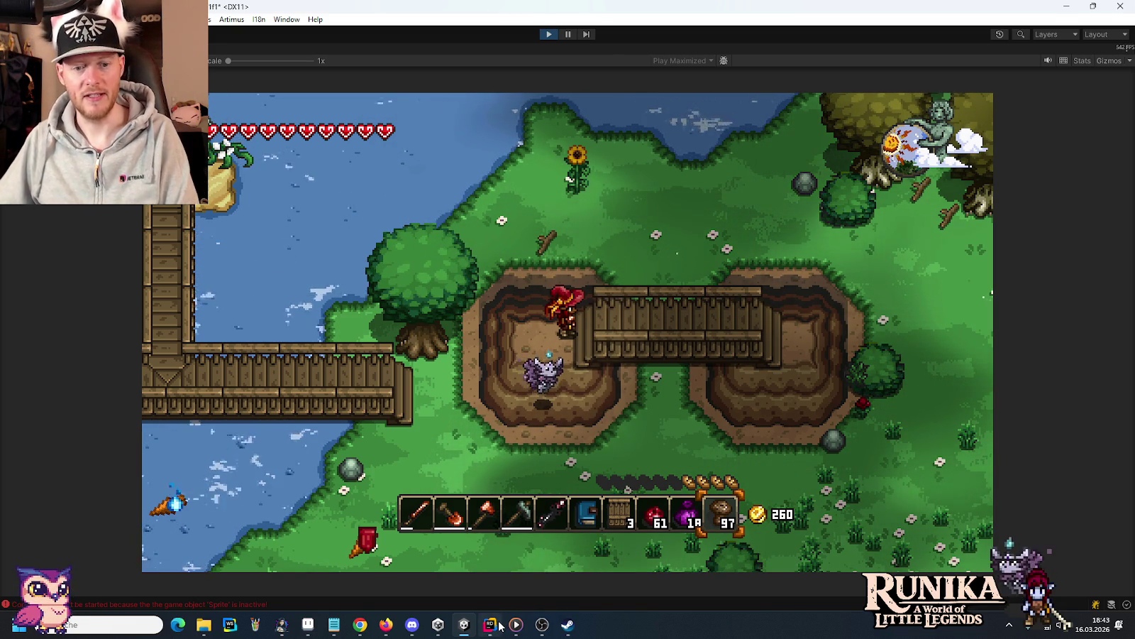
left_click(496, 625)
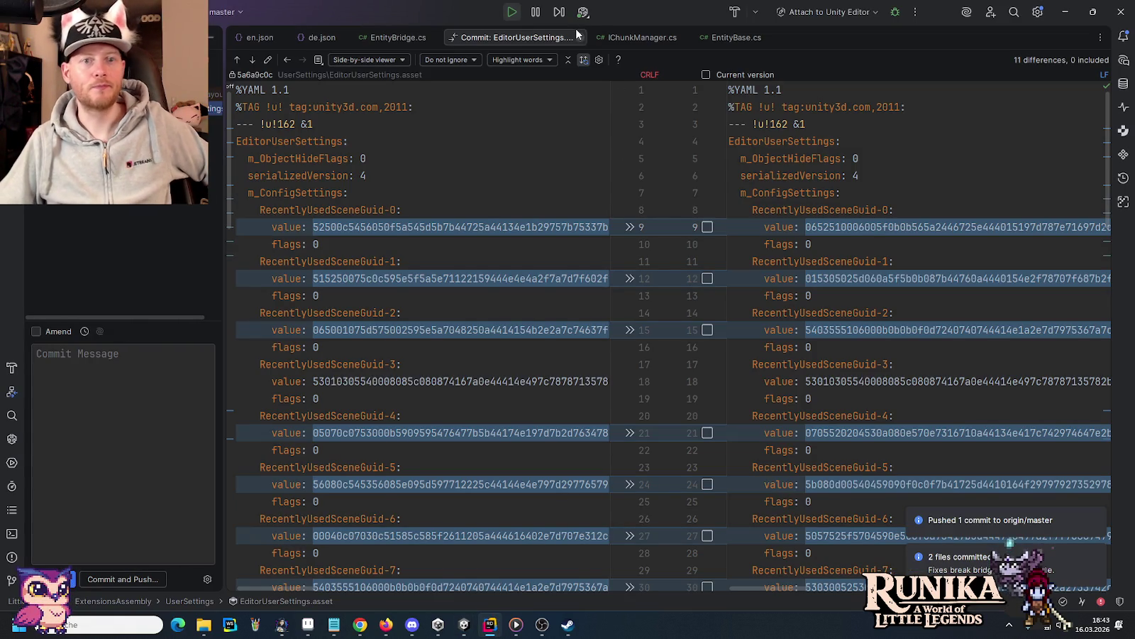
Step: Close the EditorUserSettings diff and dismiss the commit and push notifications
left_click(580, 37)
left_click(1097, 554)
left_click(1097, 554)
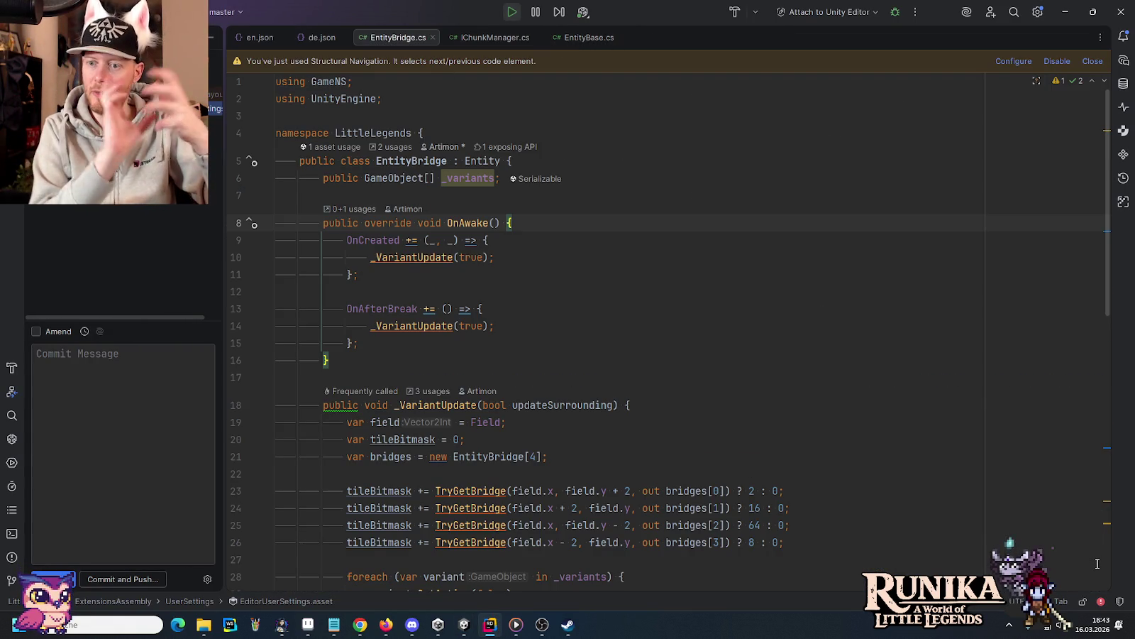
mouse_move(1112, 123)
left_mouse_down()
mouse_move(1095, 385)
mouse_move(1091, 106)
left_mouse_up()
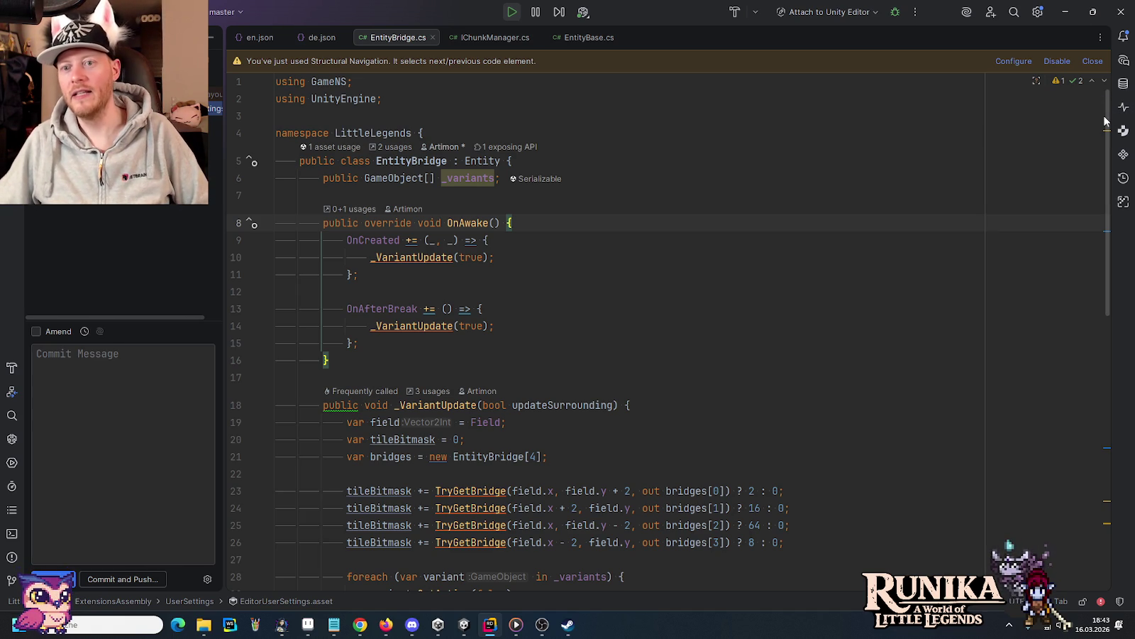
left_click_drag(1105, 121, 1084, 378)
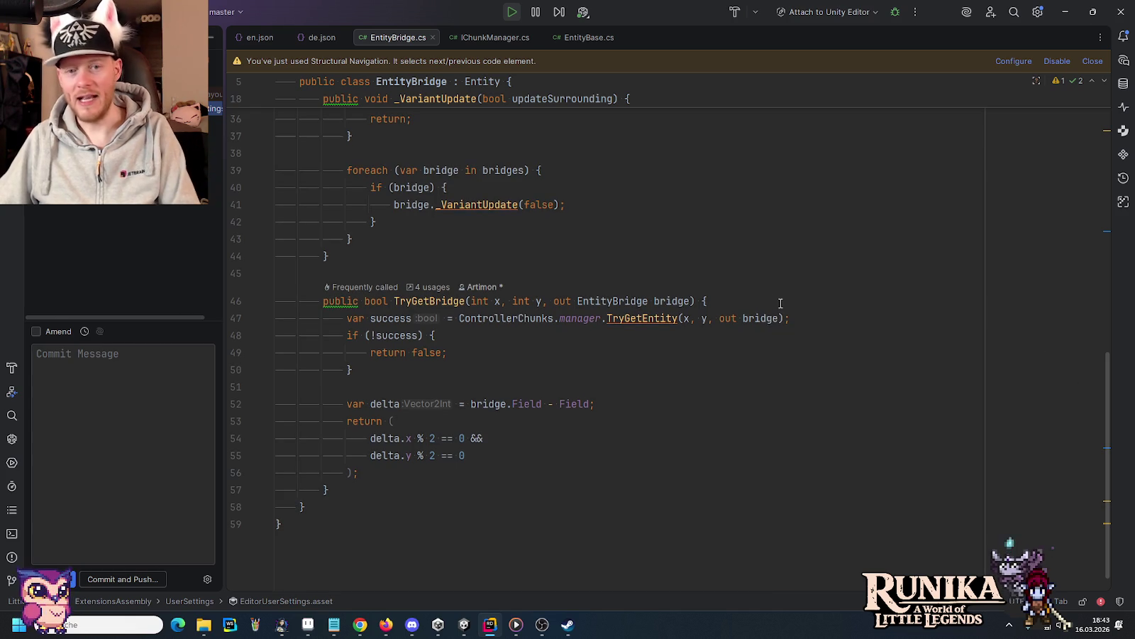
Step: Inspect the generic TryGetEntity definition in IChunkManager.cs, then close that file
left_click_drag(682, 320, 701, 320)
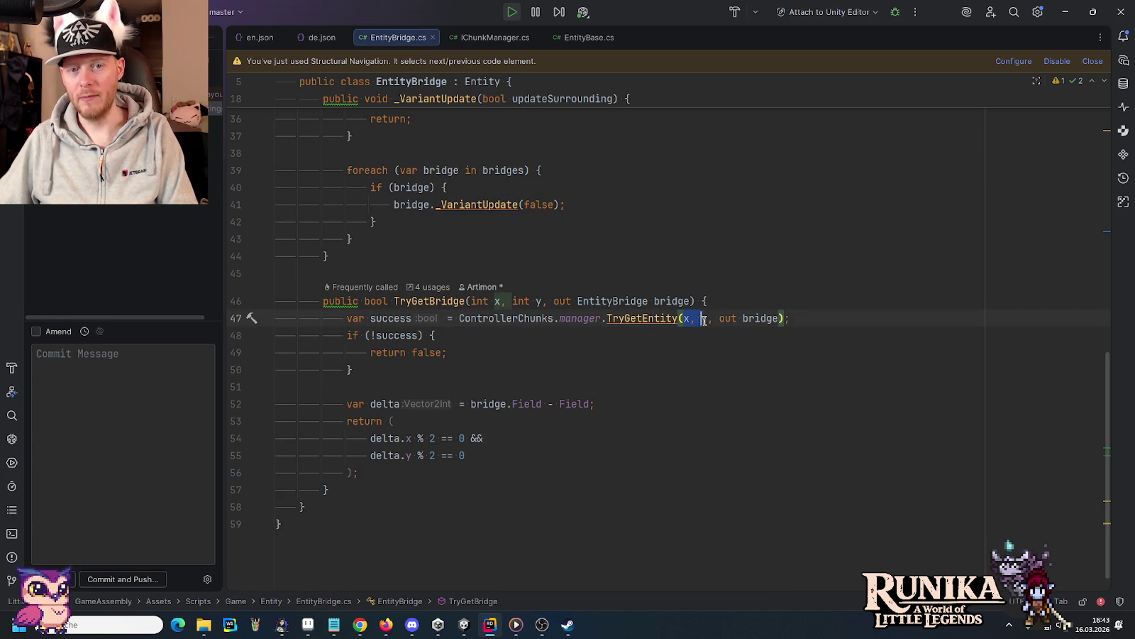
left_click(745, 320)
mouse_move(656, 319)
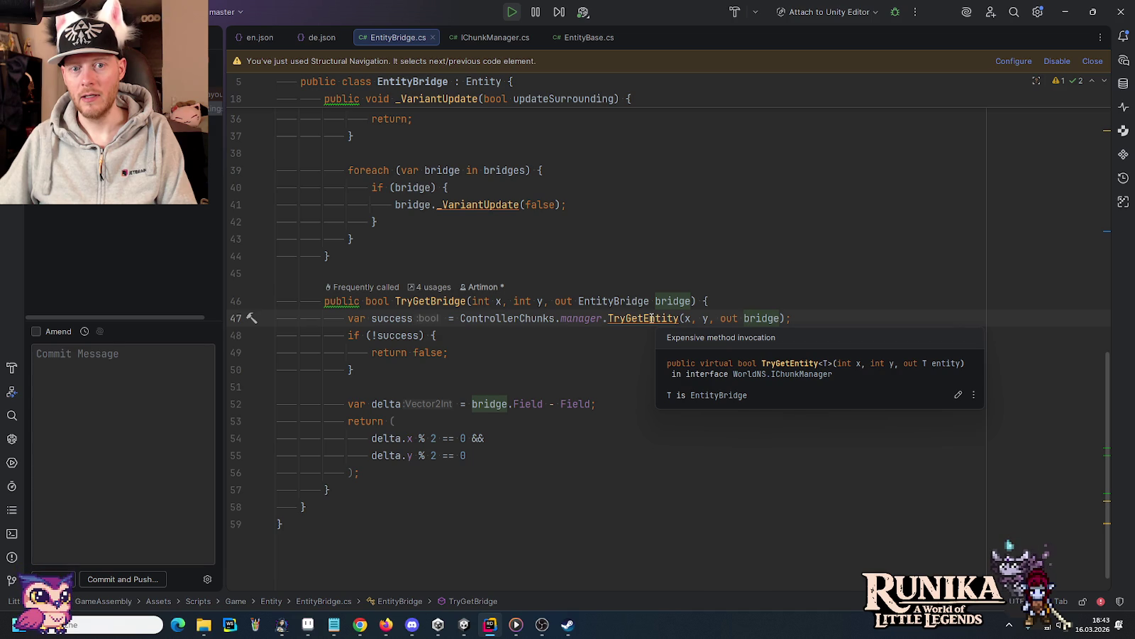
left_click(652, 318, "ctrl")
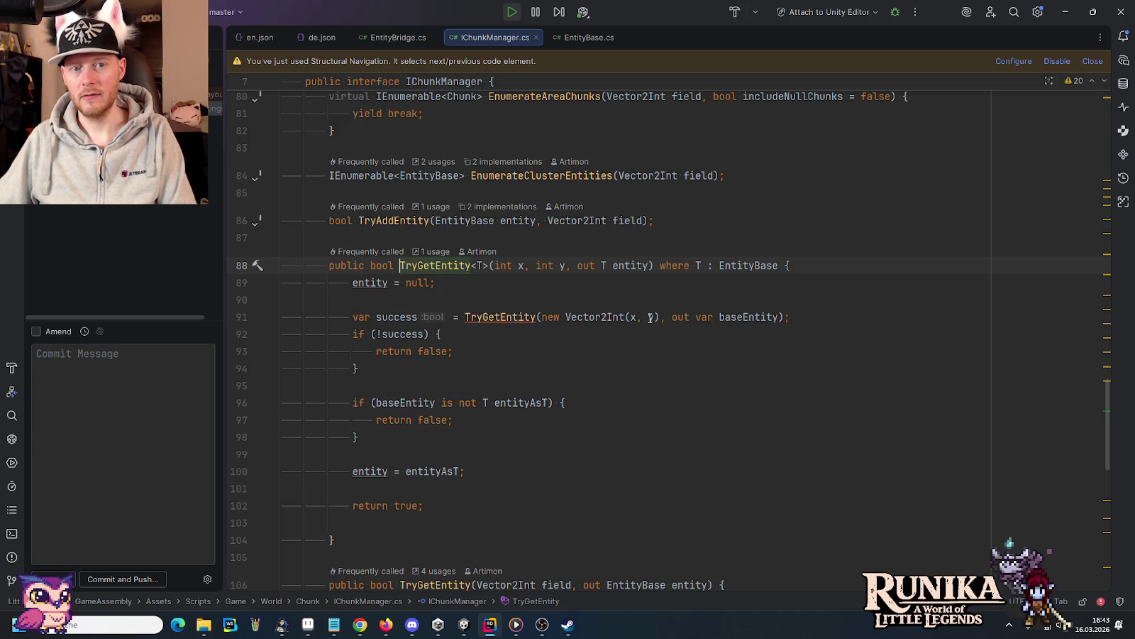
left_click_drag(470, 266, 490, 266)
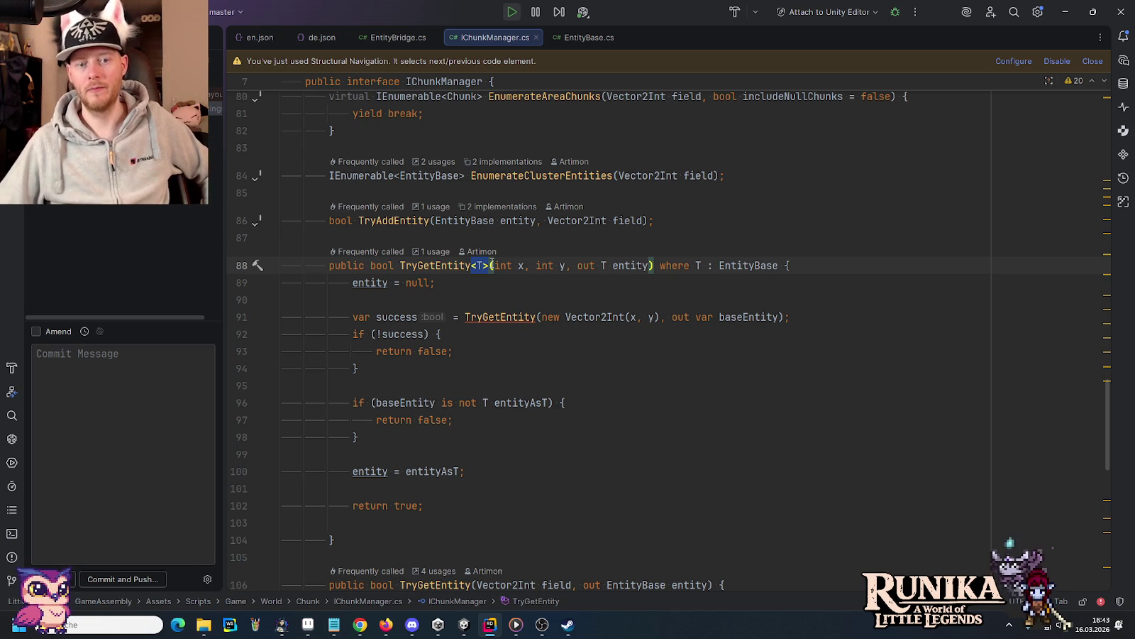
scroll(491, 263, "down", 1)
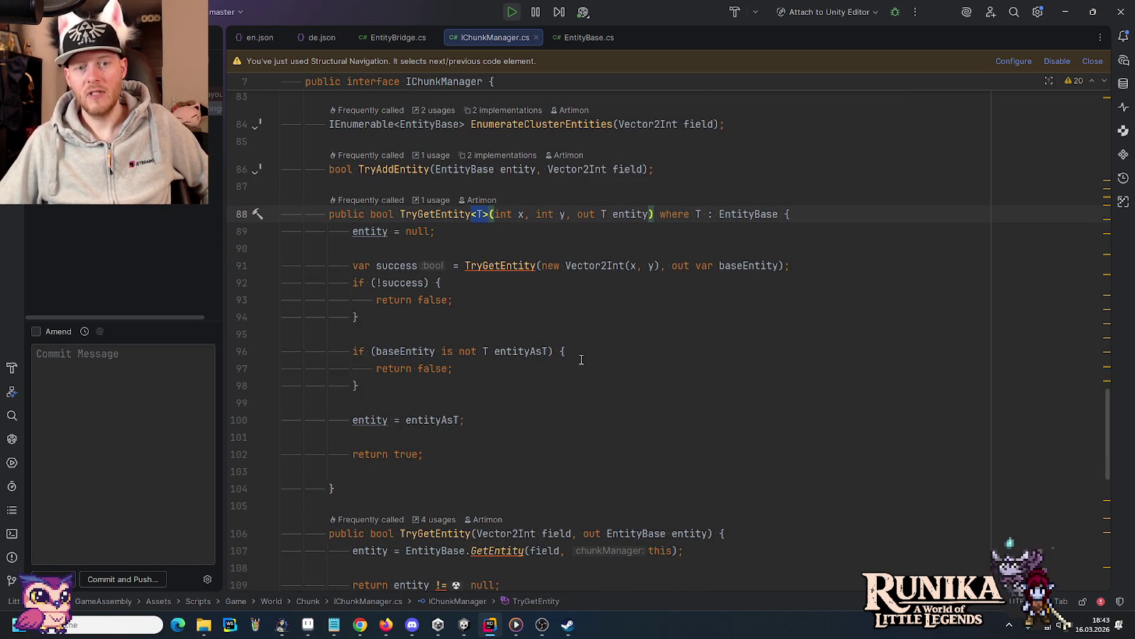
left_click(537, 38)
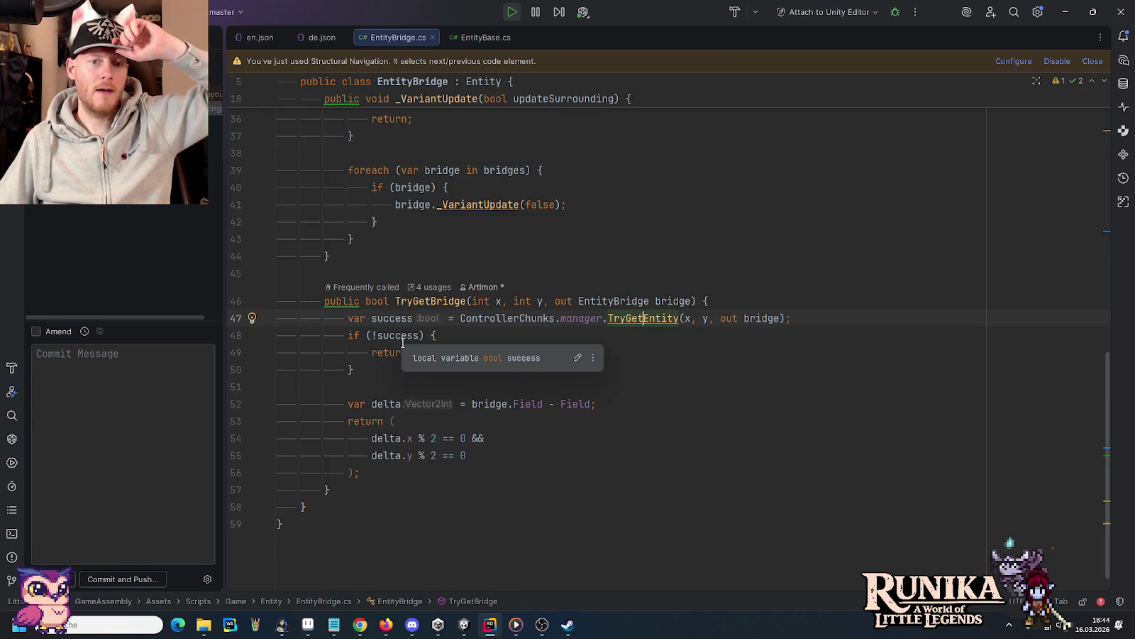
scroll(560, 301, "up", 5)
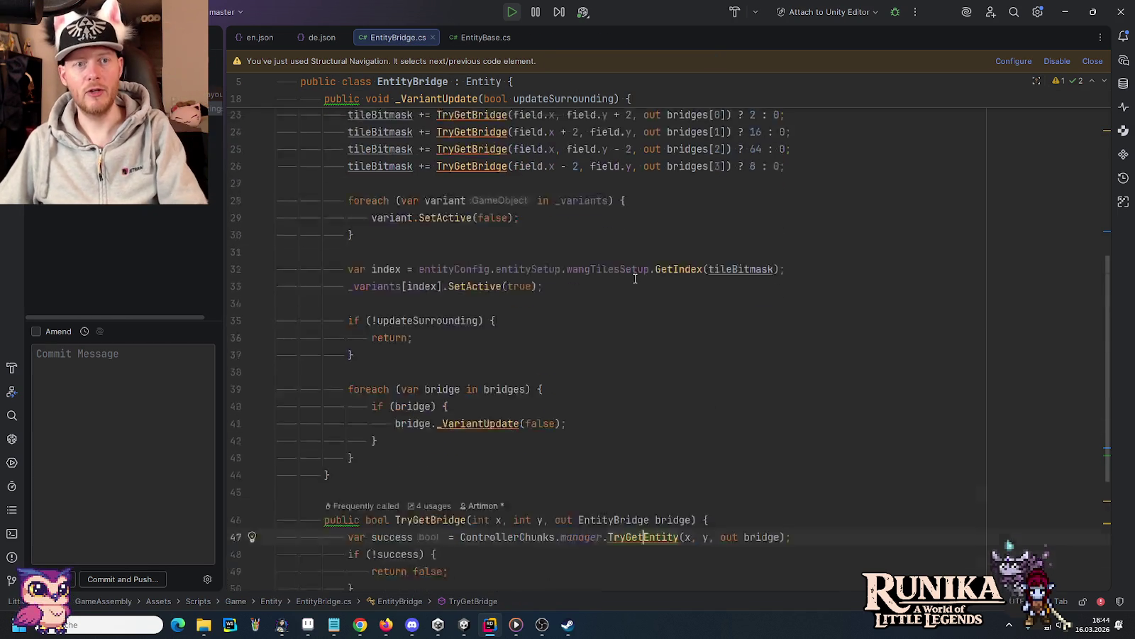
Step: Open WangTilesSetup.cs through Search Everywhere with 'wangt'
key("shift")
key("shift")
type("wa")
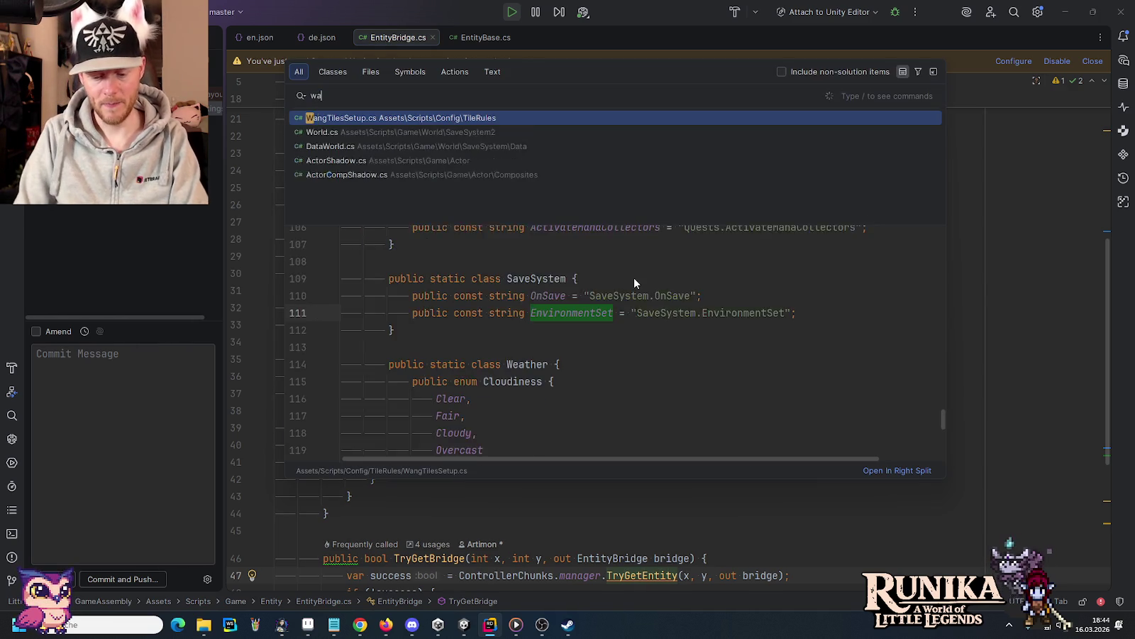
type("ngtile")
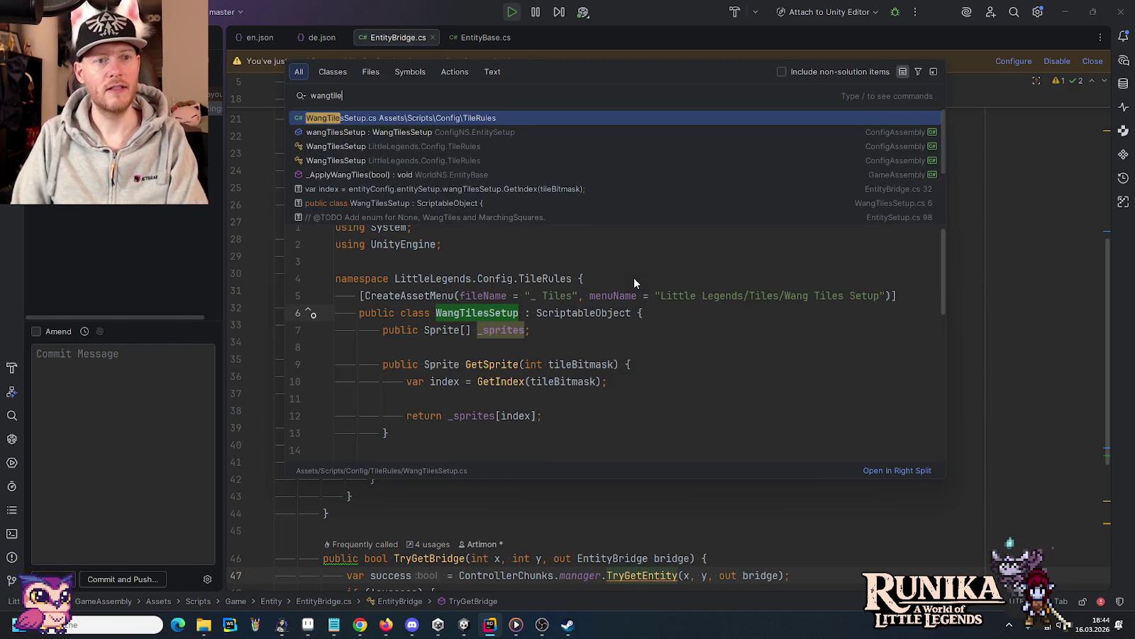
key("Return")
Step: Review GetSprite's _sprites[index] lookup and GetIndex's bitmask cases mapping to indices 0–15
scroll(667, 375, "up", 3)
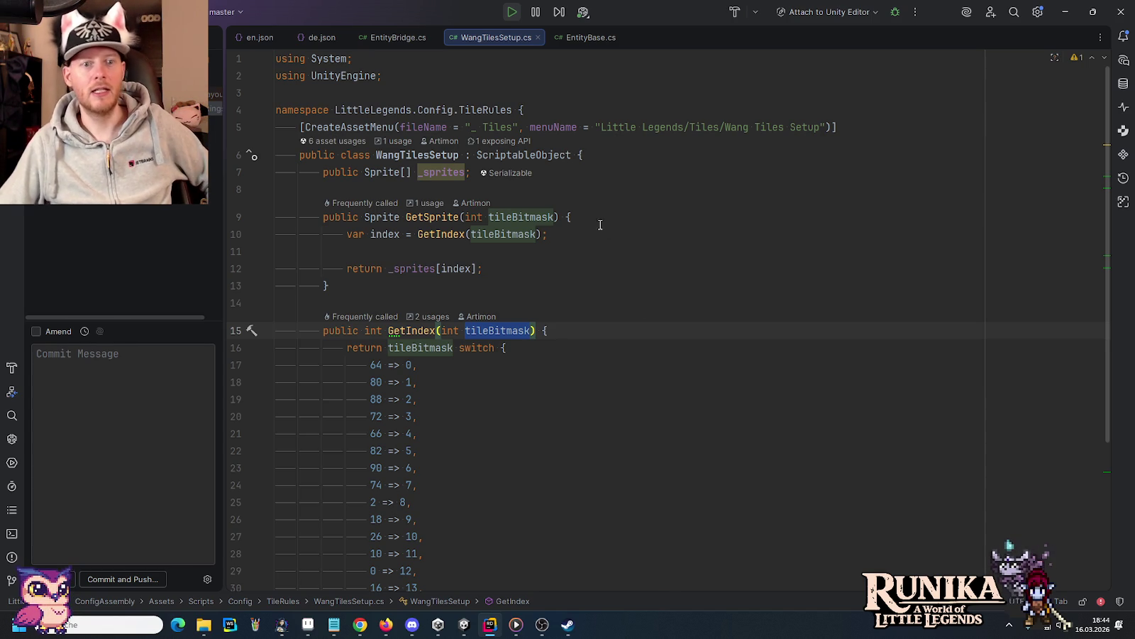
left_click(390, 273)
scroll(507, 322, "down", 5)
mouse_move(408, 128)
left_mouse_down()
mouse_move(443, 246)
mouse_move(462, 388)
left_mouse_up()
left_click(477, 386)
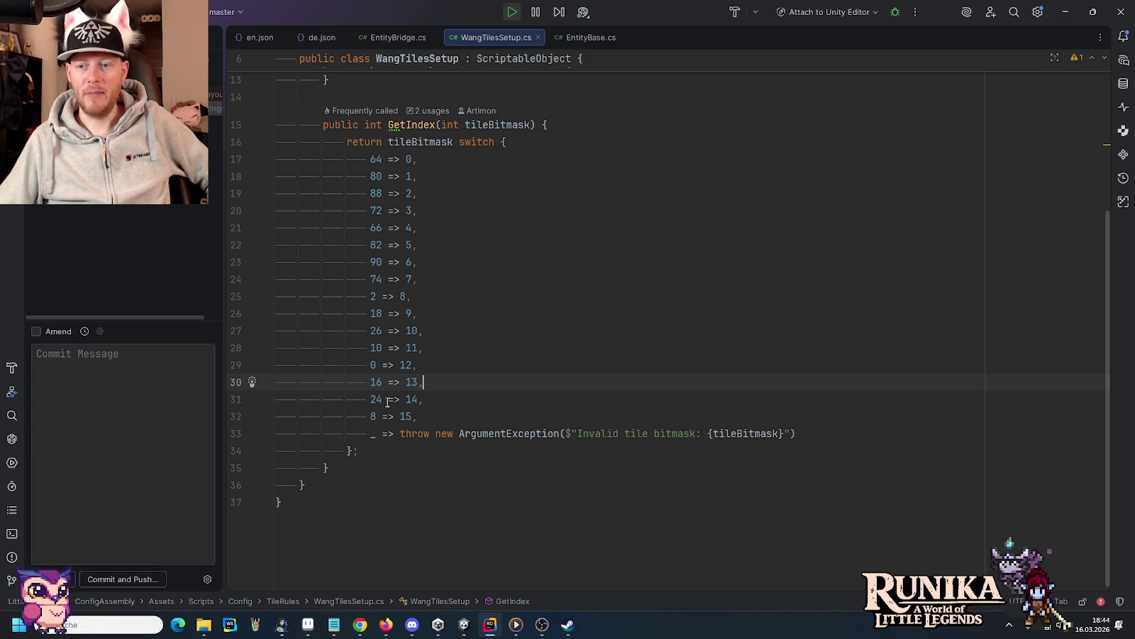
scroll(443, 363, "up", 4)
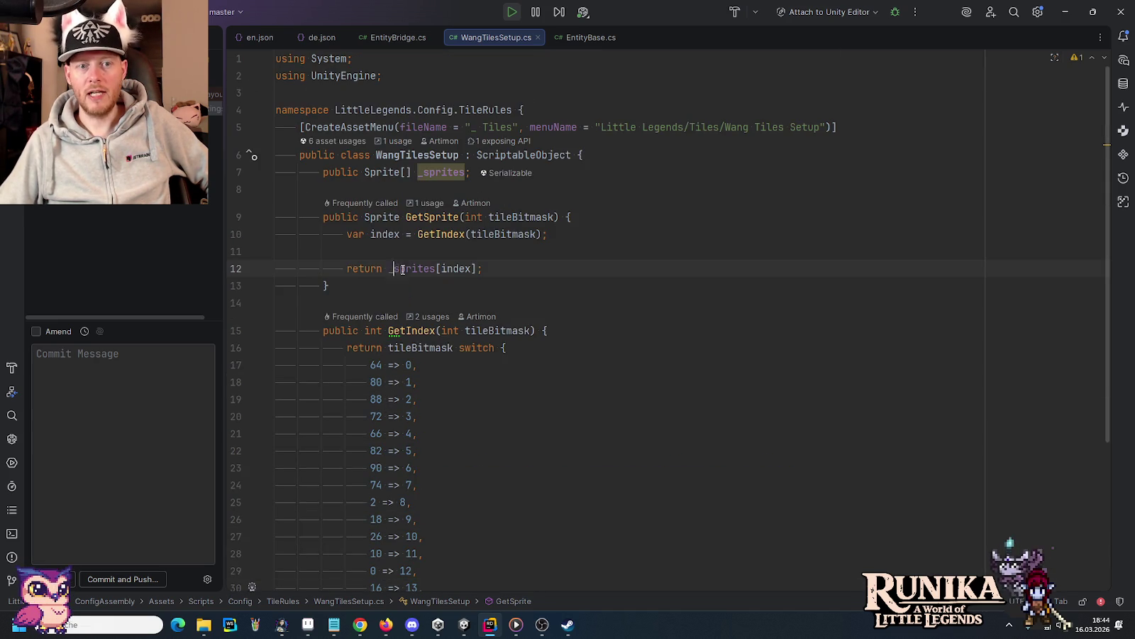
left_click_drag(393, 268, 525, 269)
key("Home")
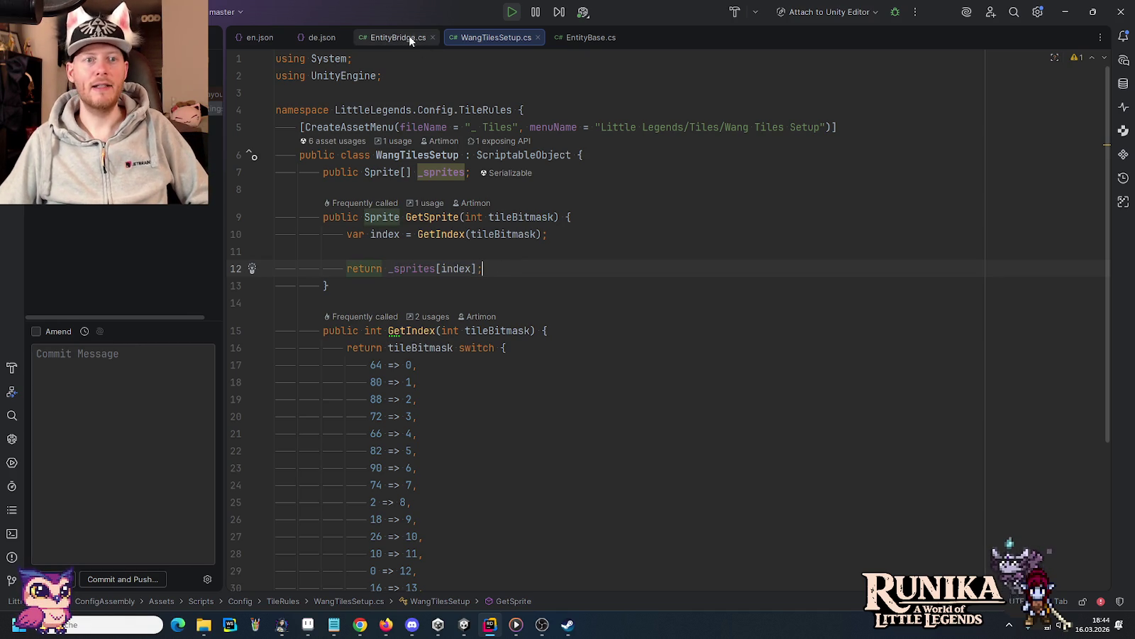
Step: Return to EntityBridge.cs and examine the _variants array declaration
left_click(409, 36)
scroll(523, 251, "up", 6)
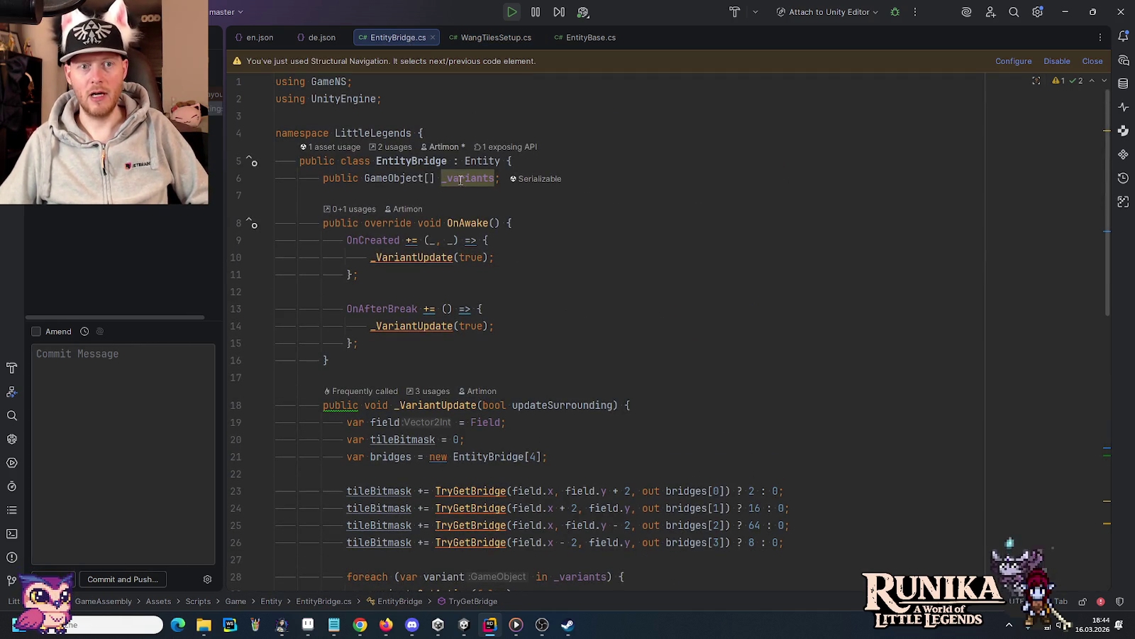
left_click_drag(365, 178, 509, 178)
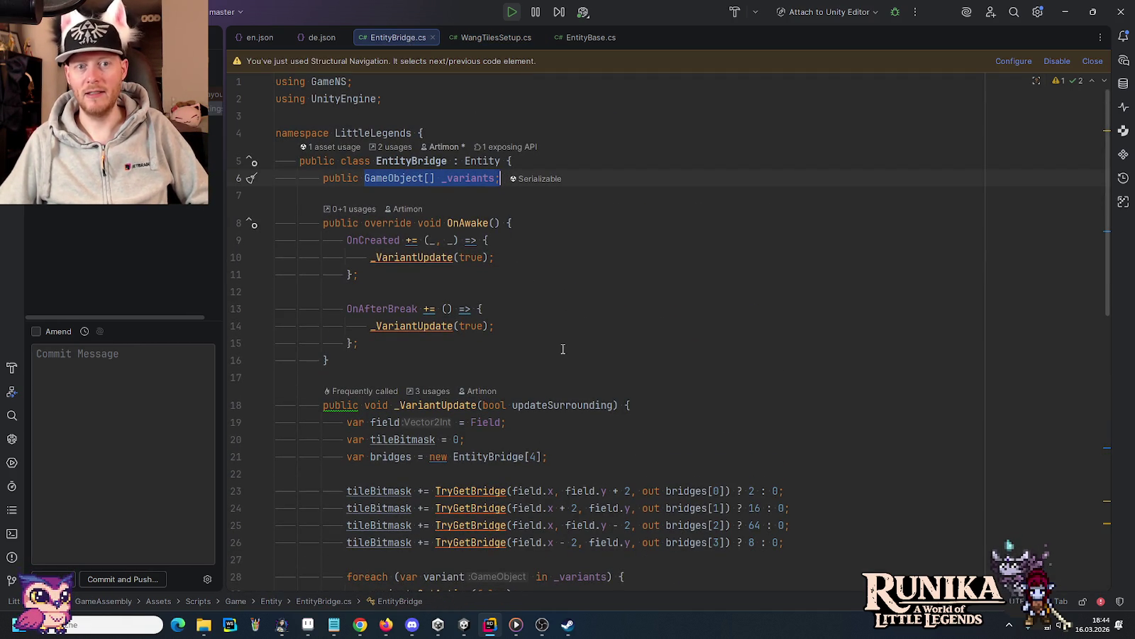
scroll(563, 350, "down", 7)
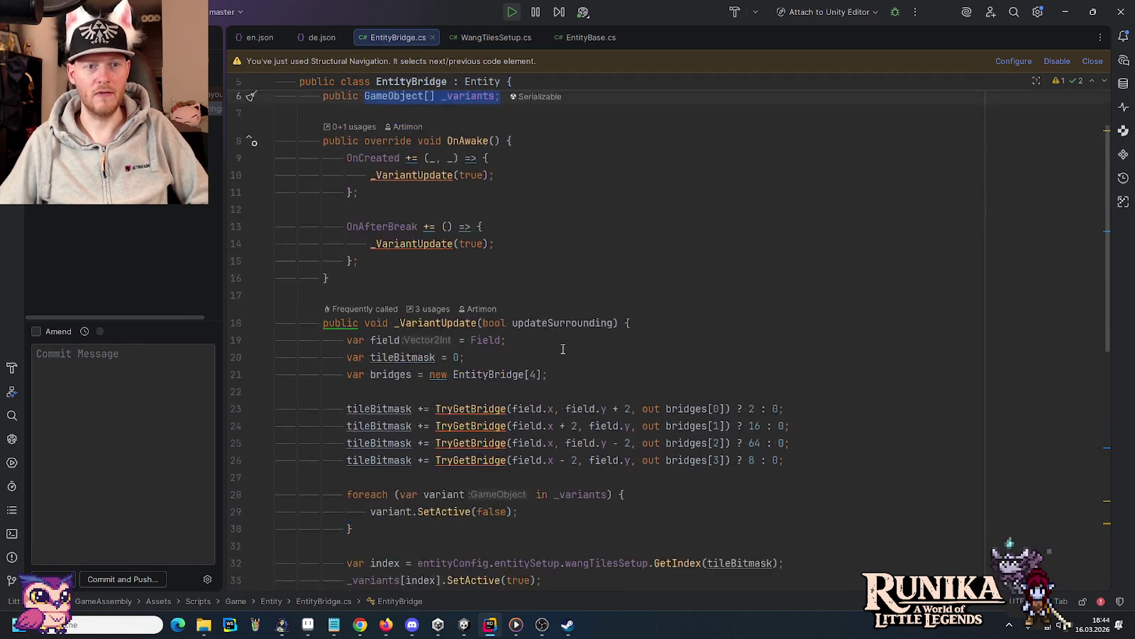
scroll(570, 302, "up", 2)
Step: Trace the TryGetBridge neighbour offsets and the GetIndex(tileBitmask) call, then switch to Unity
left_click_drag(566, 234, 628, 233)
mouse_move(541, 251)
left_mouse_down()
mouse_move(624, 251)
mouse_move(641, 267)
left_mouse_up()
left_click_drag(527, 284, 646, 284)
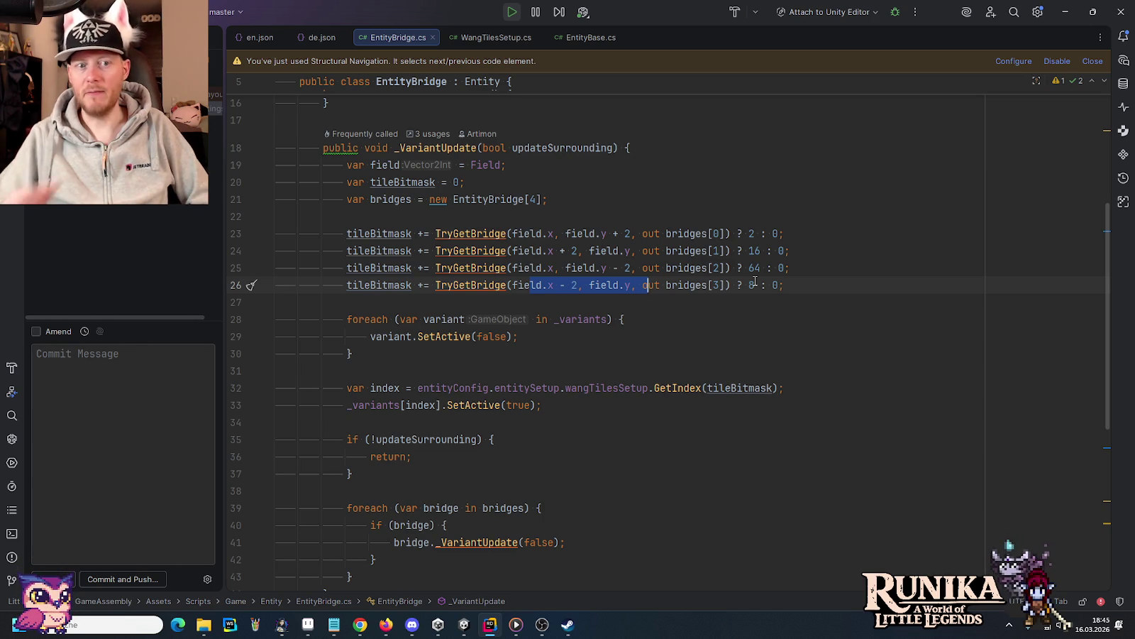
scroll(540, 341, "down", 2)
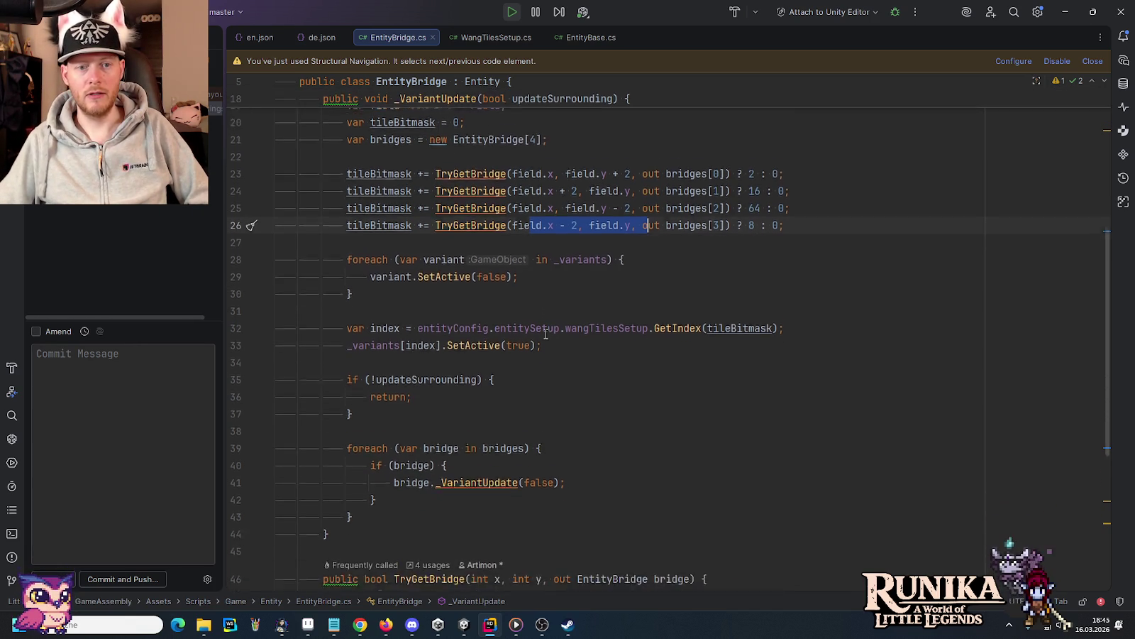
left_click_drag(655, 285, 779, 285)
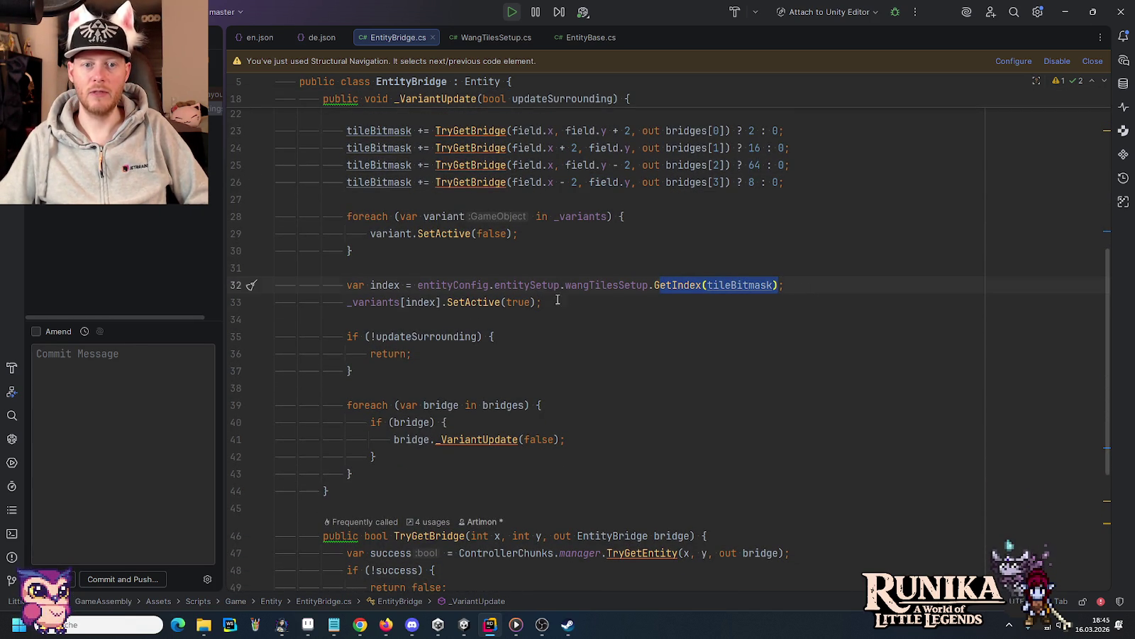
key("Tab")
key("Up")
key("Up")
key("Up")
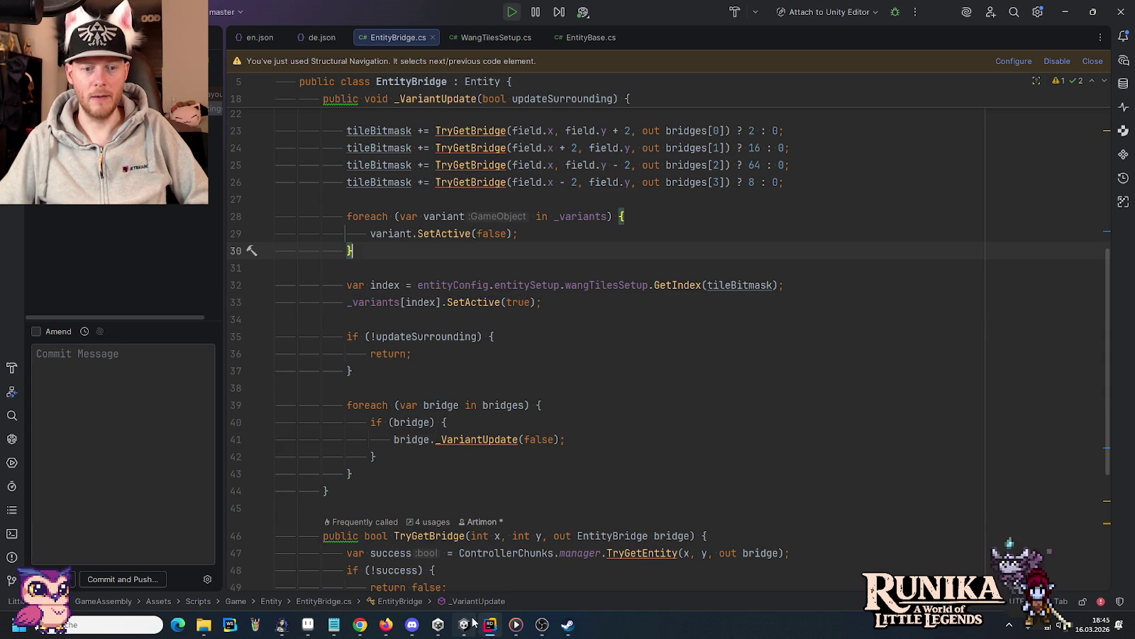
left_click(472, 622)
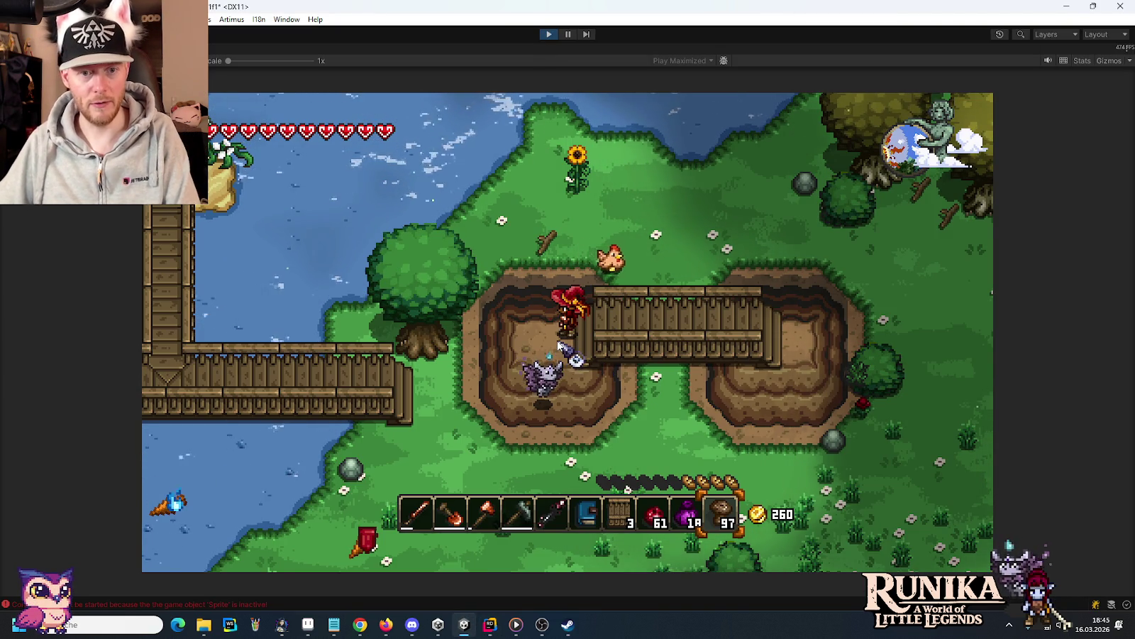
Step: Place three wooden bridge pieces from hotbar slot 7 south of the crossing bridge
key("a")
key("7")
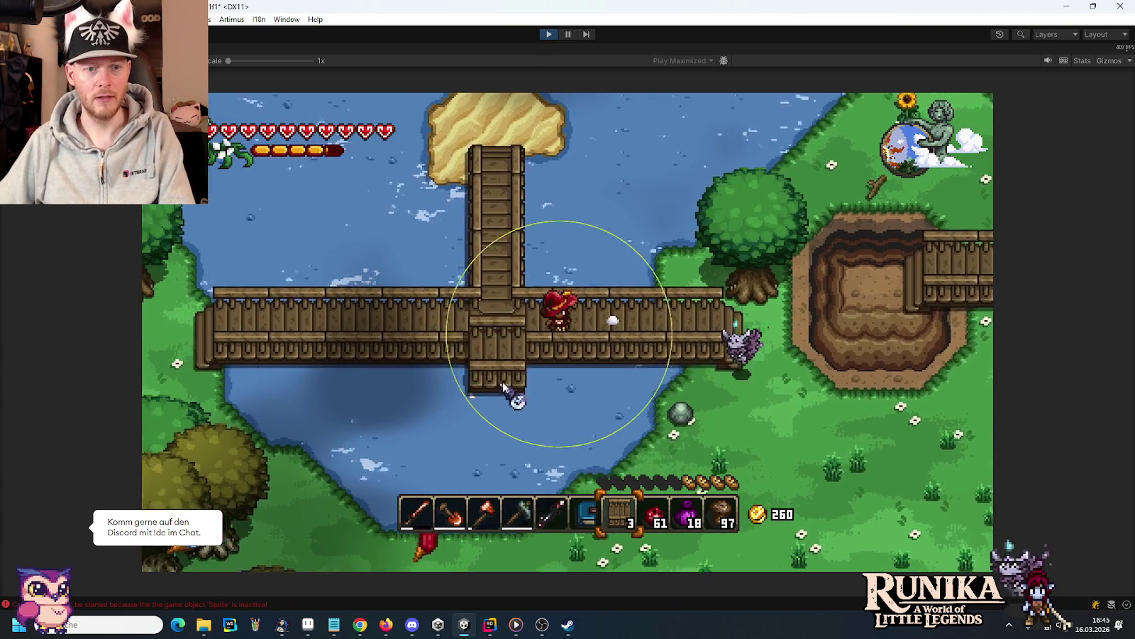
left_click(587, 390)
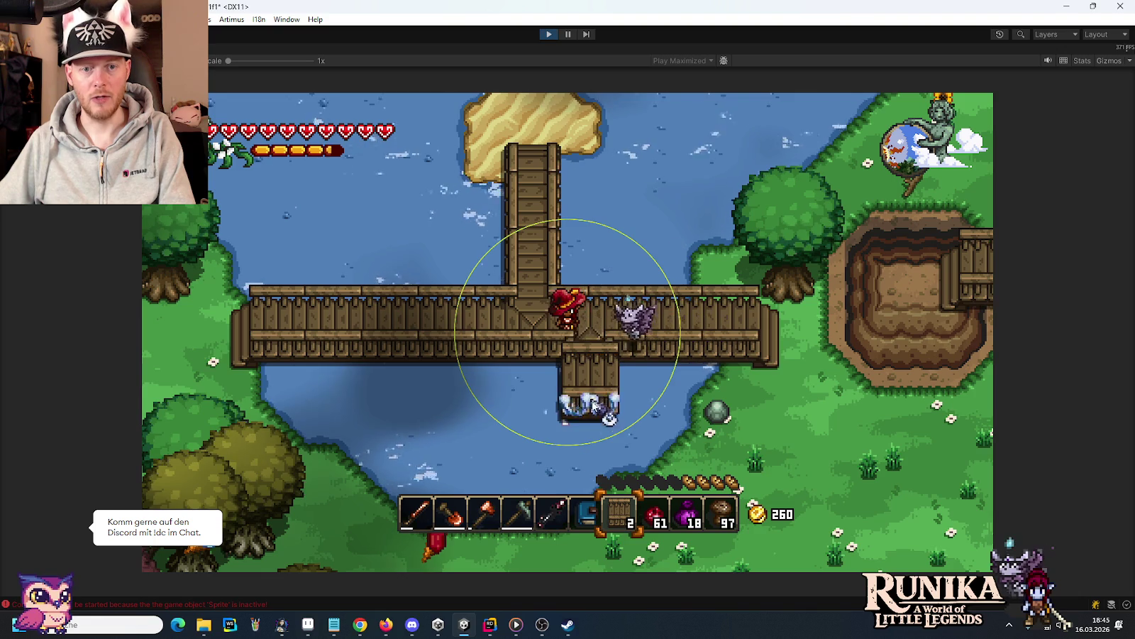
key("s")
left_click(567, 389)
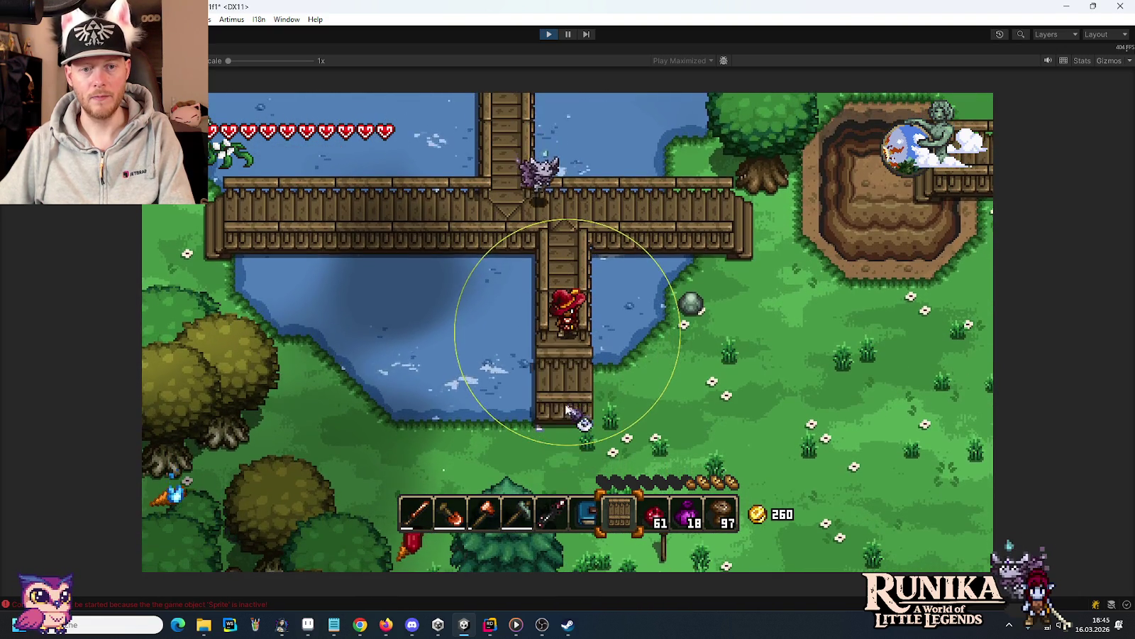
left_click(575, 426)
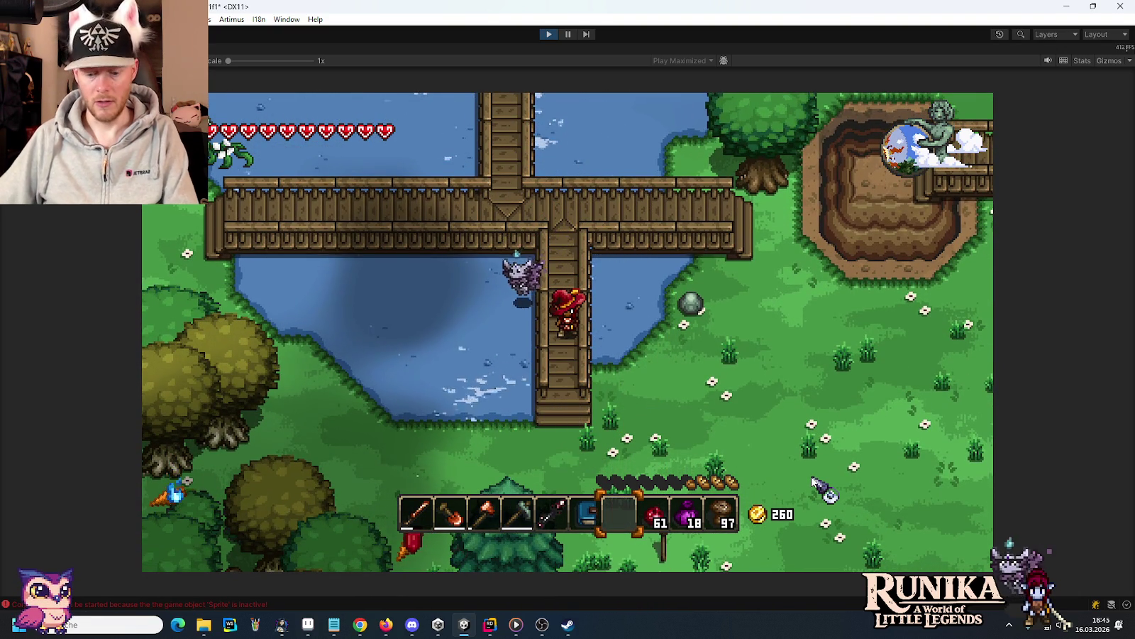
Step: Run '/add Birch', place a birch bridge piece at the end, and walk the bridge
key("Return")
type("/add")
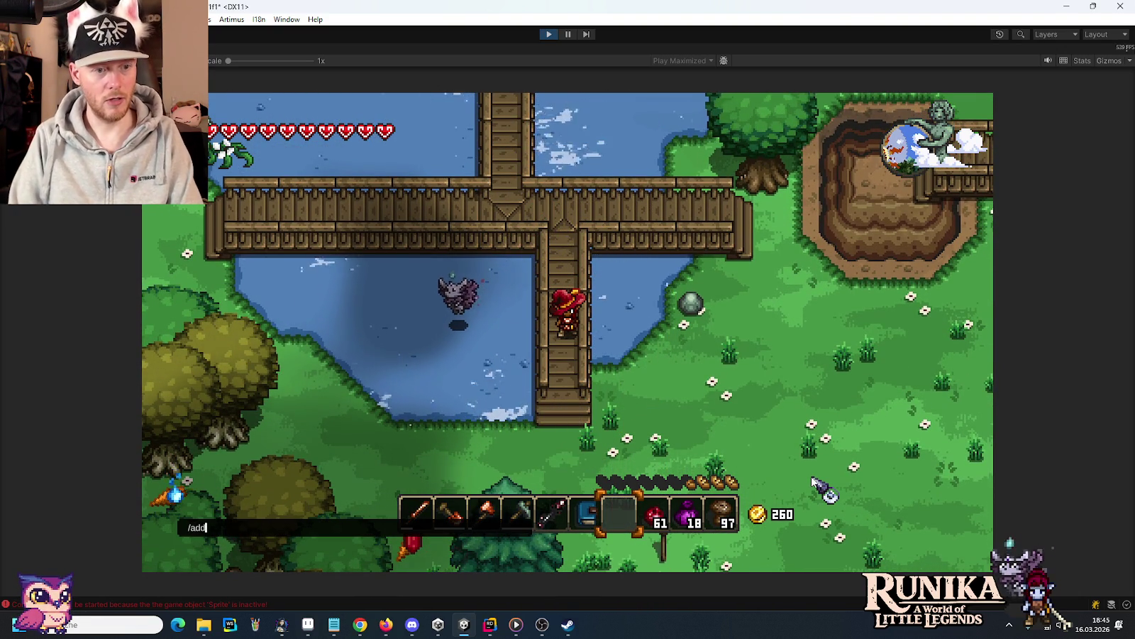
type(" Birch")
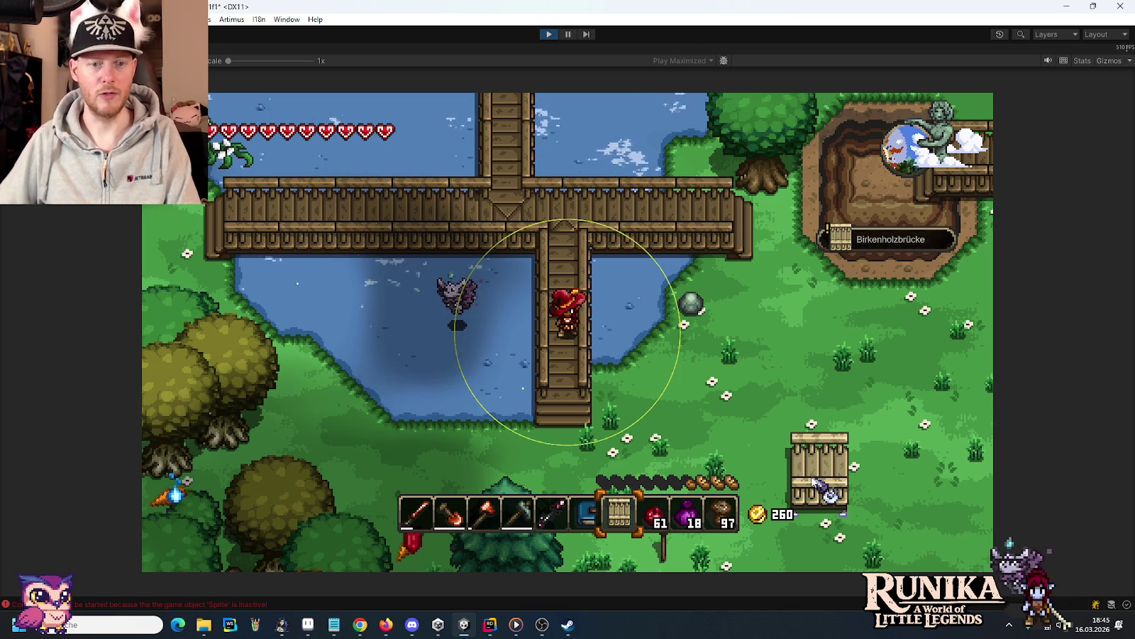
key("s")
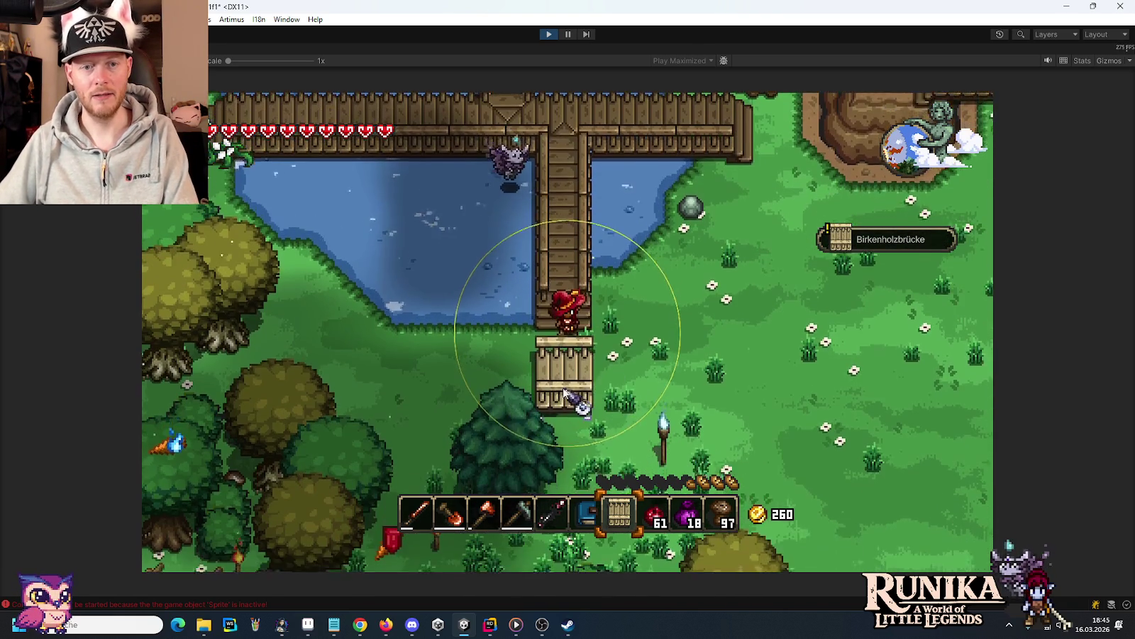
left_click(568, 383)
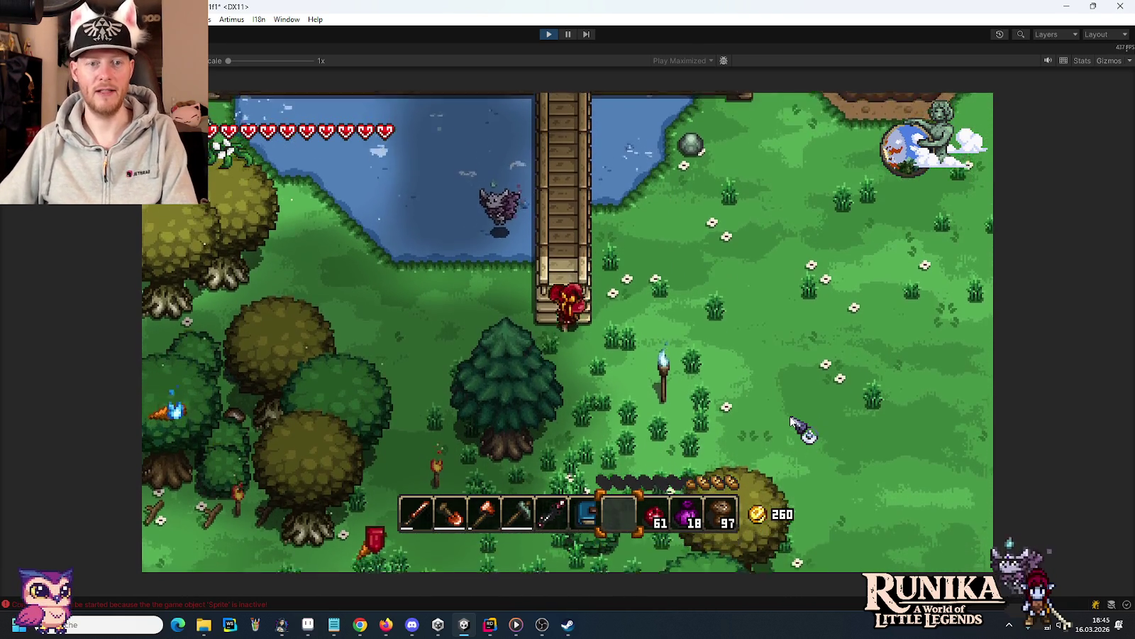
key("w")
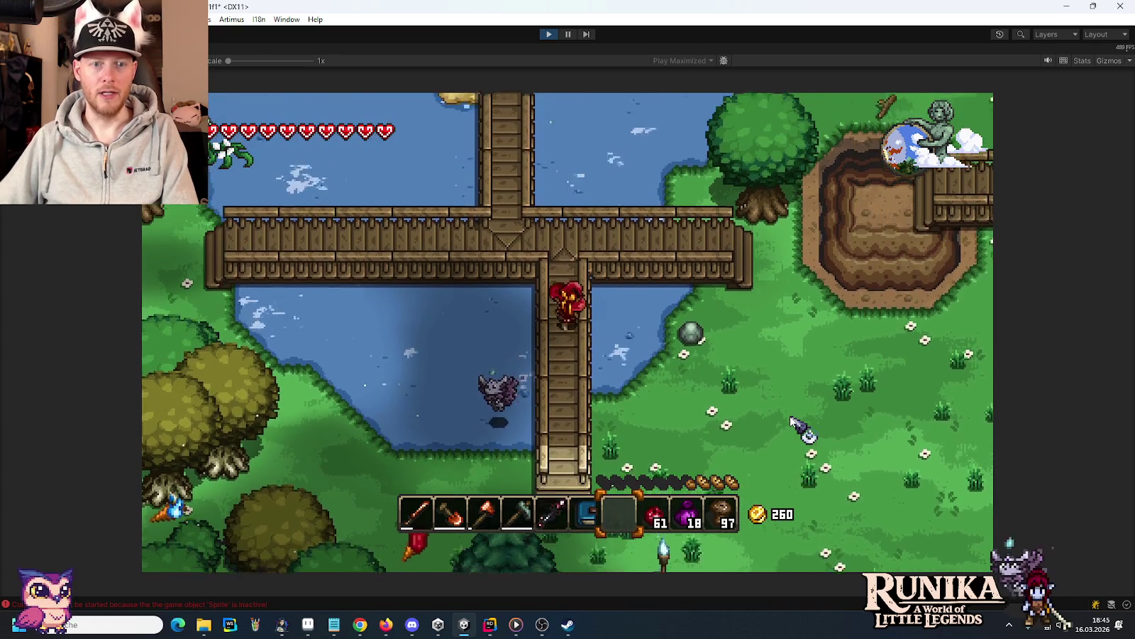
key("s")
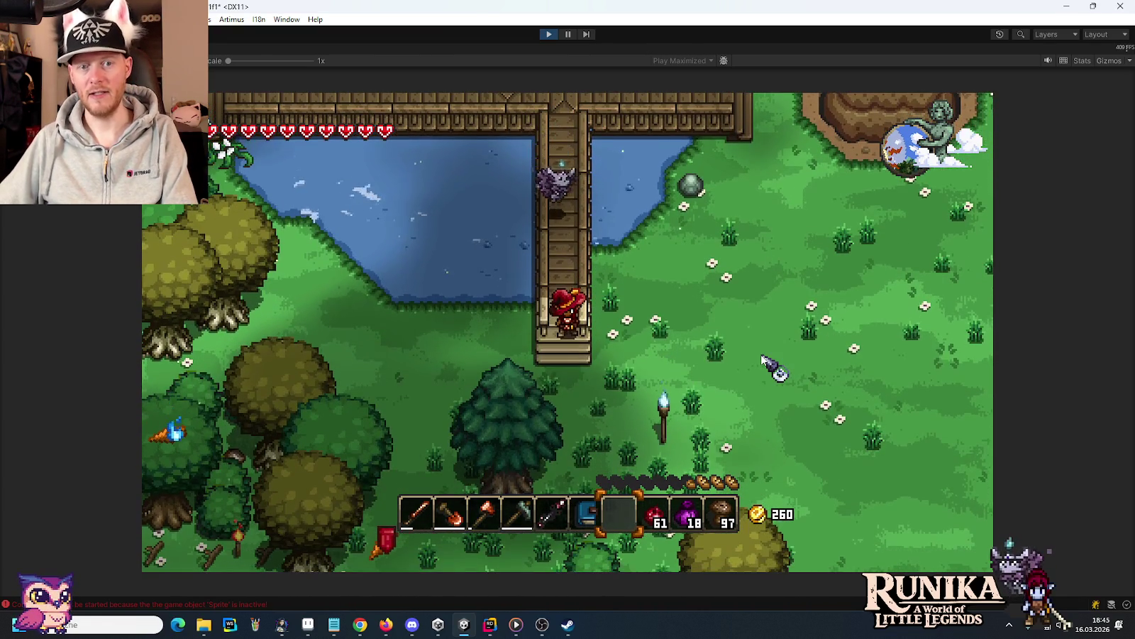
key("w")
key("w")
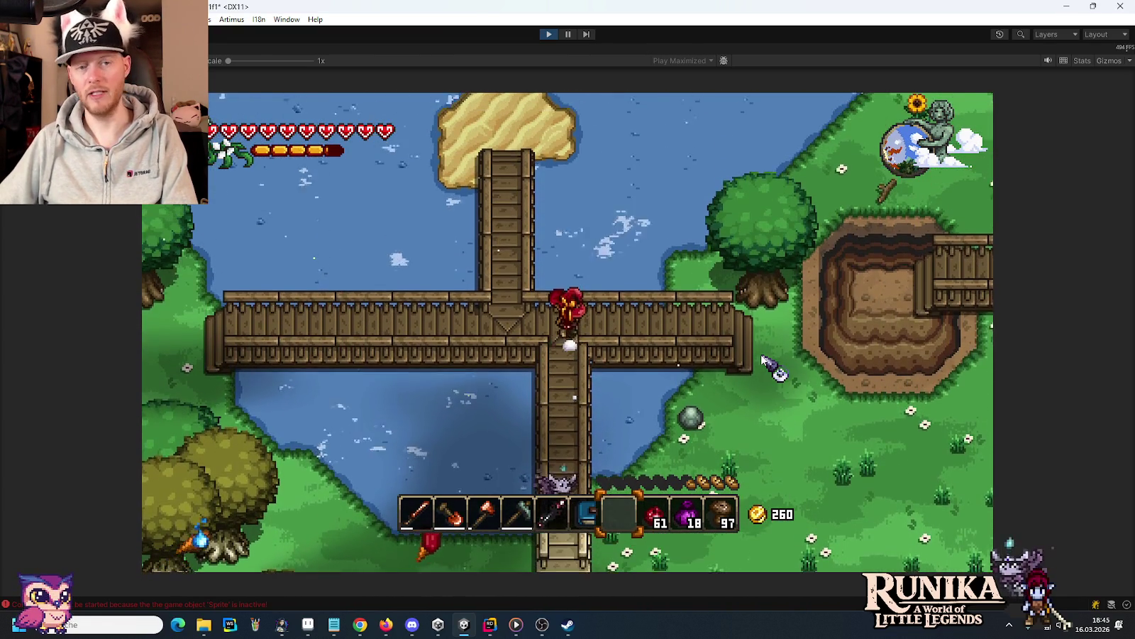
key("a")
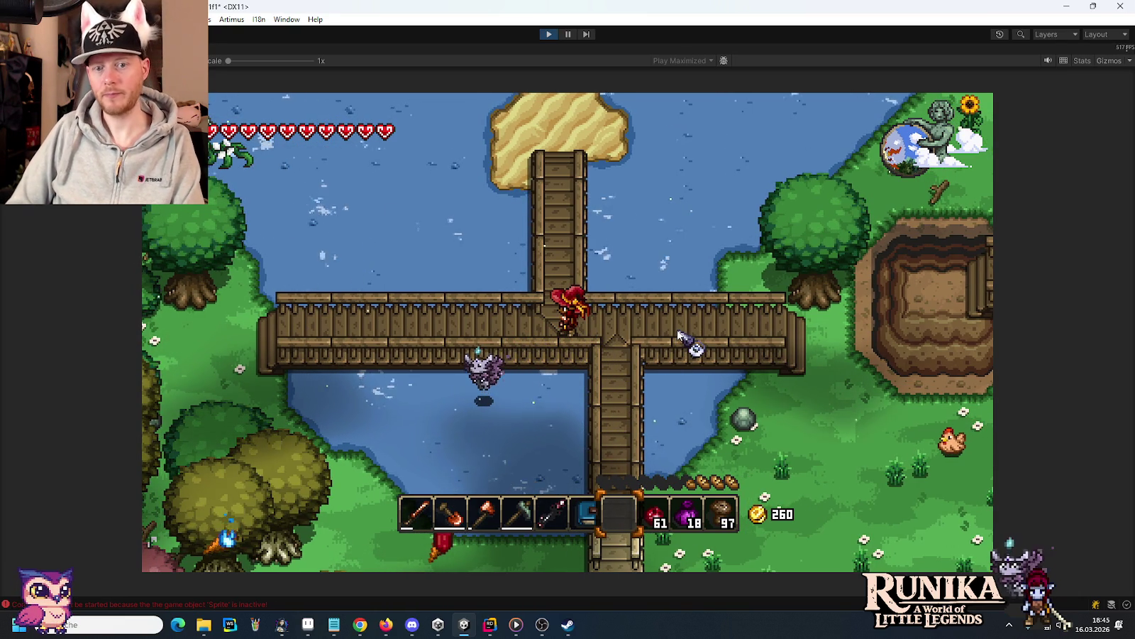
Step: Walk left and right along the lake bridge, finishing on the grass beside the pits
key("d")
key("d")
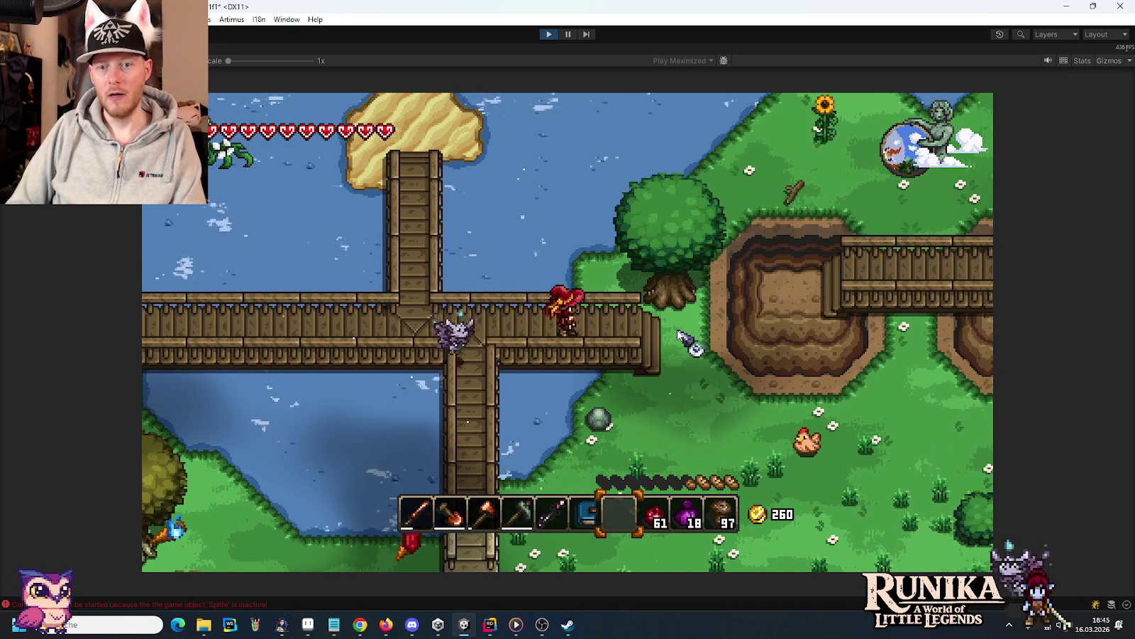
key("a")
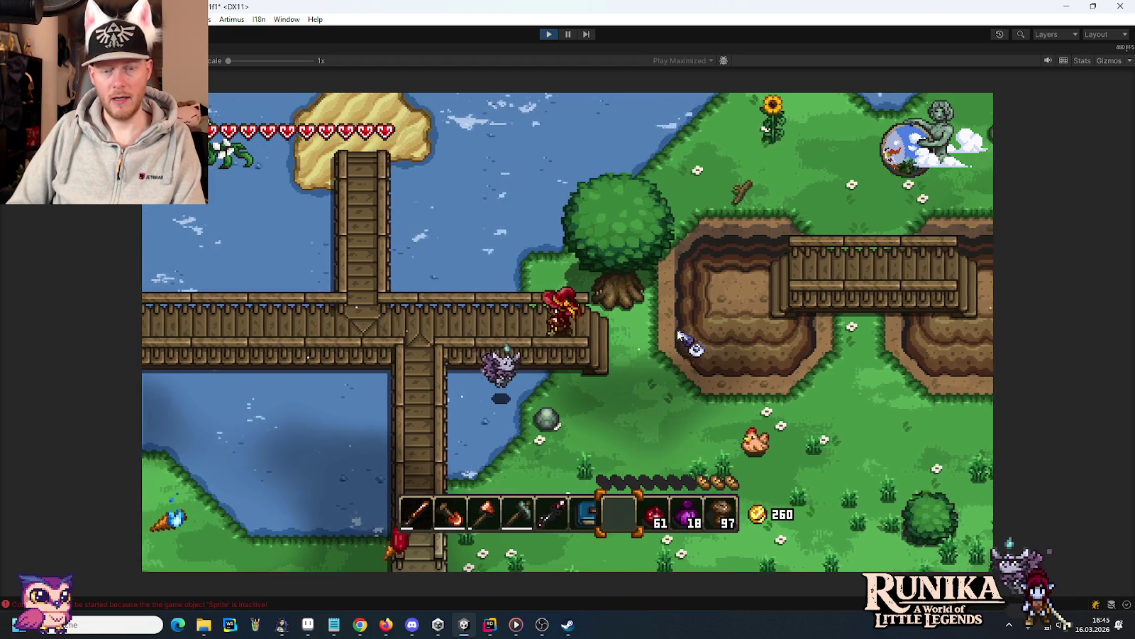
key("a")
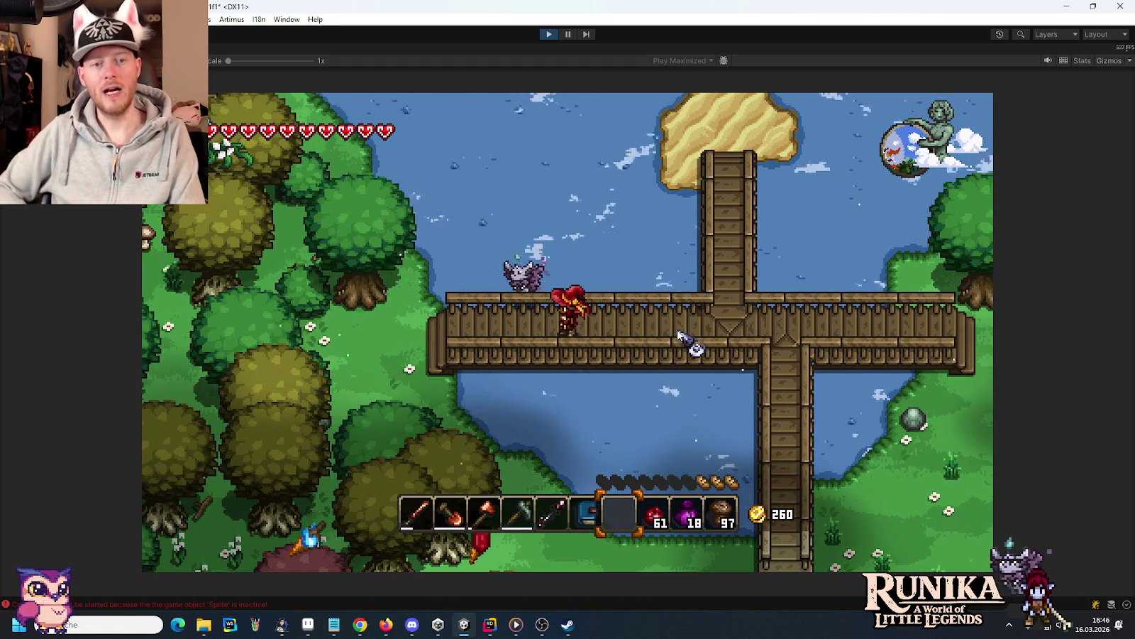
key("a")
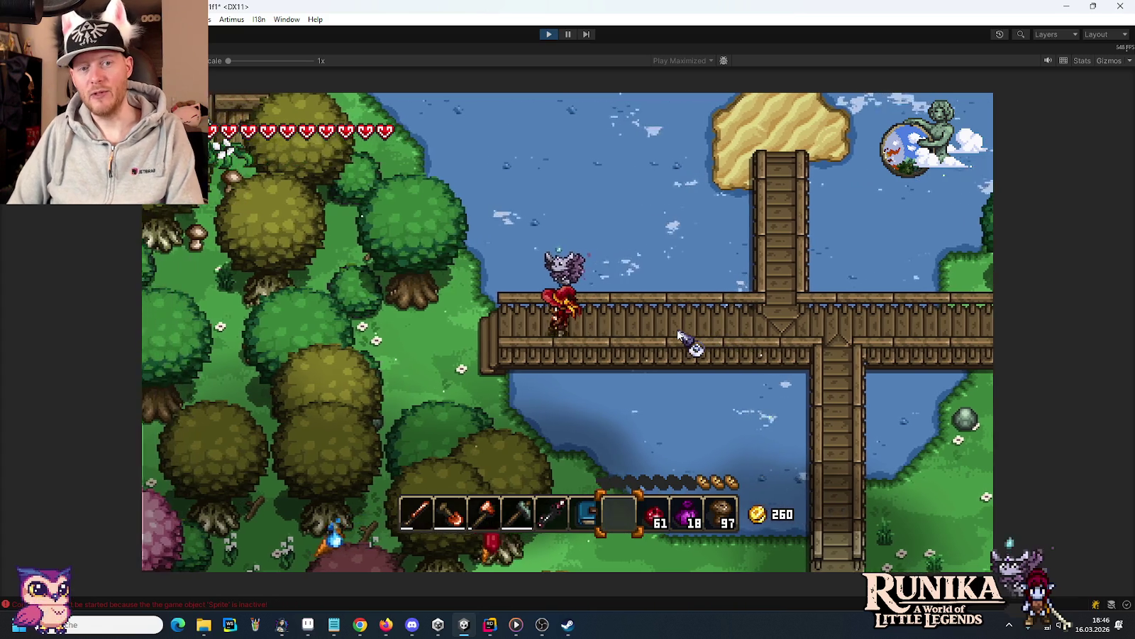
key("d")
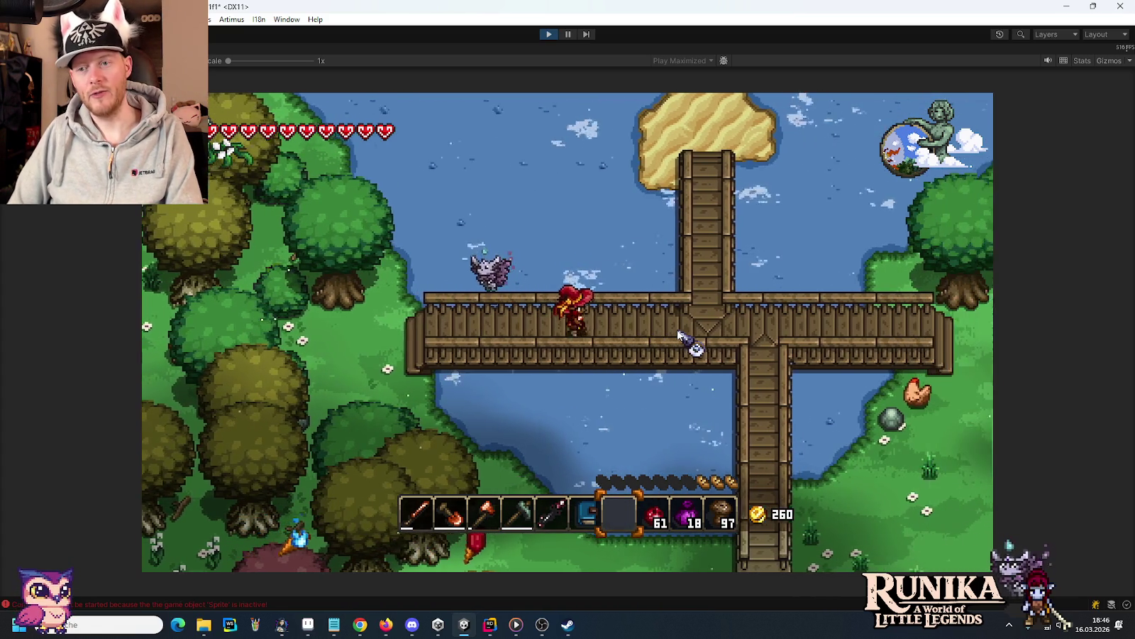
key("d")
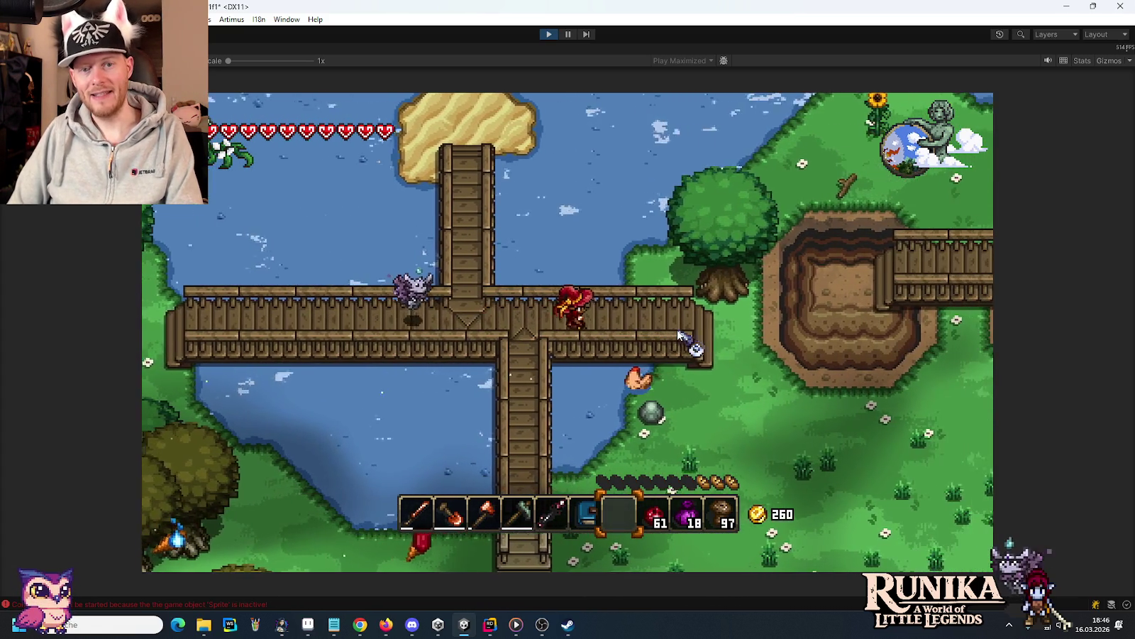
key("a")
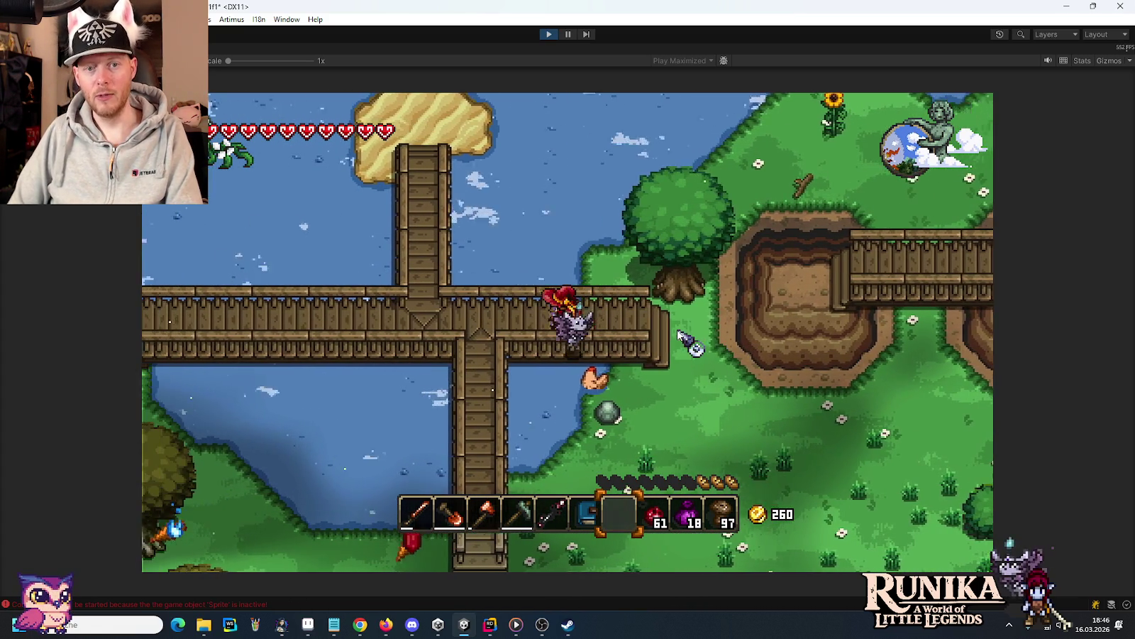
key("a")
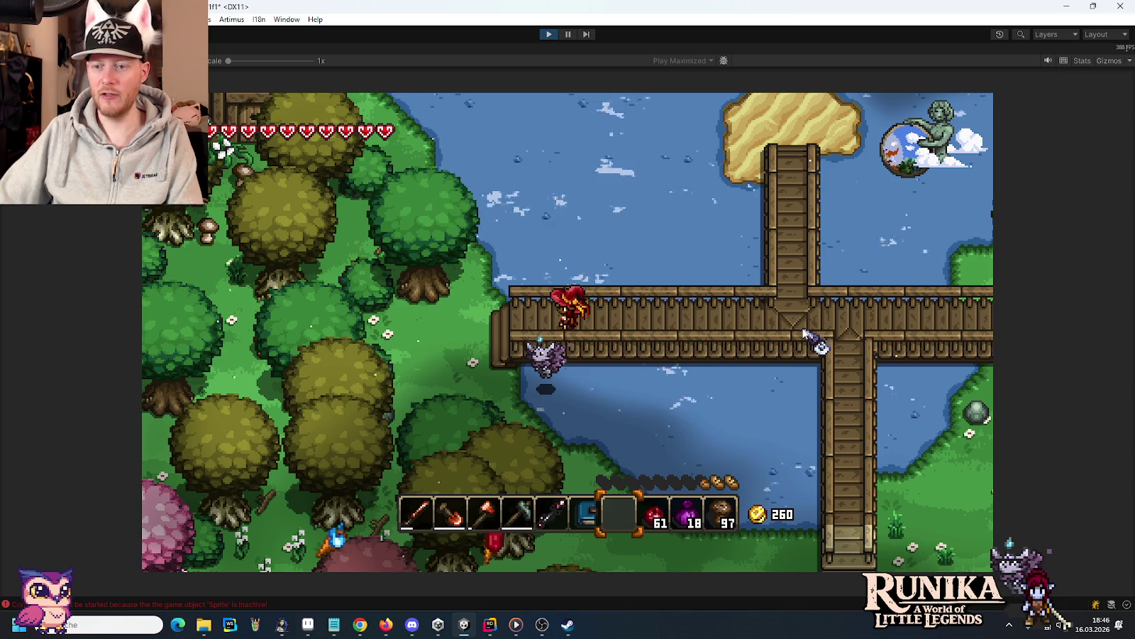
key("d")
key("d")
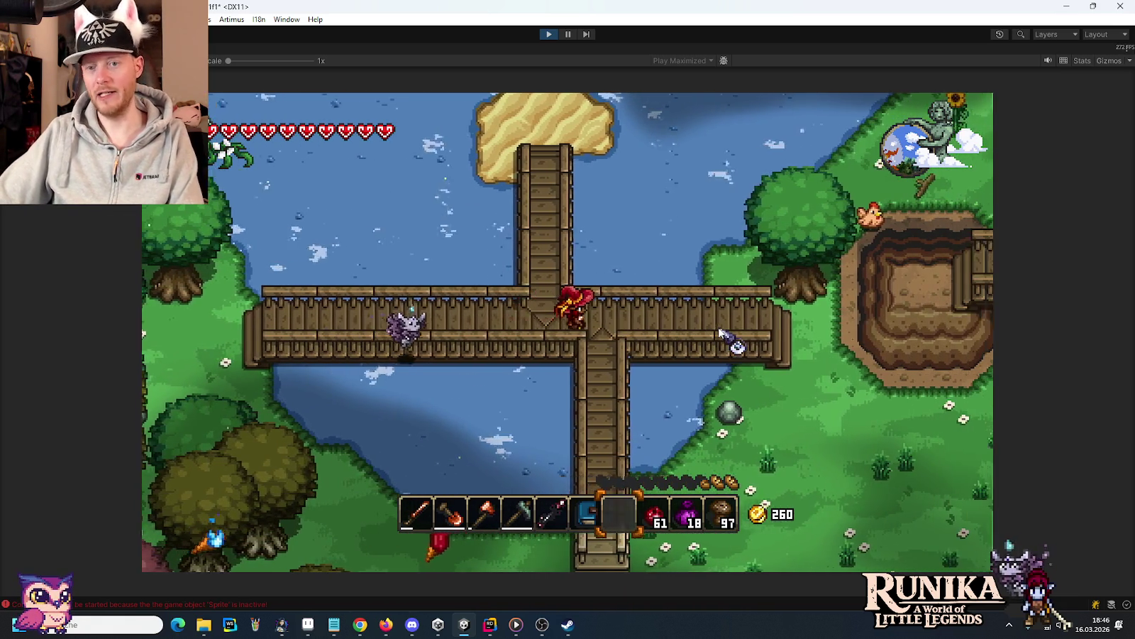
key("d")
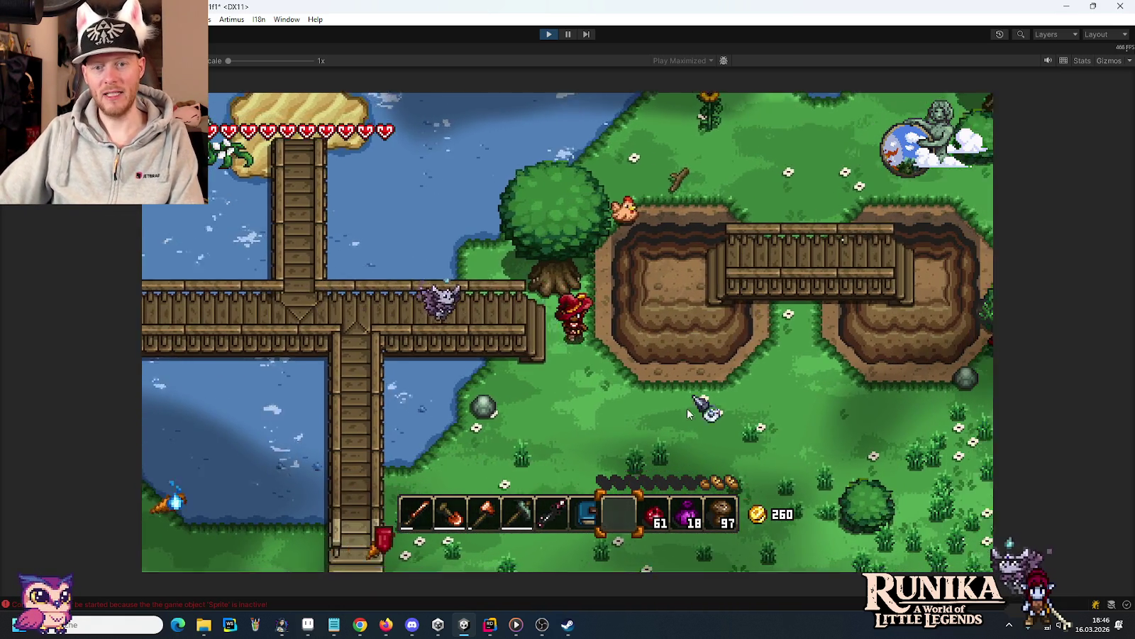
Step: Grant birch bridges with '/add BirchBridge' and build two birch bridge pieces into the pit
type("/add BirchBridge")
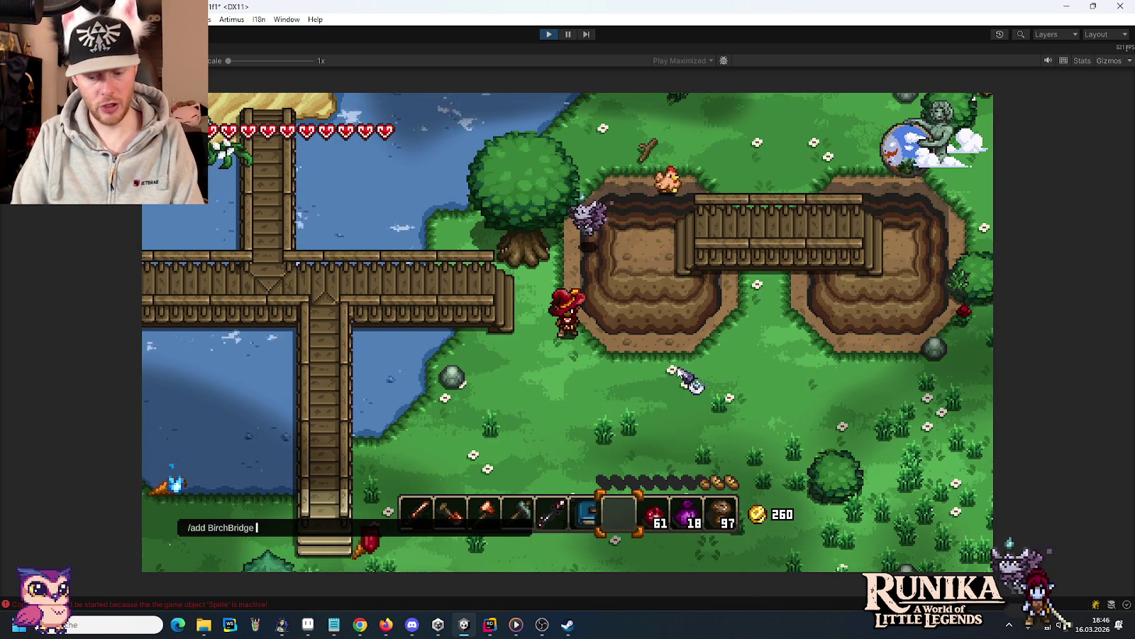
scroll(677, 370, "down", 2)
key("Return")
key("s")
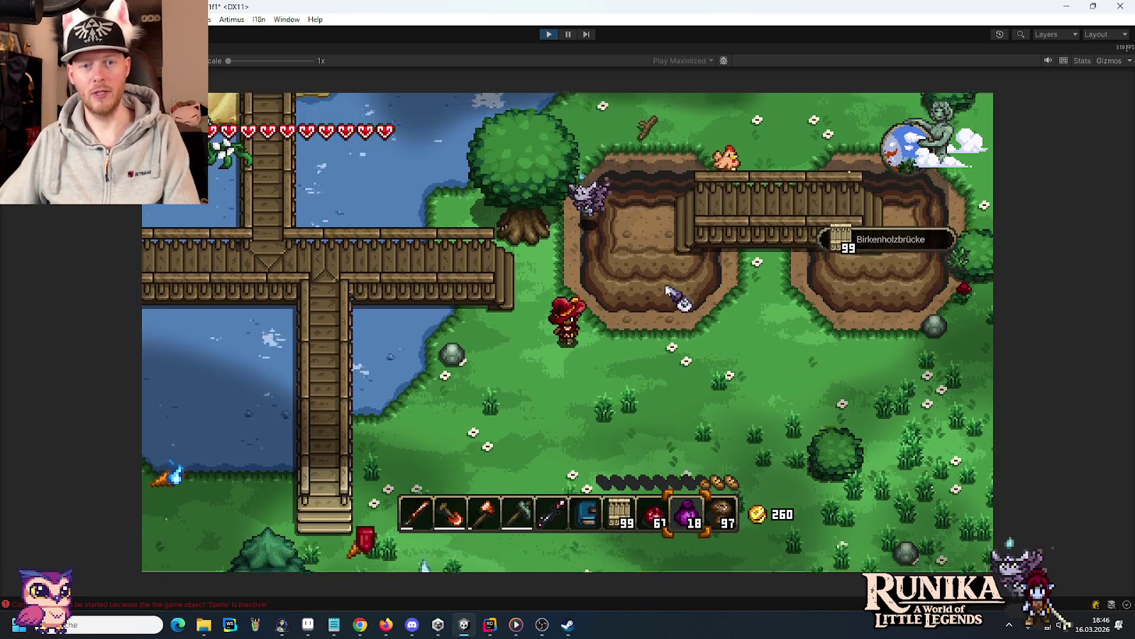
scroll(667, 425, "up", 2)
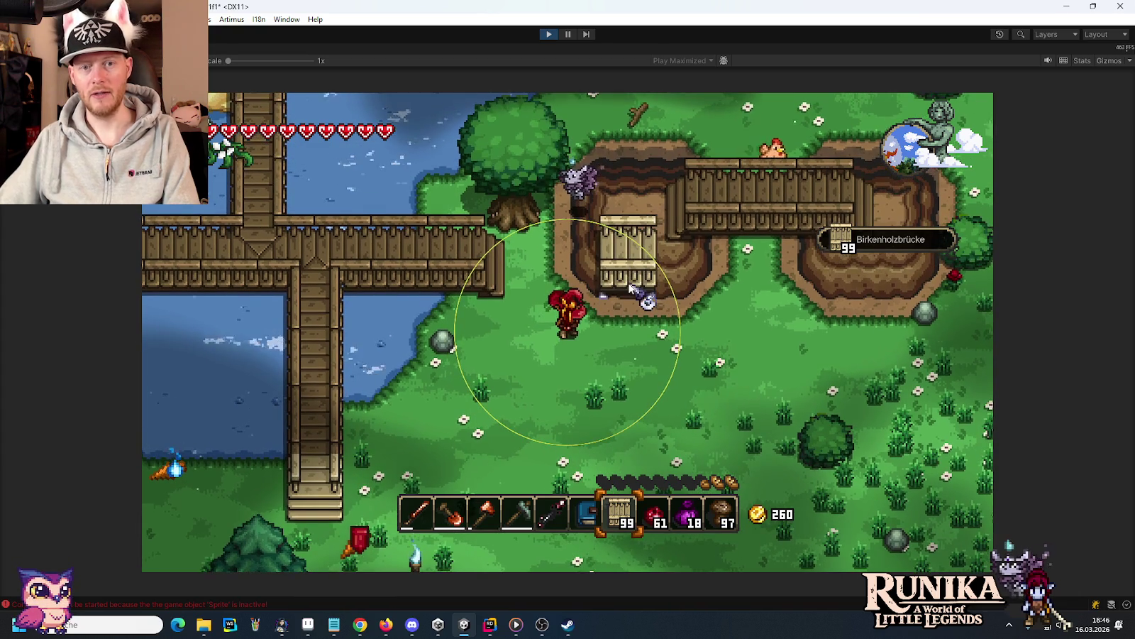
left_click(630, 289)
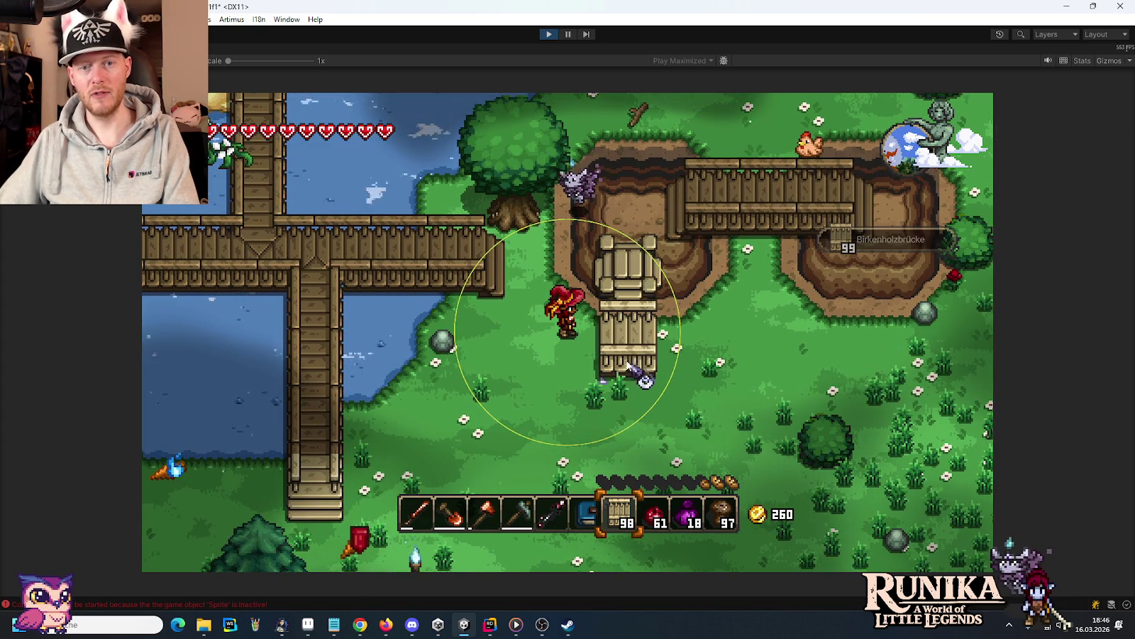
left_click(638, 425)
scroll(567, 433, "down", 3)
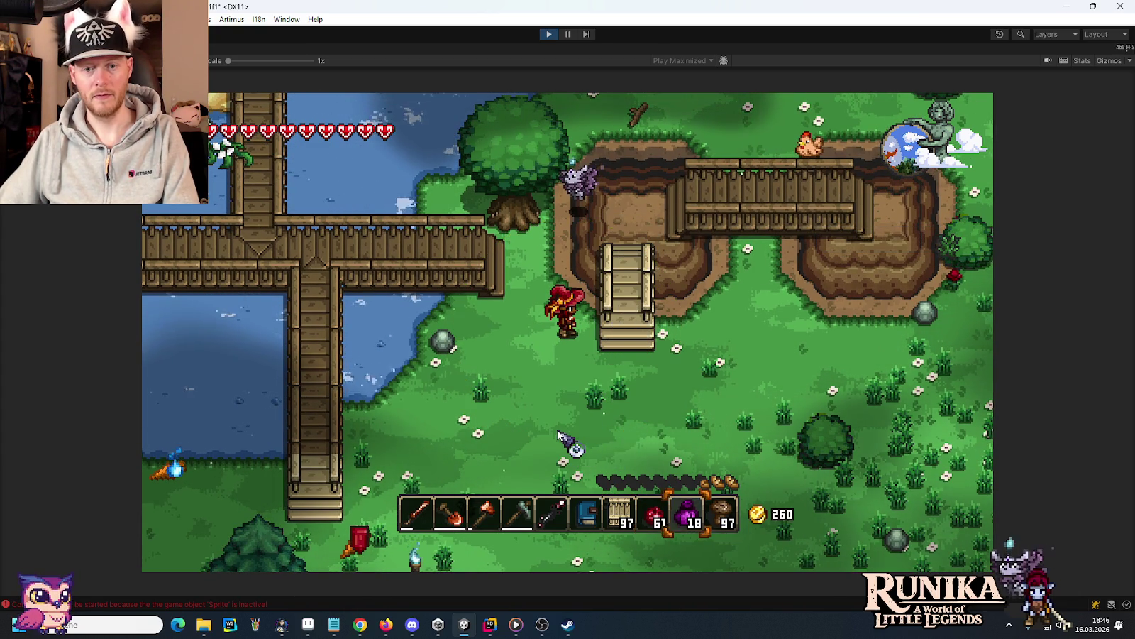
Step: Walk up and down the new birch bridge stairs in the pit
key("d")
key("w")
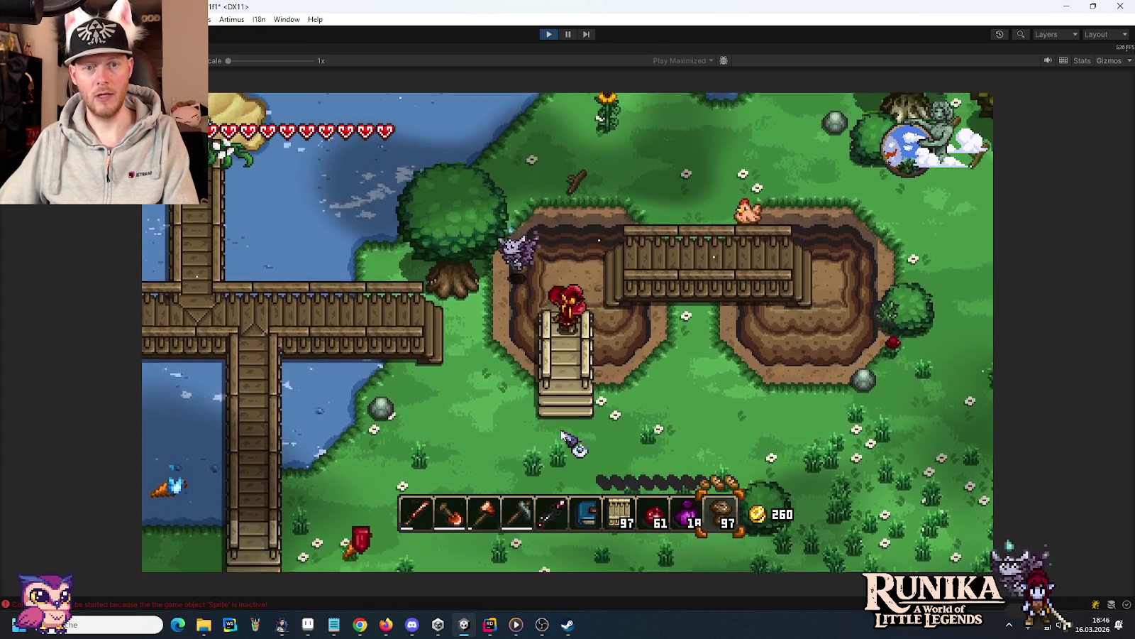
key("s")
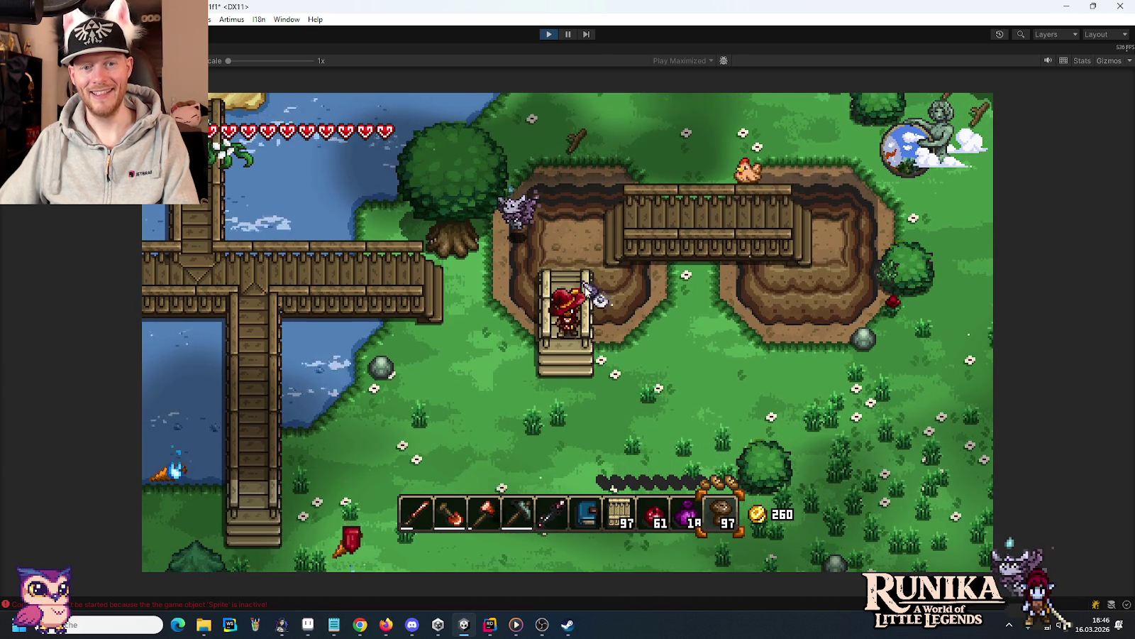
key("w")
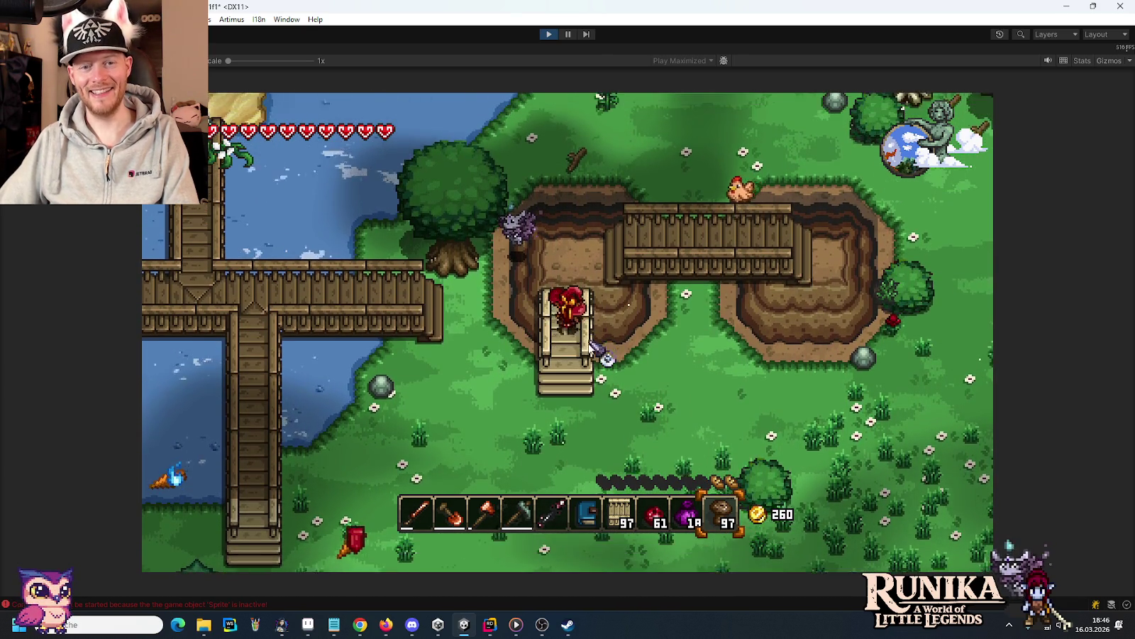
scroll(564, 379, "up", 3)
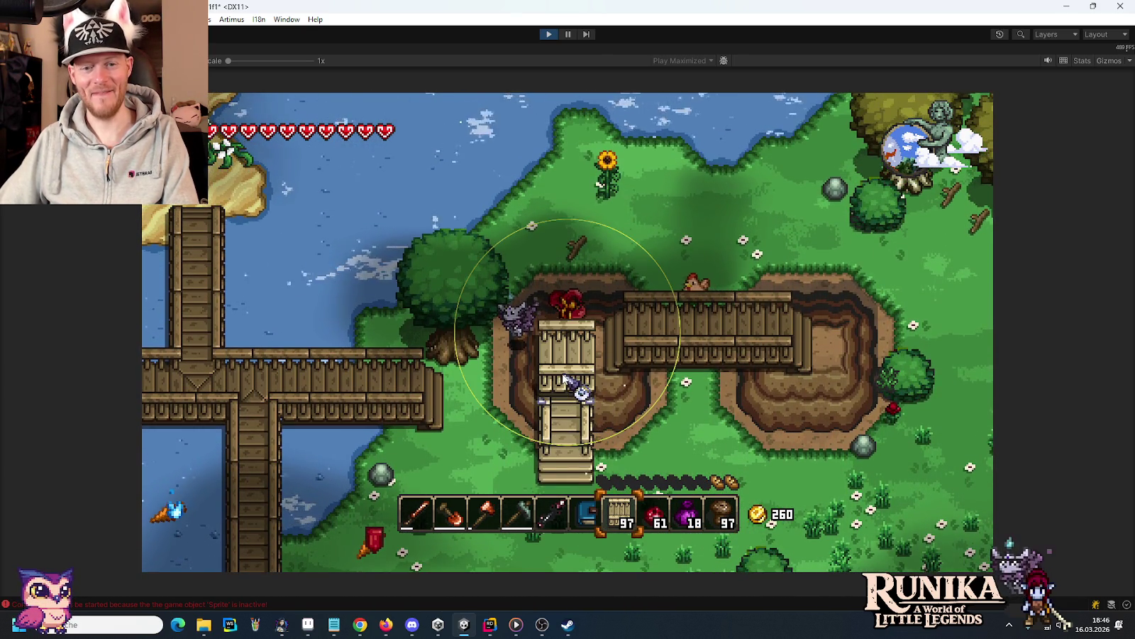
Step: Add a birch piece beside the pit stairs, walk around and up them, then stop Play mode
left_click(568, 383)
key("w")
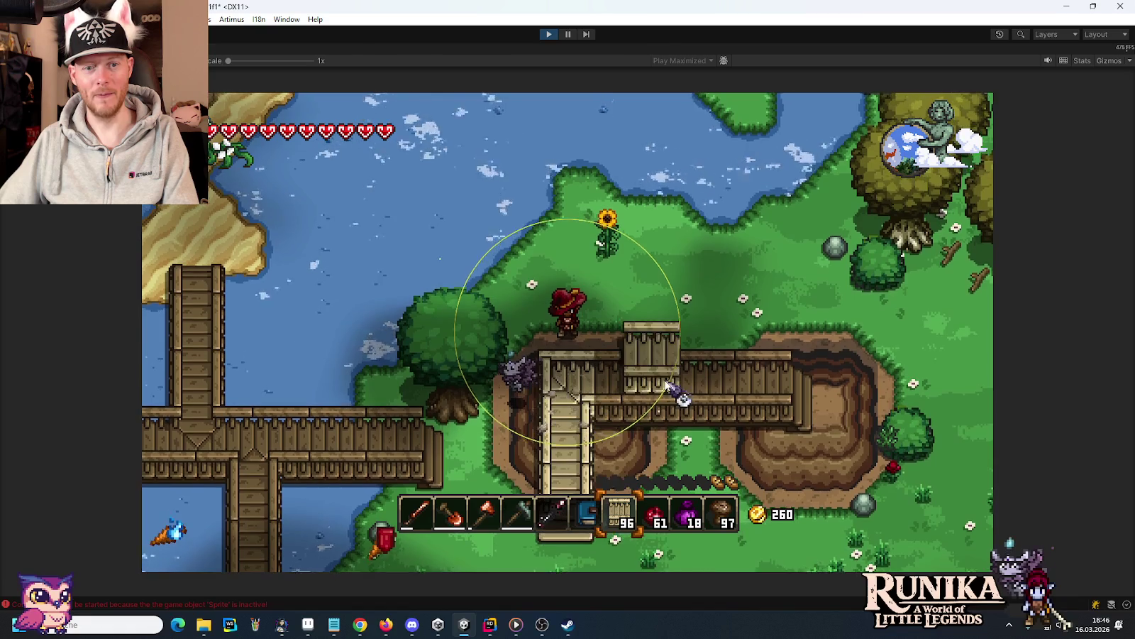
key("a")
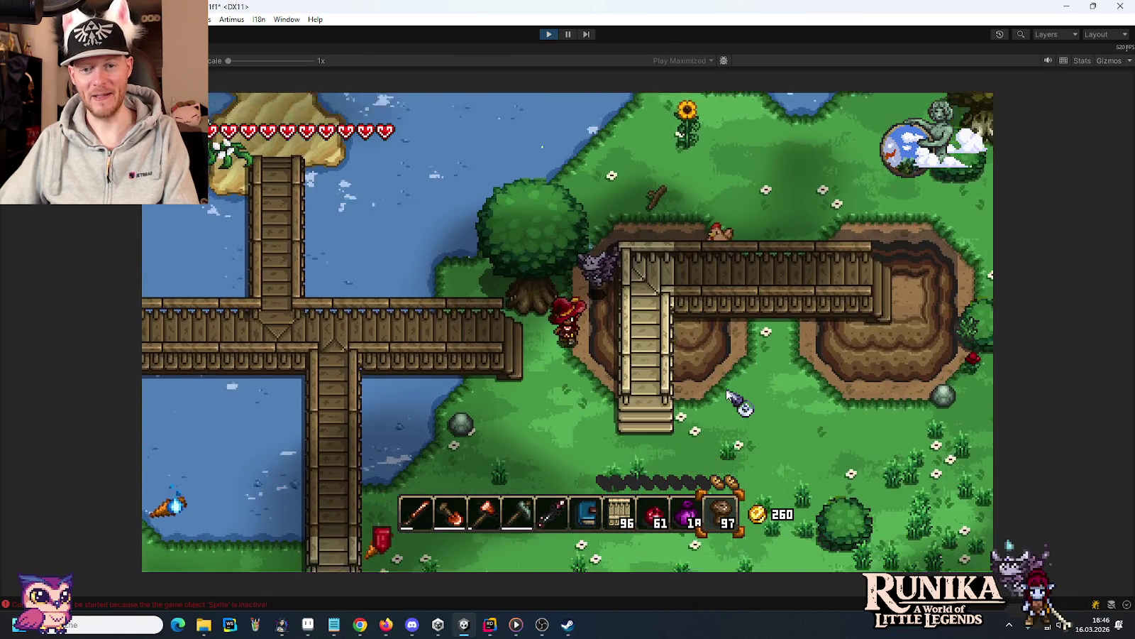
key("d")
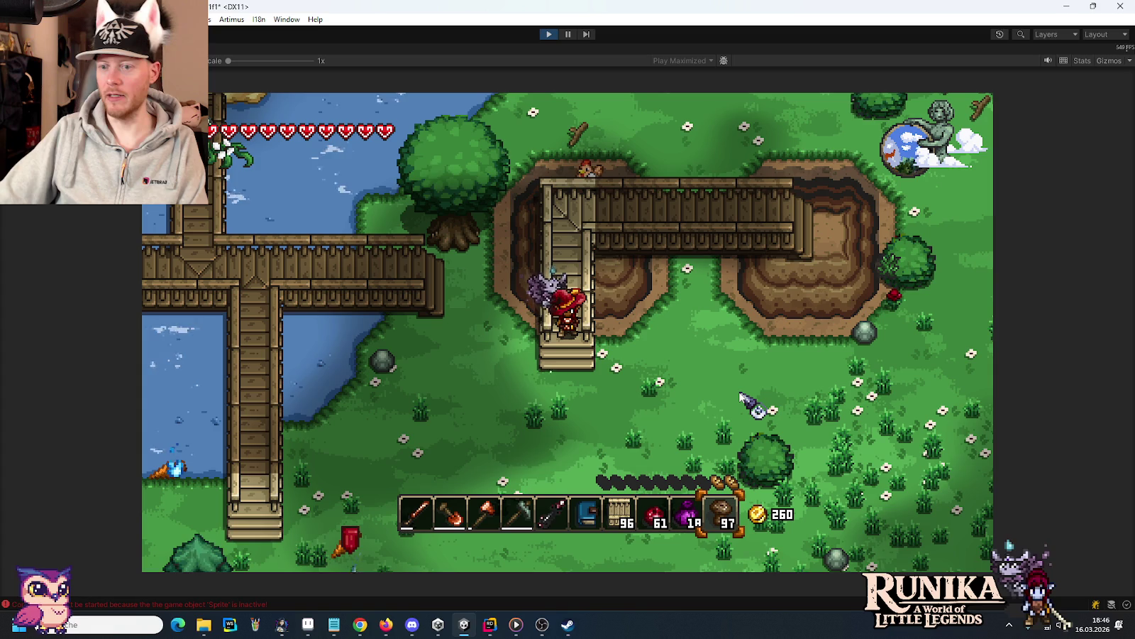
key("w")
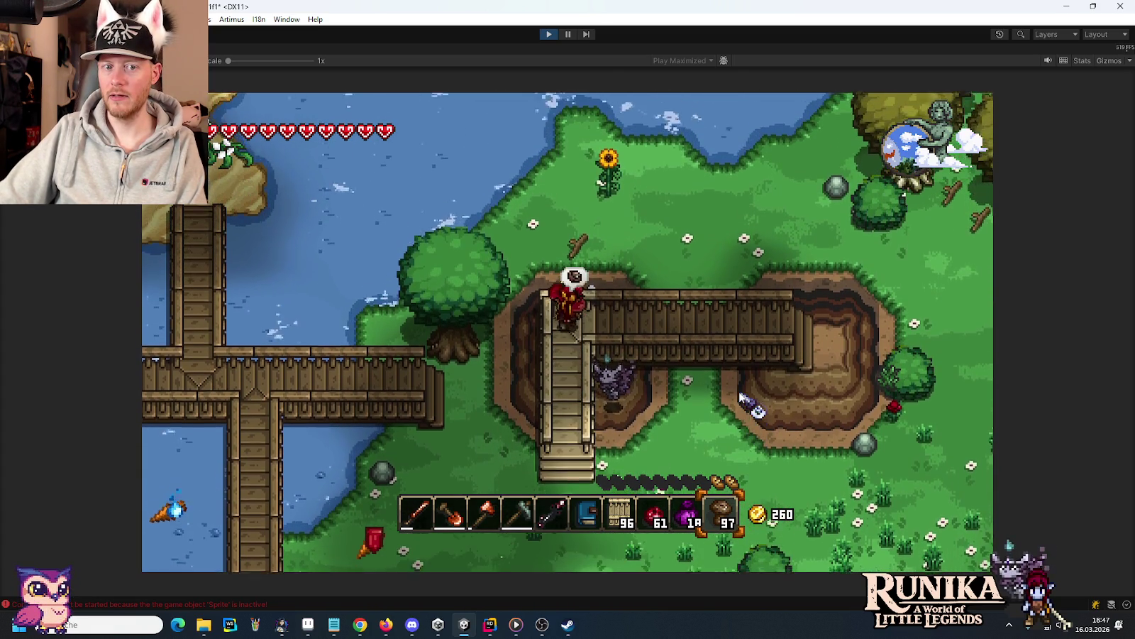
key("d")
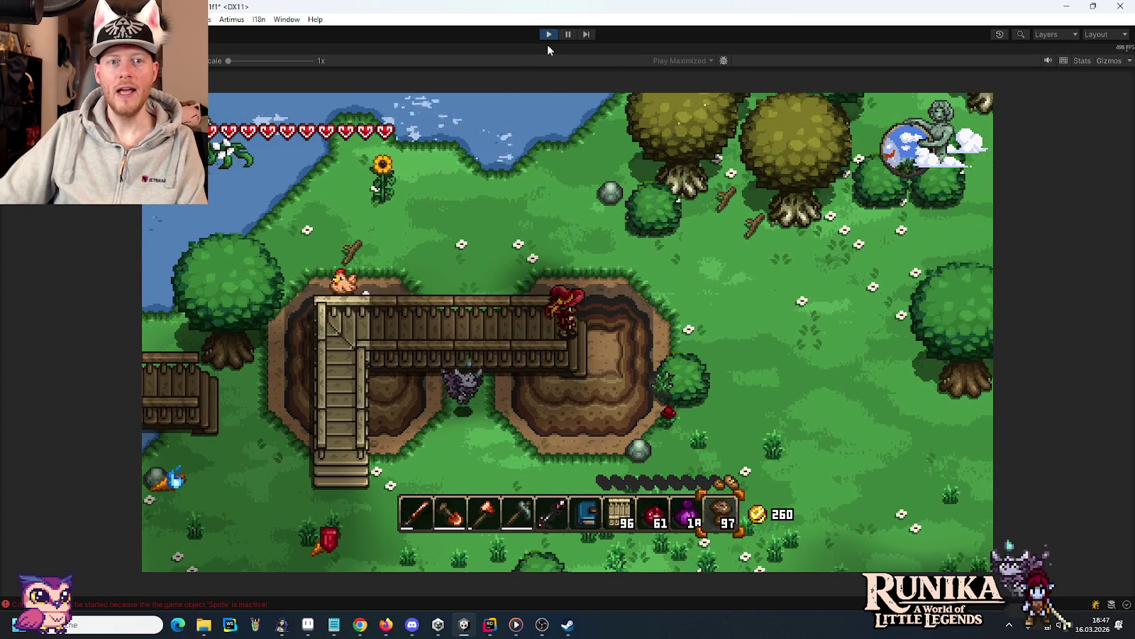
left_click(548, 35)
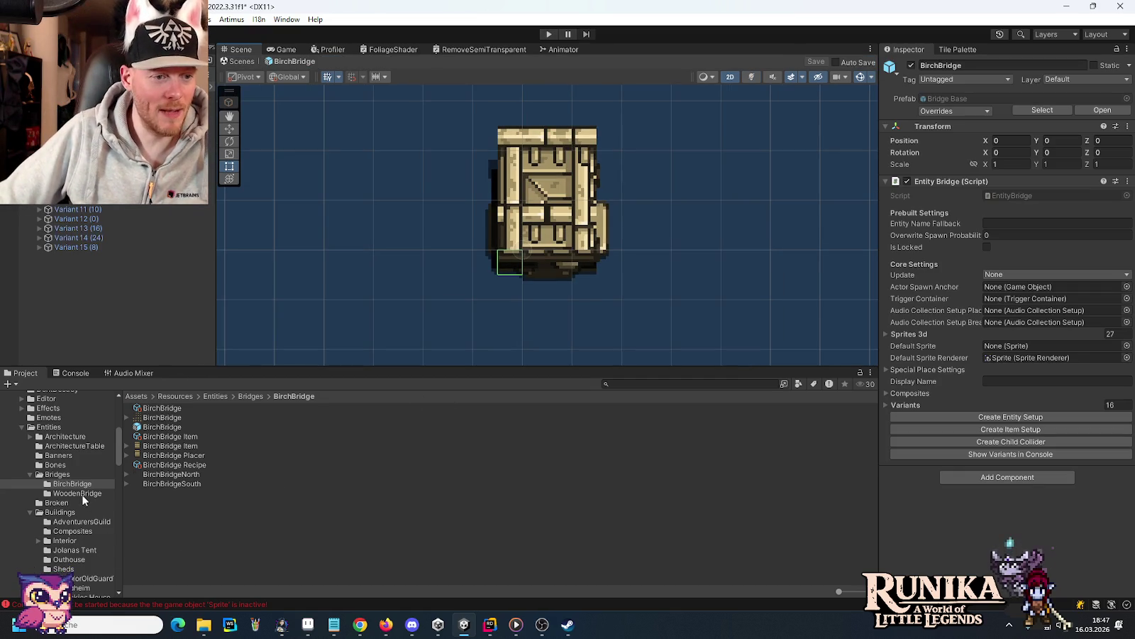
Step: Enable Provides Ground on the BirchBridge entity setup and start Play mode again
left_click(162, 409)
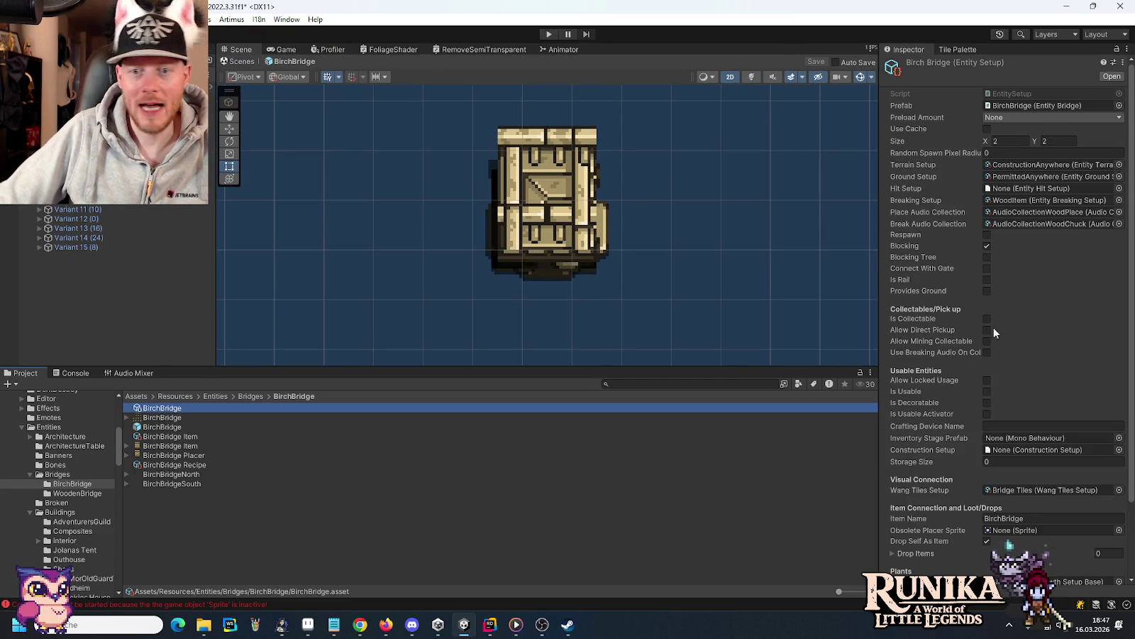
left_click(986, 290)
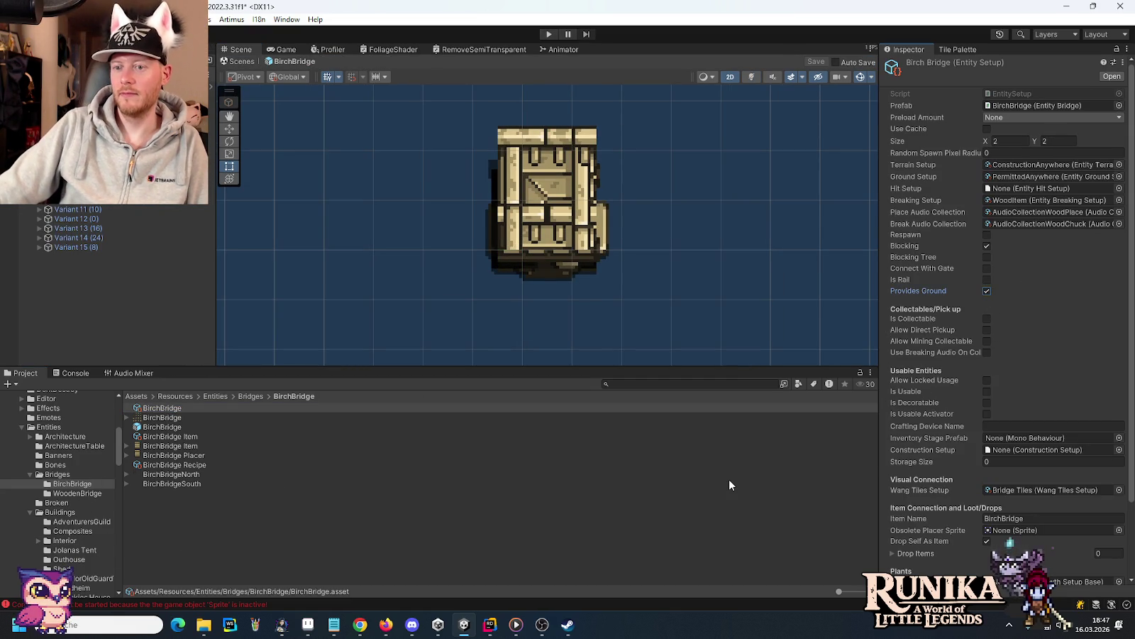
left_click(547, 35)
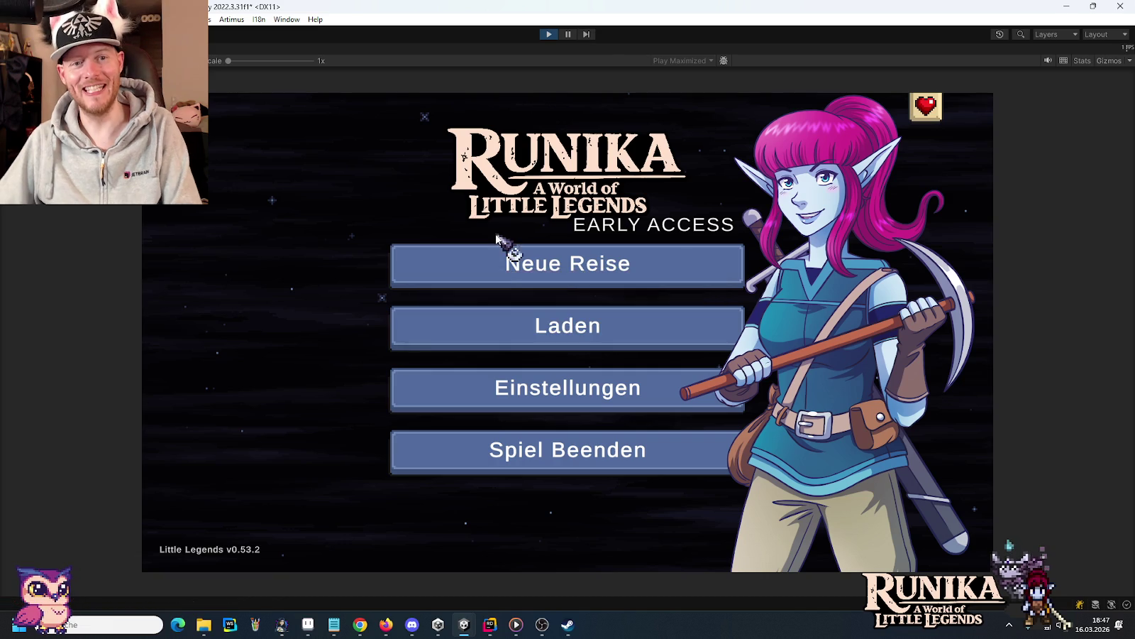
Step: Load the first save slot from the Laden menu and continue into the game with Weiter
left_click(506, 334)
left_click(465, 303)
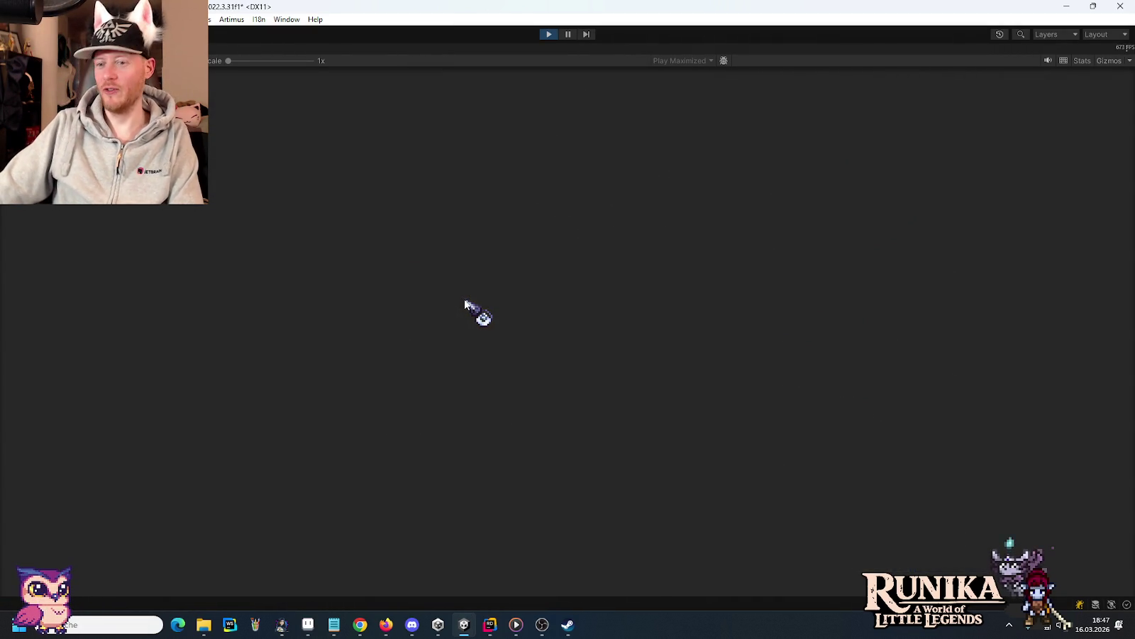
left_click(505, 445)
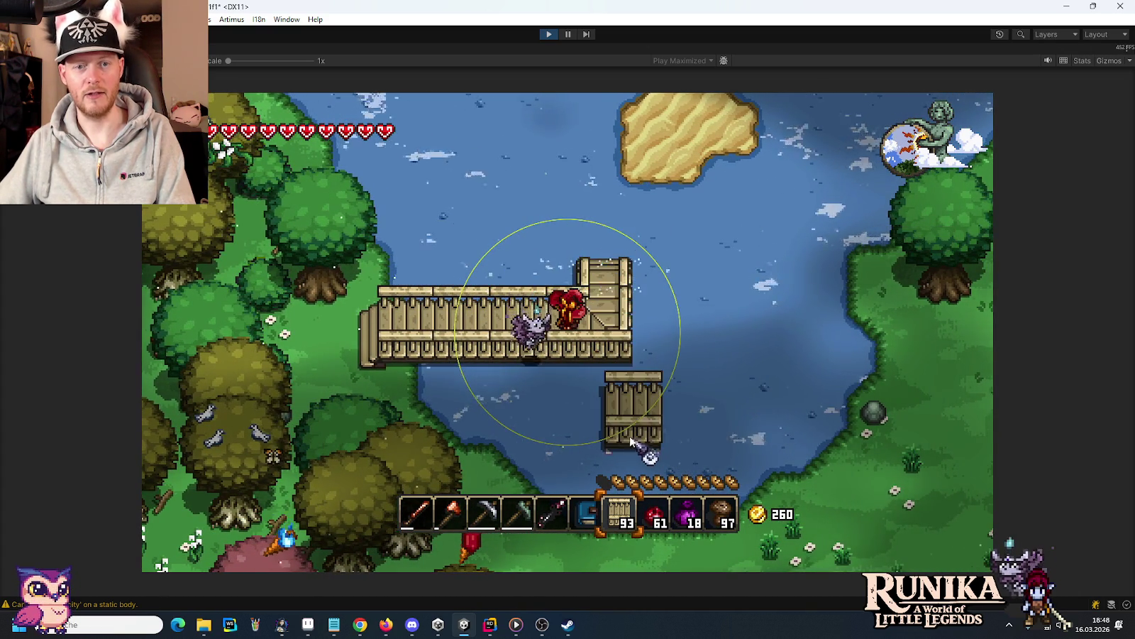
Step: Place birch bridge tiles across the water until the bridge reaches the eastern shore
left_click(634, 346)
left_click(639, 353)
key("w+d")
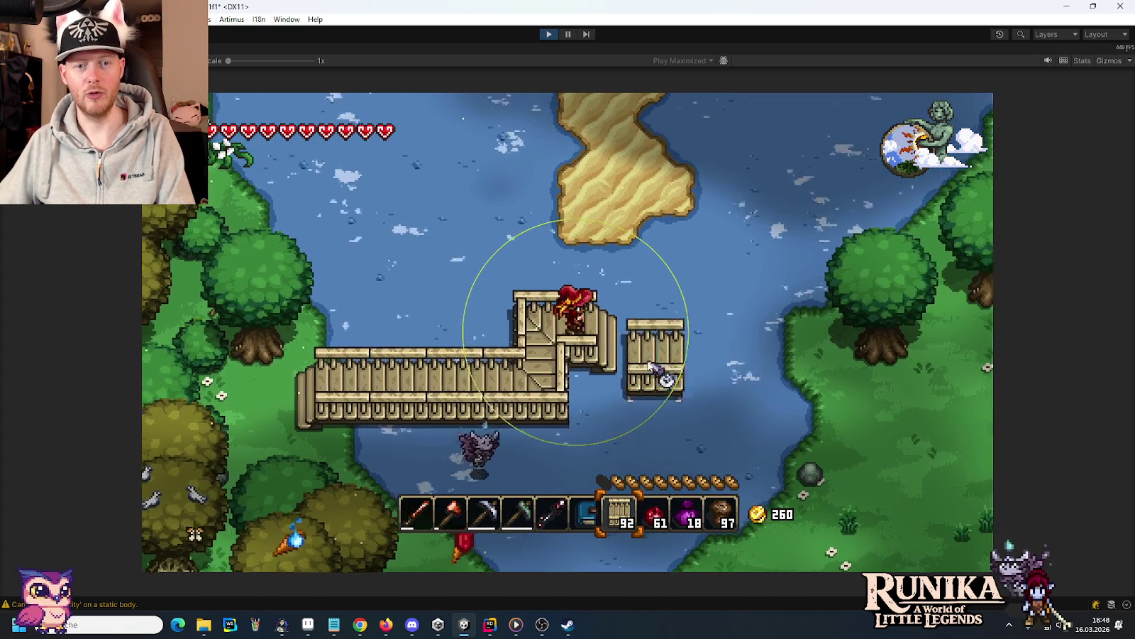
key("d")
left_click(628, 340)
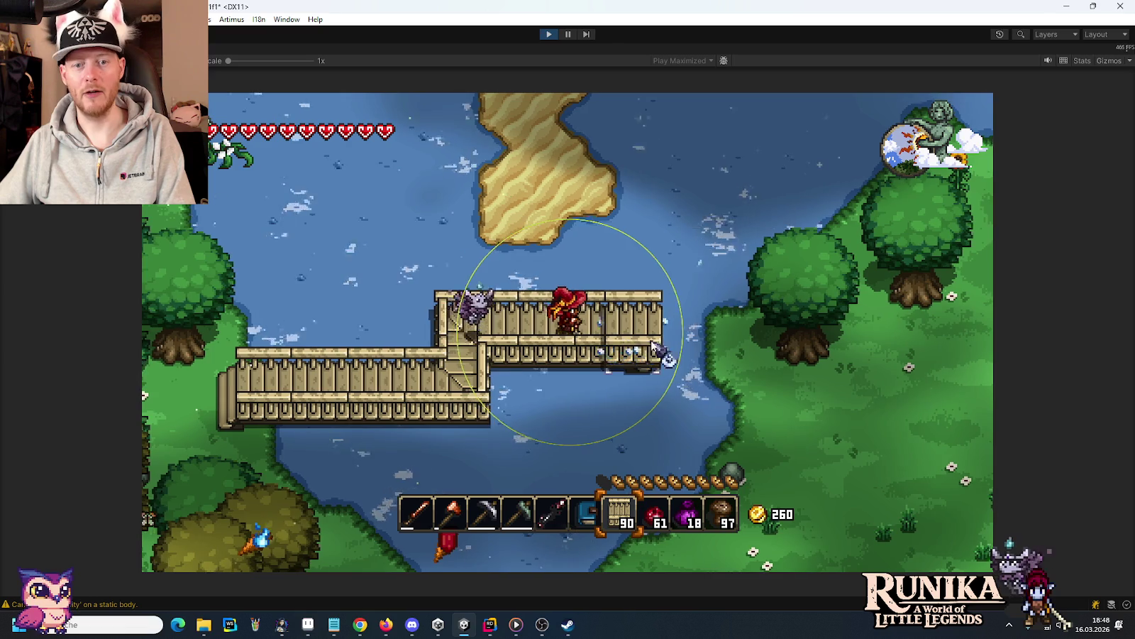
key("d")
left_click(643, 345)
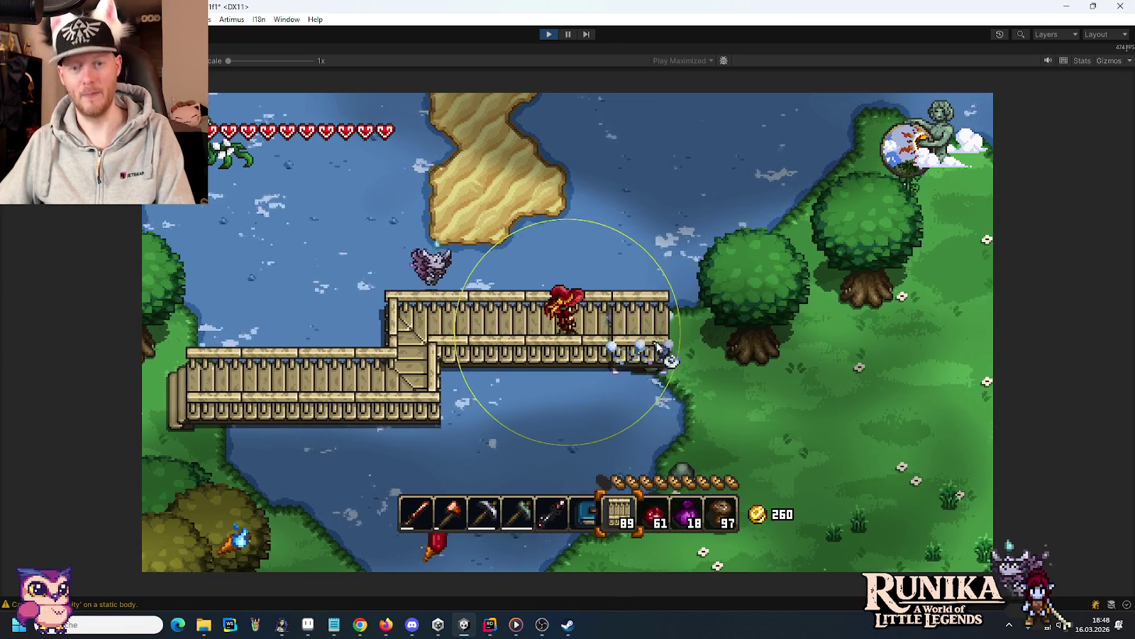
key("d")
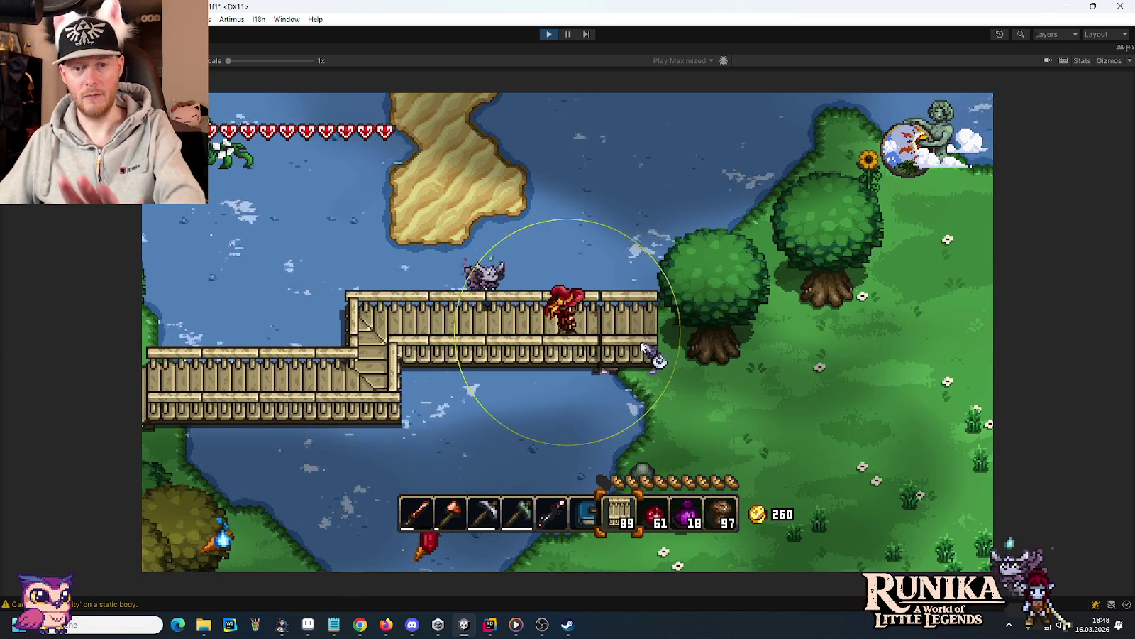
key("d")
left_click(642, 405)
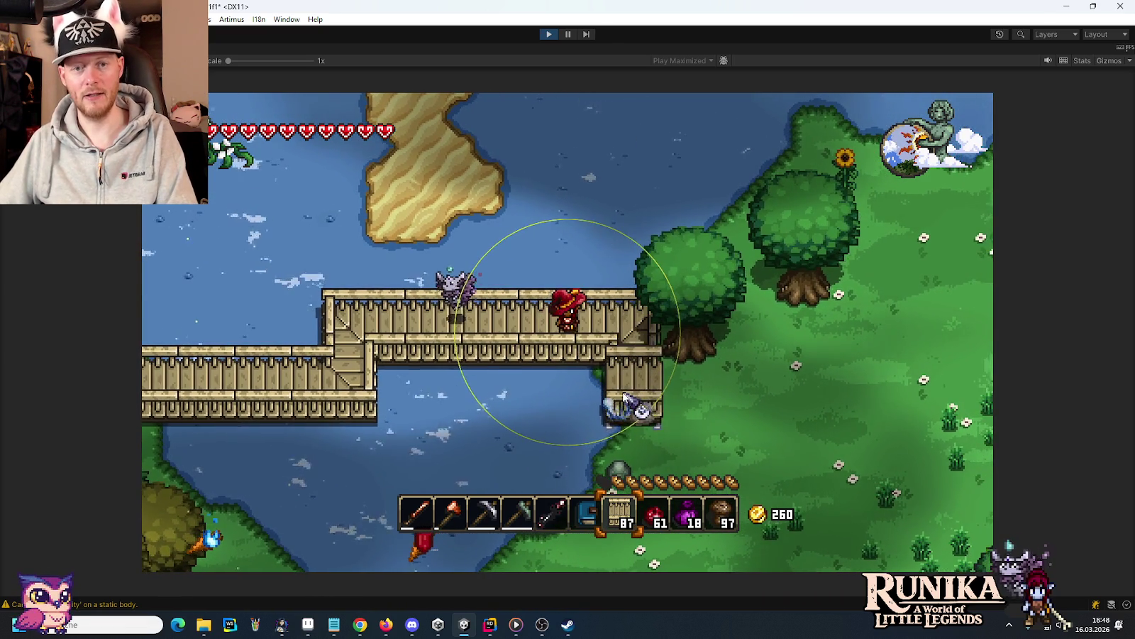
left_click(546, 401)
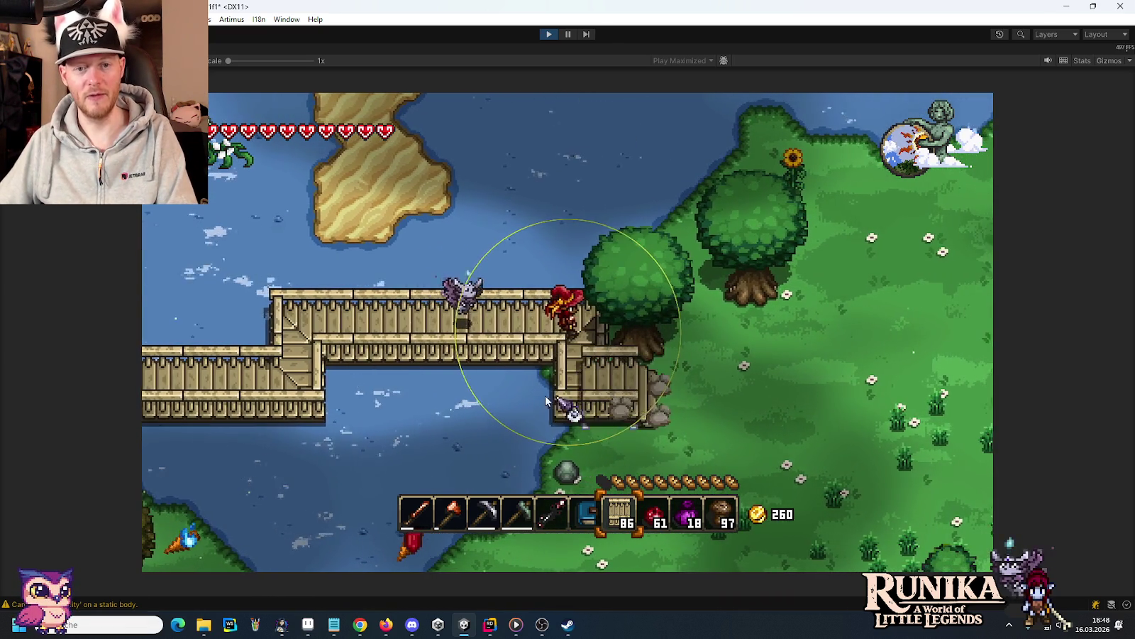
key("a")
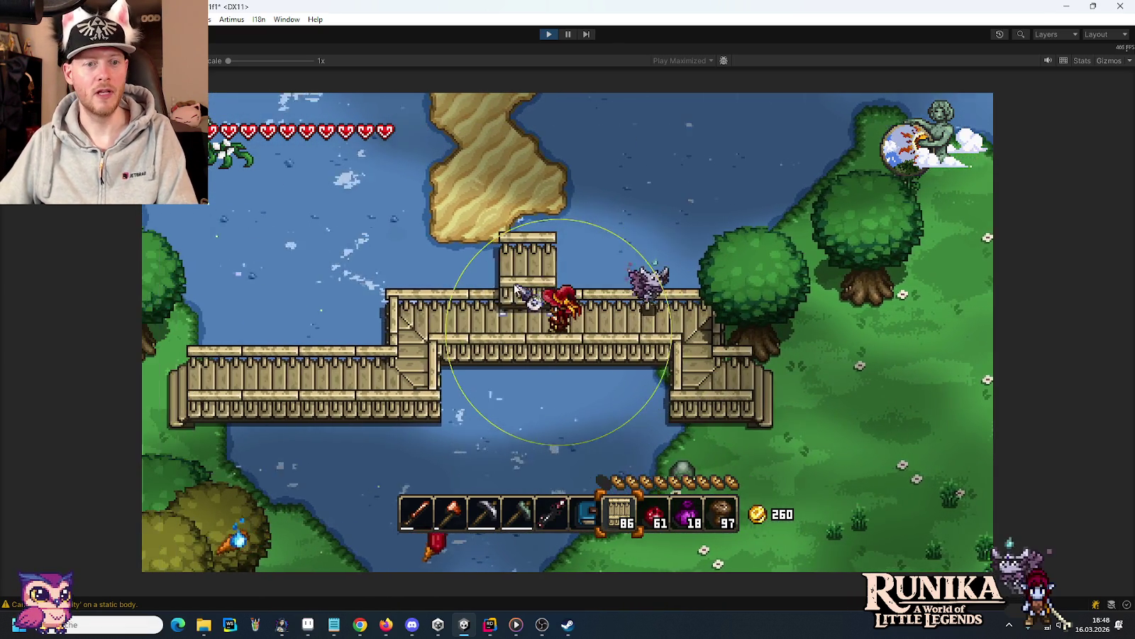
Step: Add a north-edge tile and raised sections, extending the bridge north toward the sandbank
left_click(608, 220)
key("a")
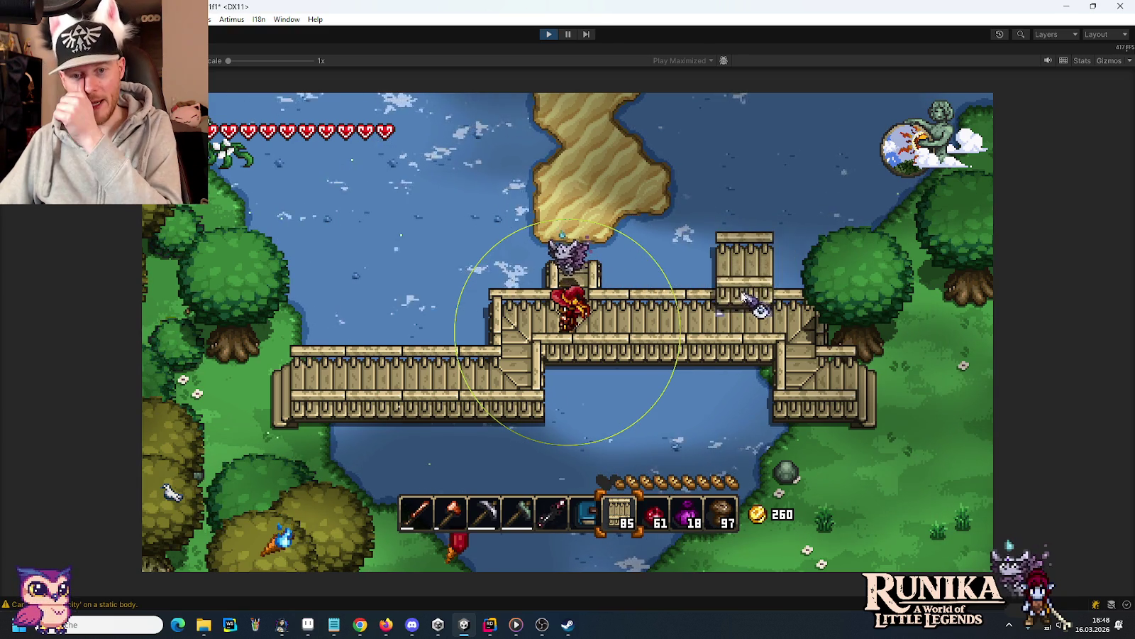
scroll(695, 291, "down", 1)
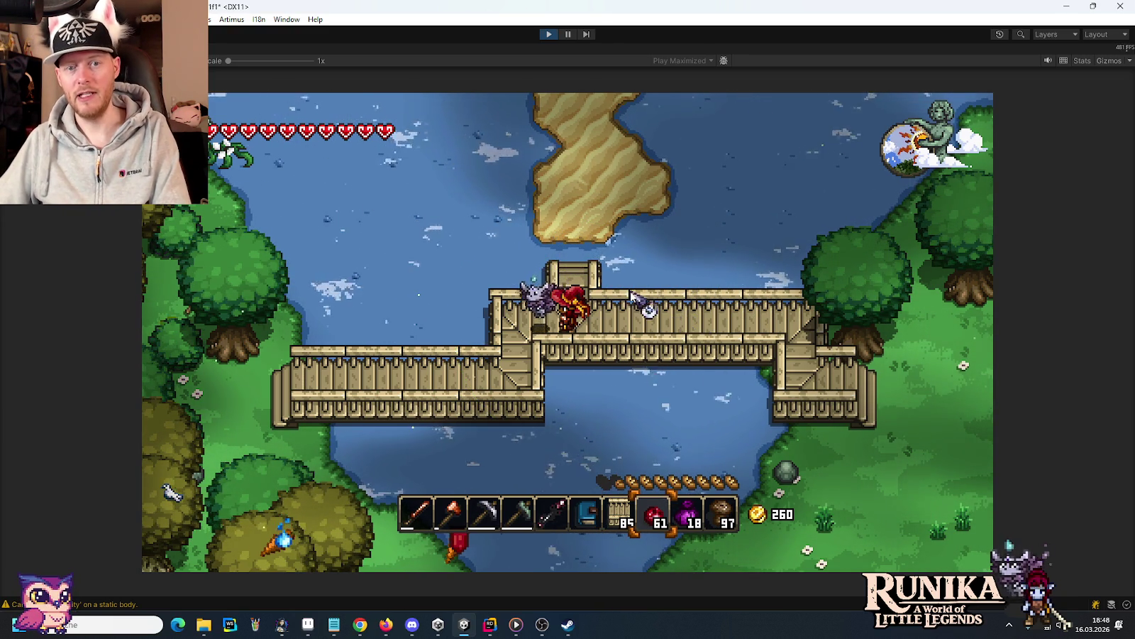
scroll(625, 294, "up", 1)
left_click(628, 294)
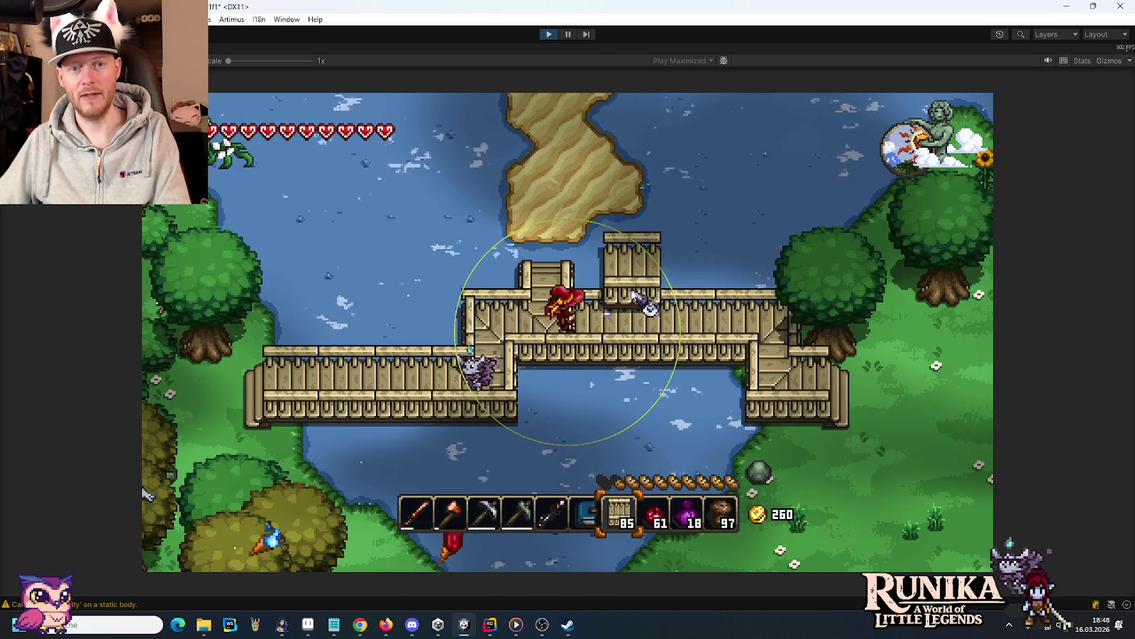
left_click(632, 301)
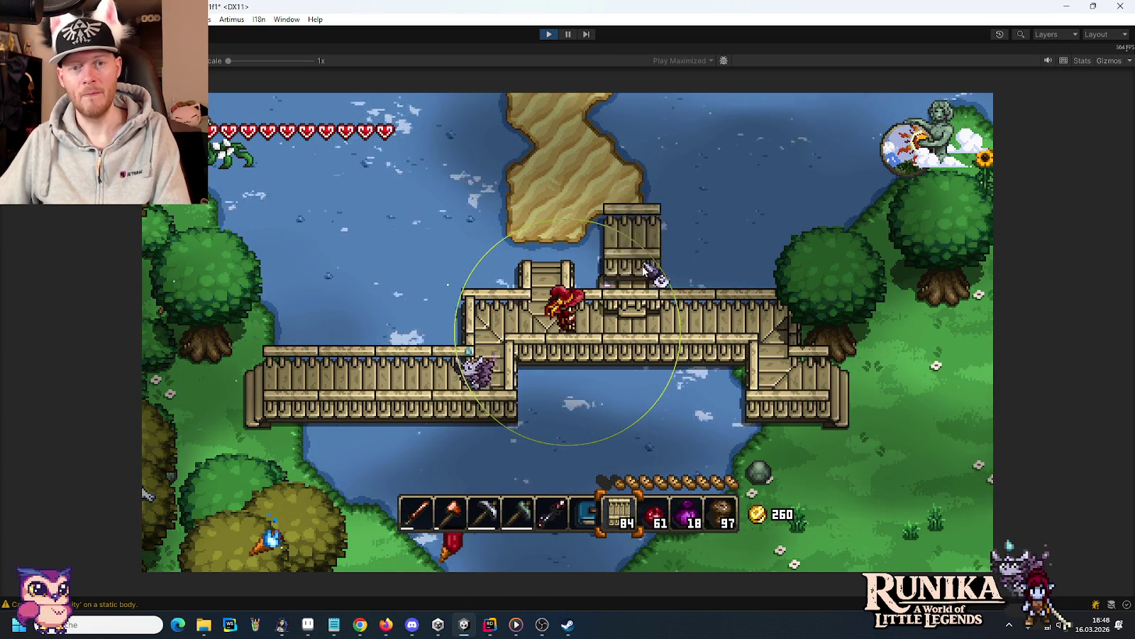
left_click(561, 235)
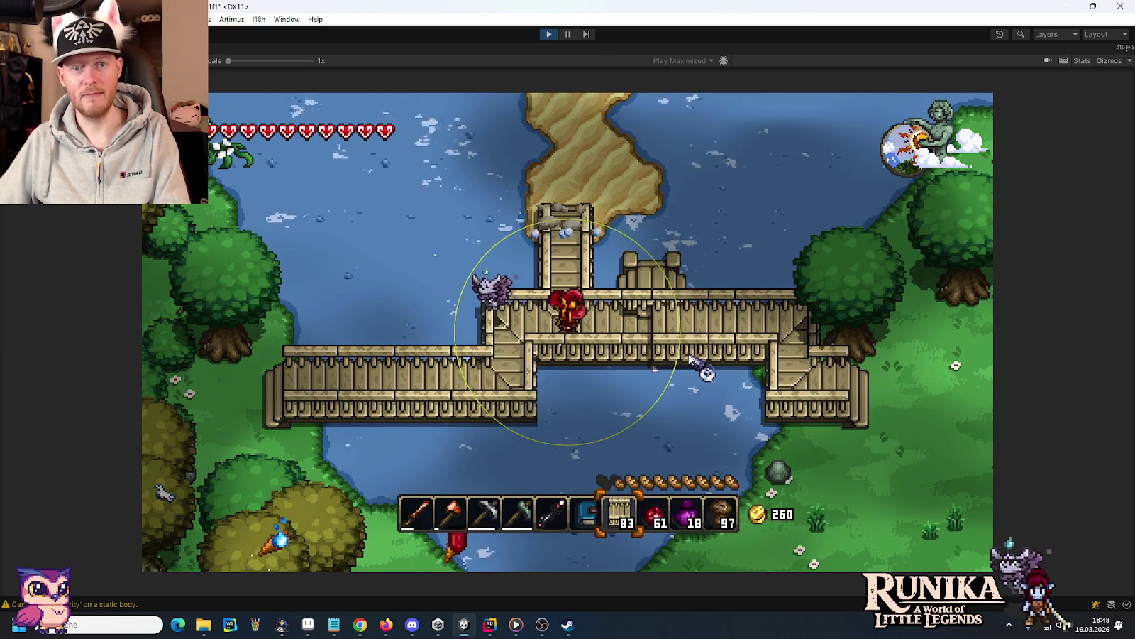
Step: Knock out a misplaced bridge piece with the hammer and place a new piece beside the character
key("a")
scroll(610, 298, "up", 5)
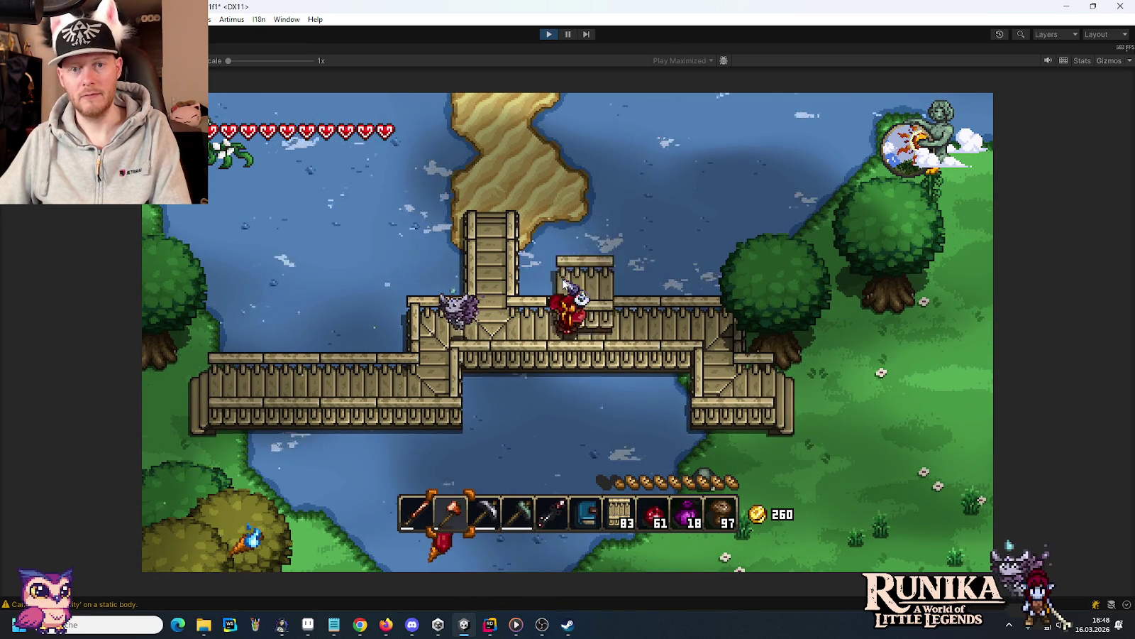
left_click(574, 285)
key("a")
scroll(610, 298, "down", 5)
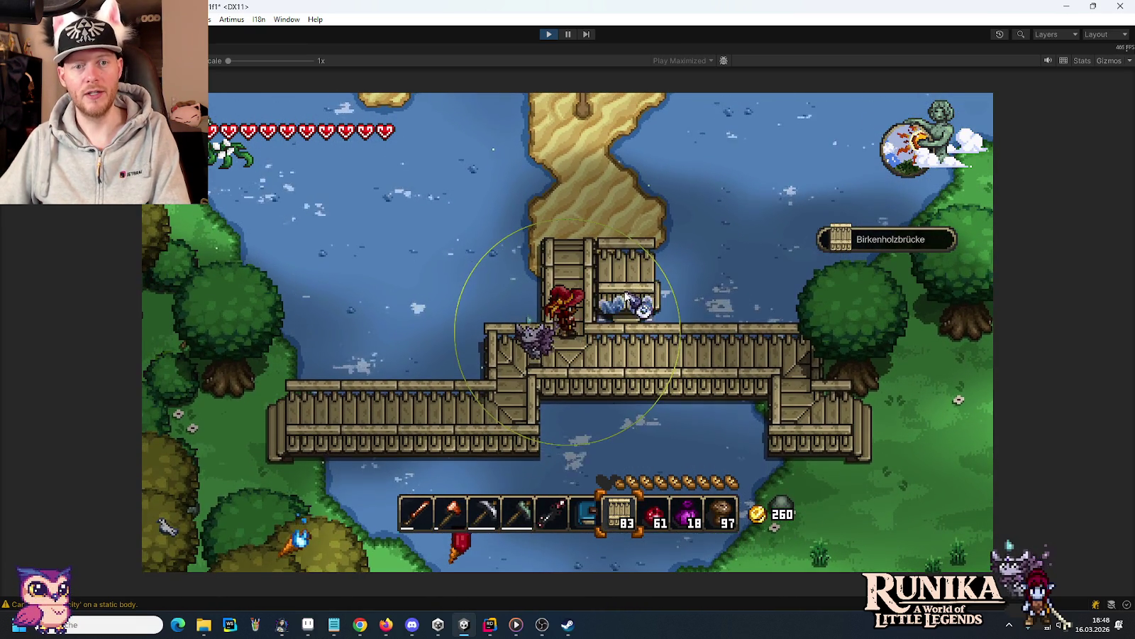
left_click(632, 306)
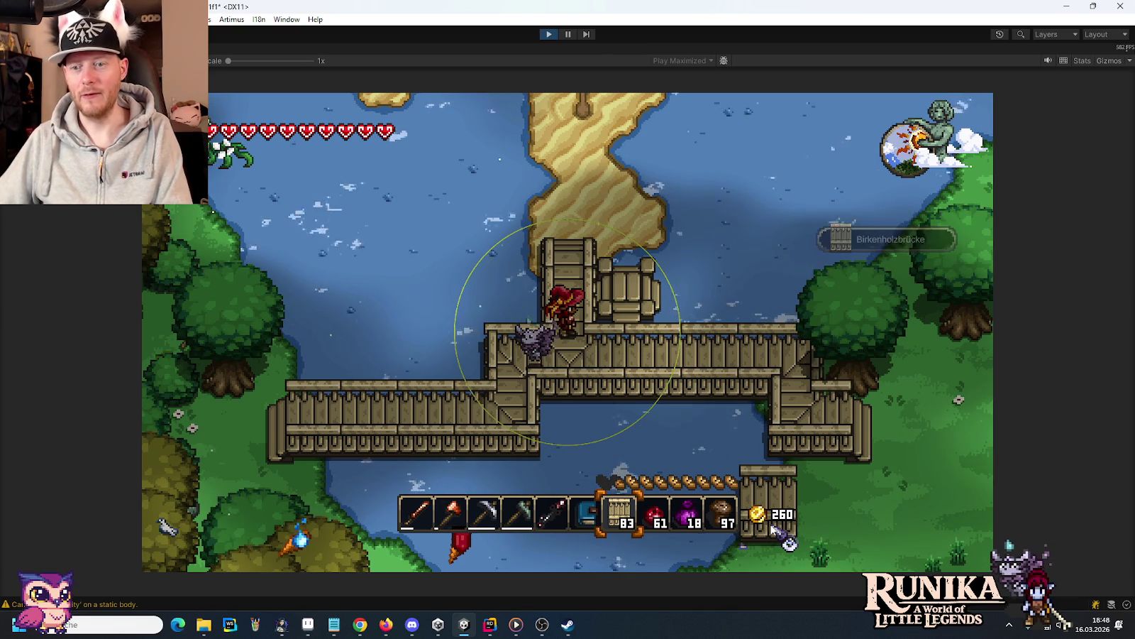
Step: Extend the bridge south from the junction, adding pieces around the pier's bottom-right corner
key("s")
key("a")
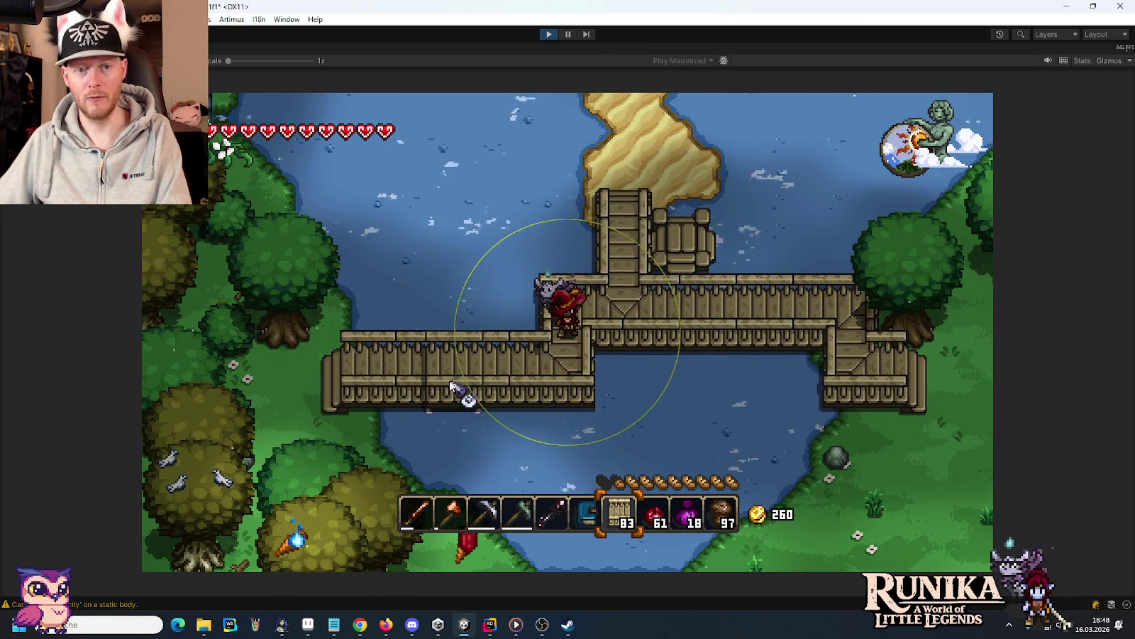
key("w")
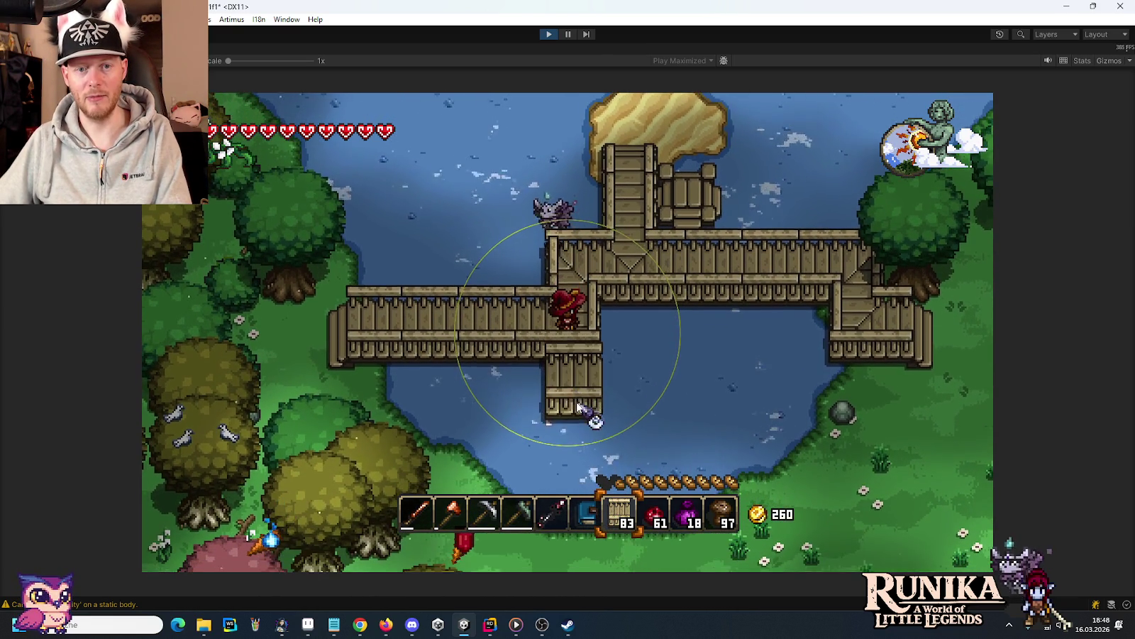
left_click(578, 408)
key("s")
left_click(604, 454)
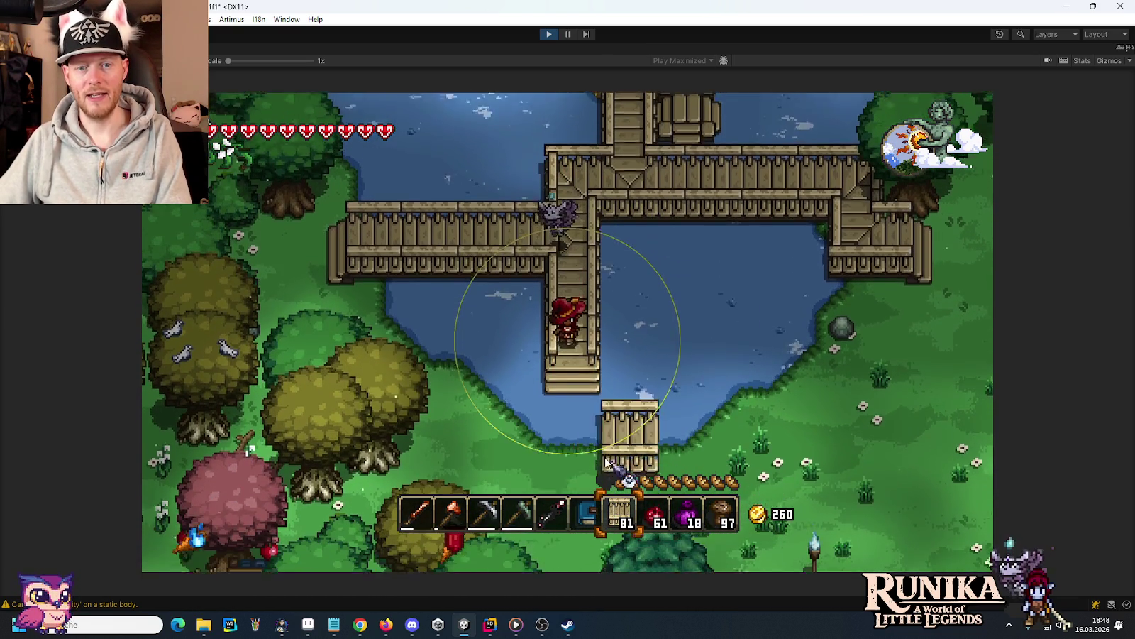
left_click(582, 403)
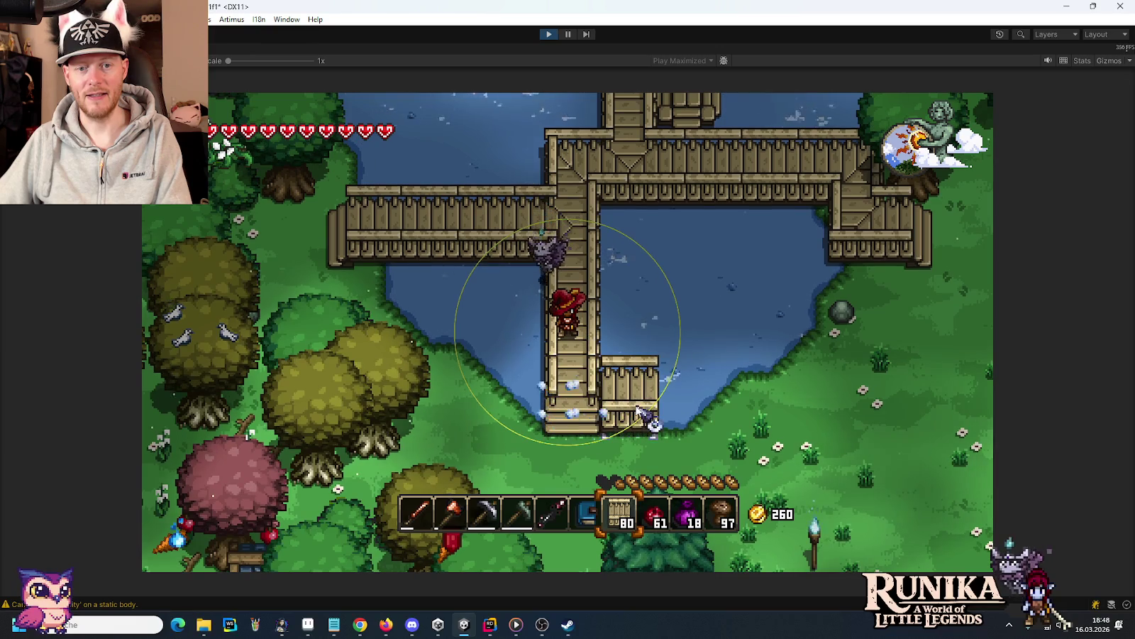
left_click(621, 394)
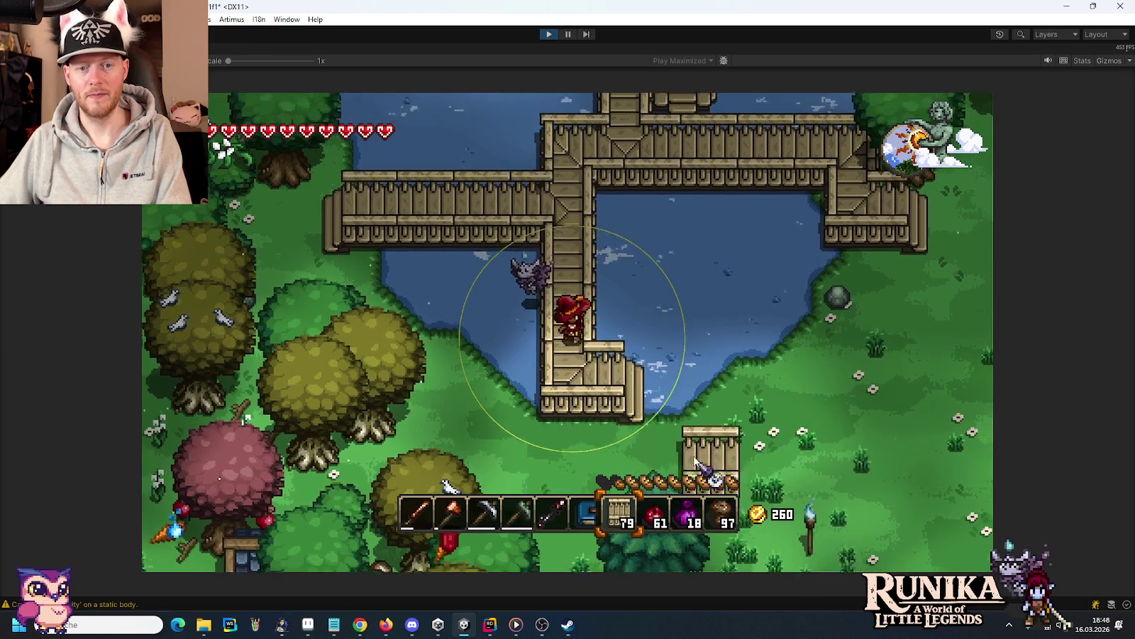
key("s")
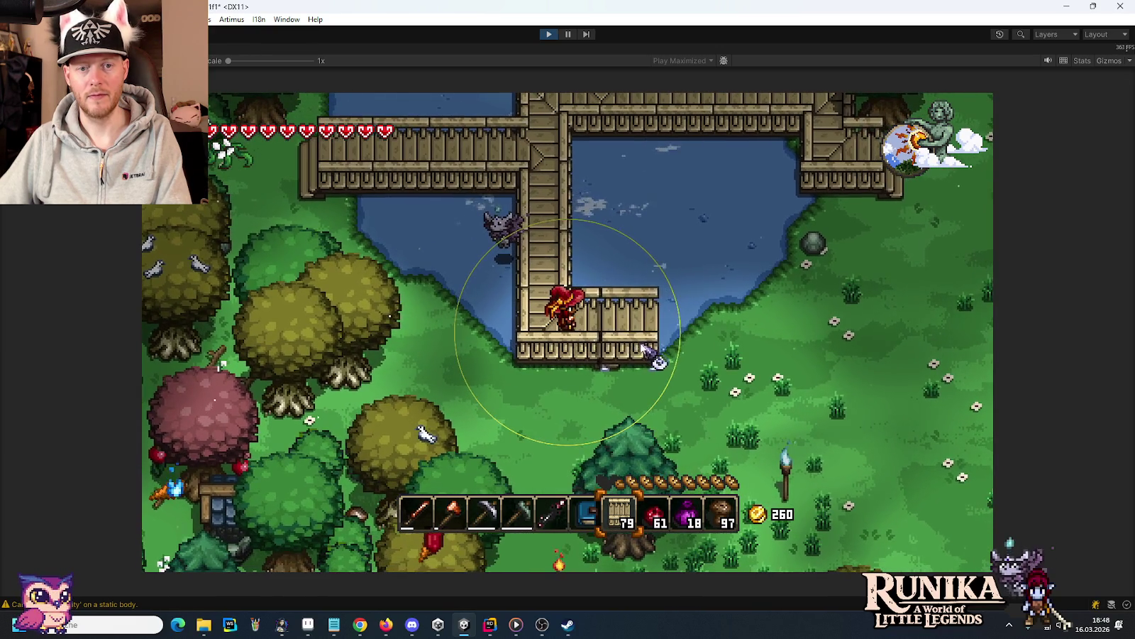
left_click(657, 393)
Step: Walk along the pier onto the sand and place a wooden platform beside the stairs
key("a")
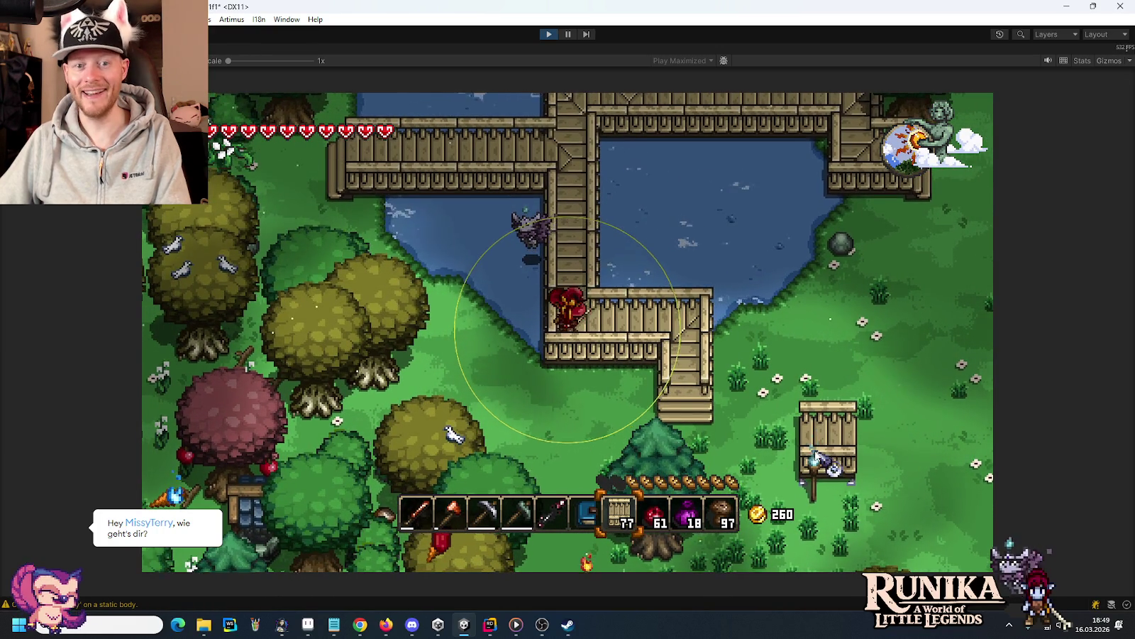
key("w")
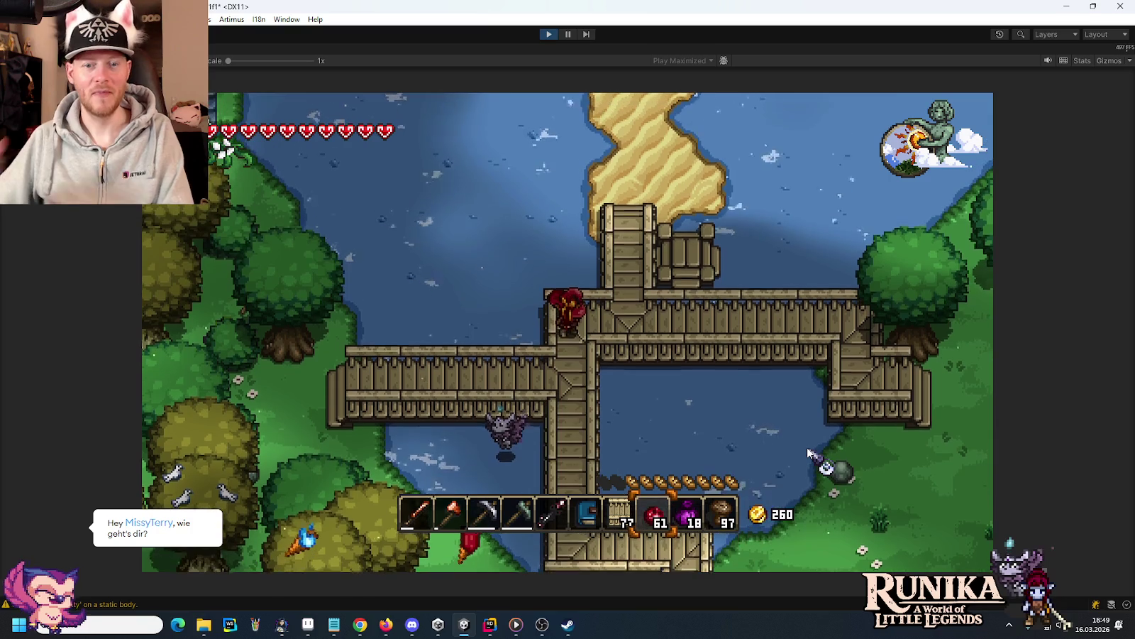
key("d")
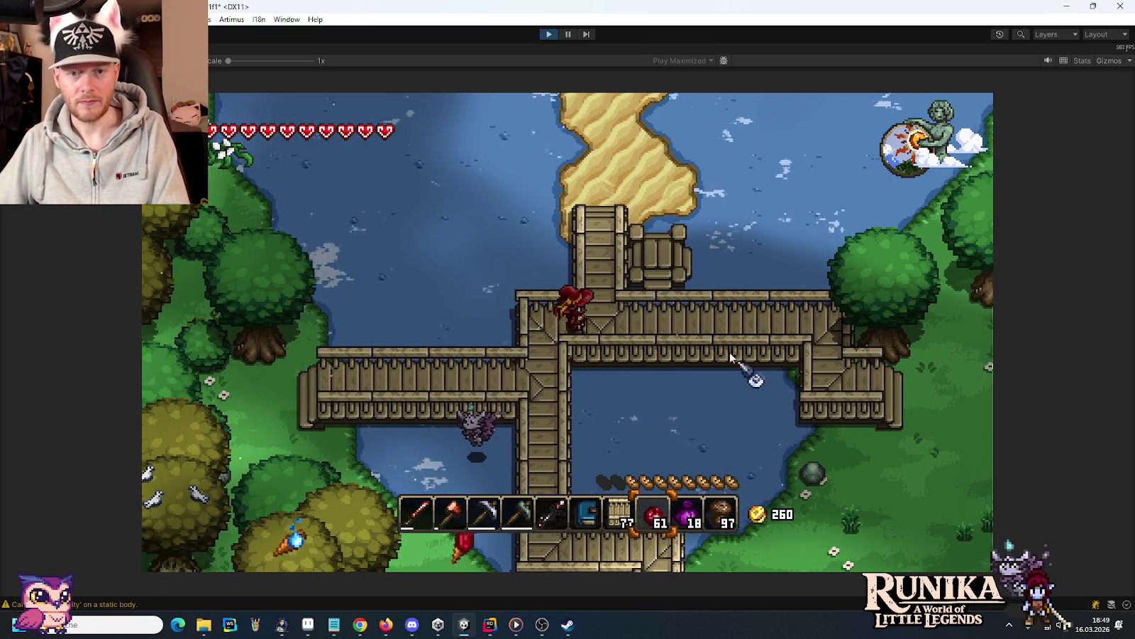
key("d")
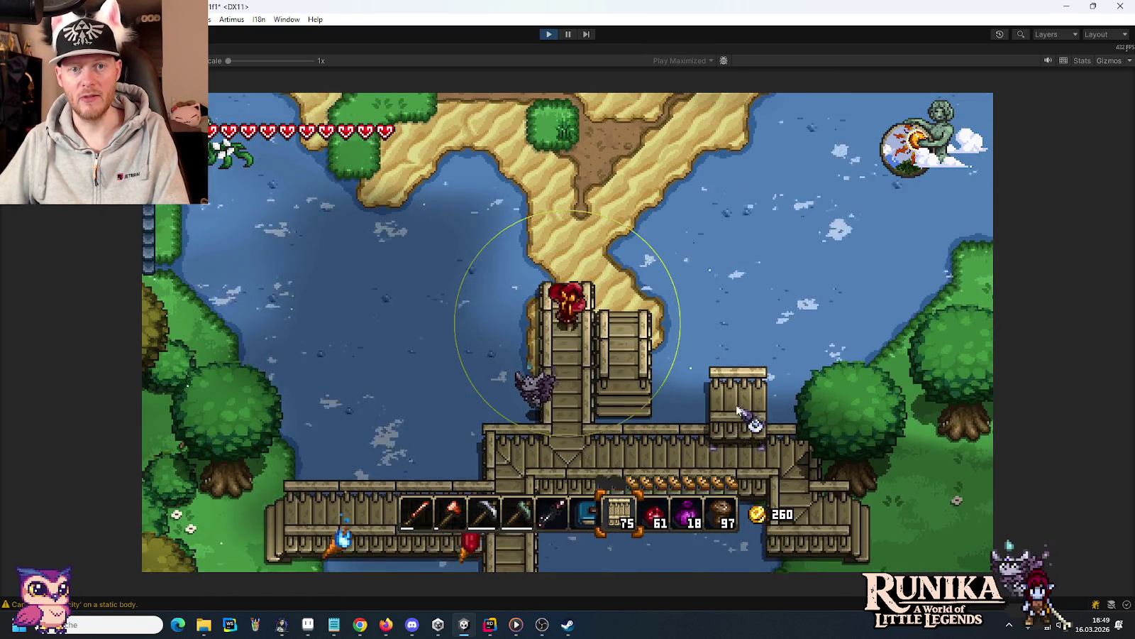
key("w")
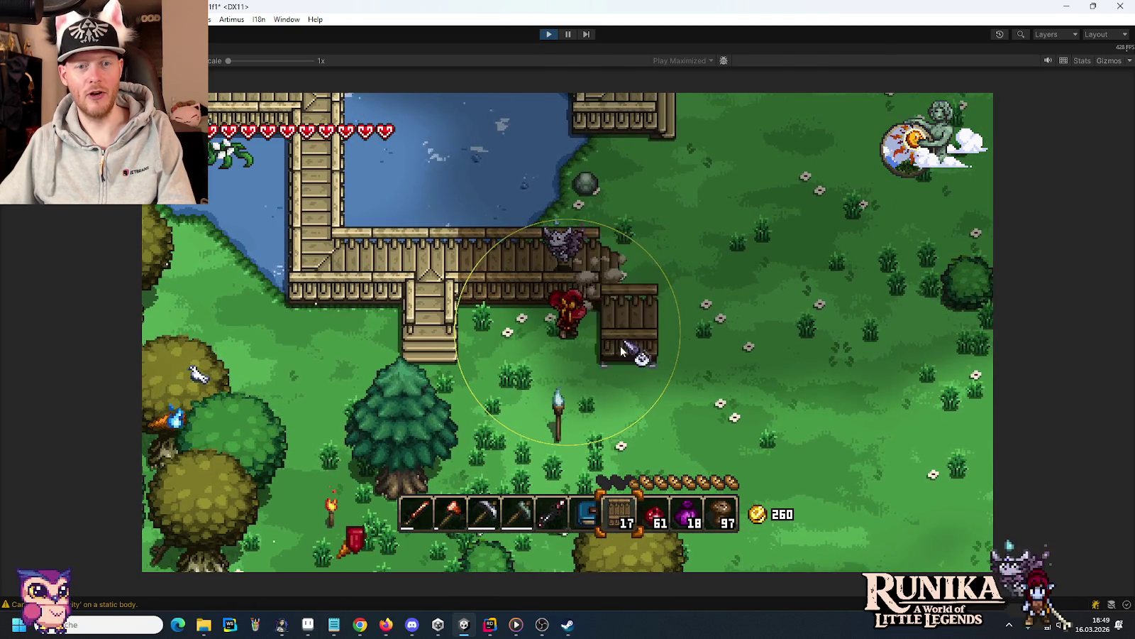
left_click(697, 398)
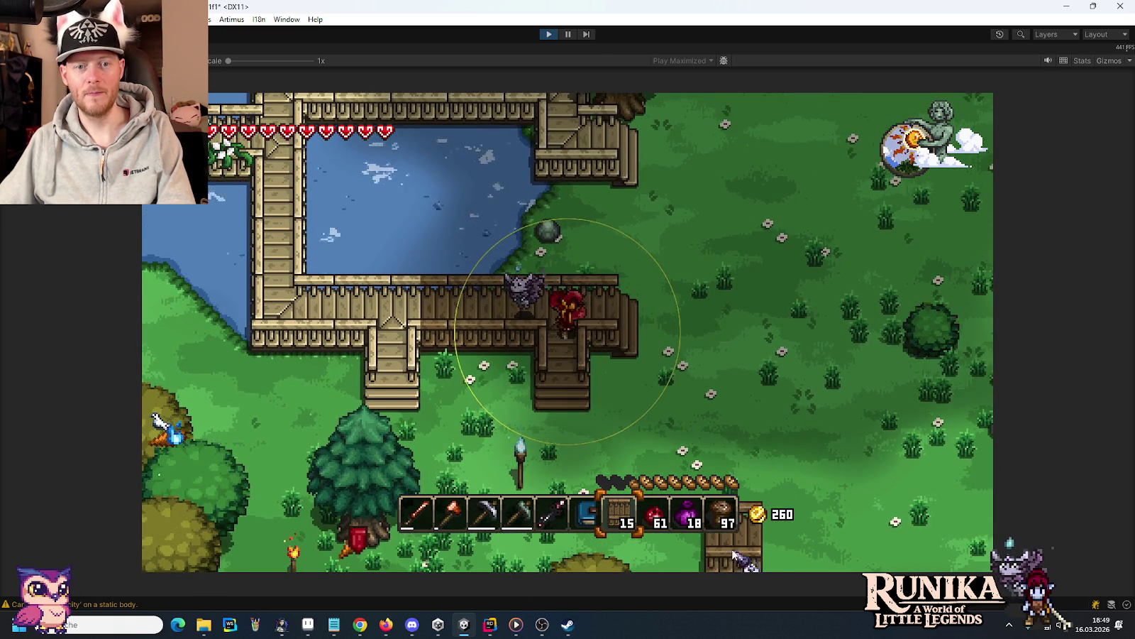
Step: Place two wooden platforms beside the dock
key("d")
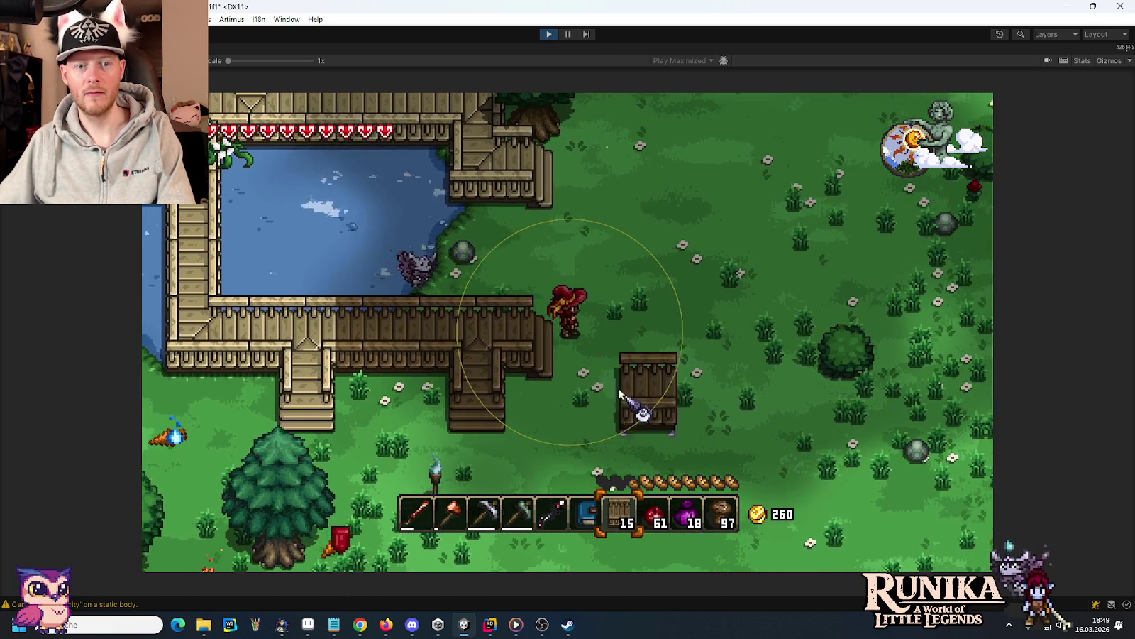
key("d")
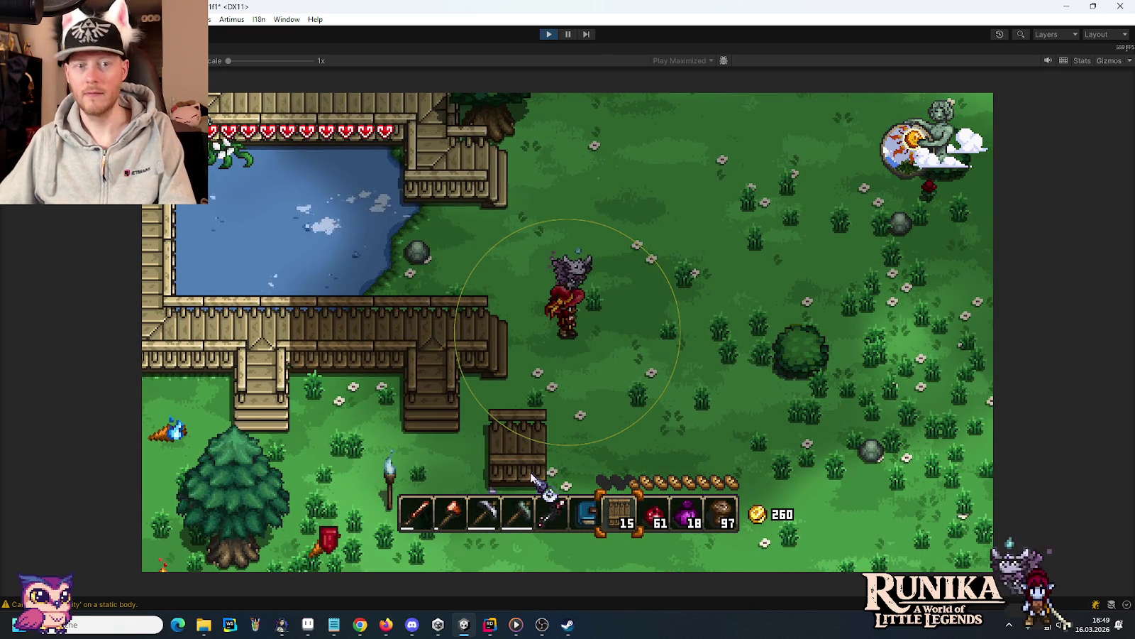
key("w")
key("a")
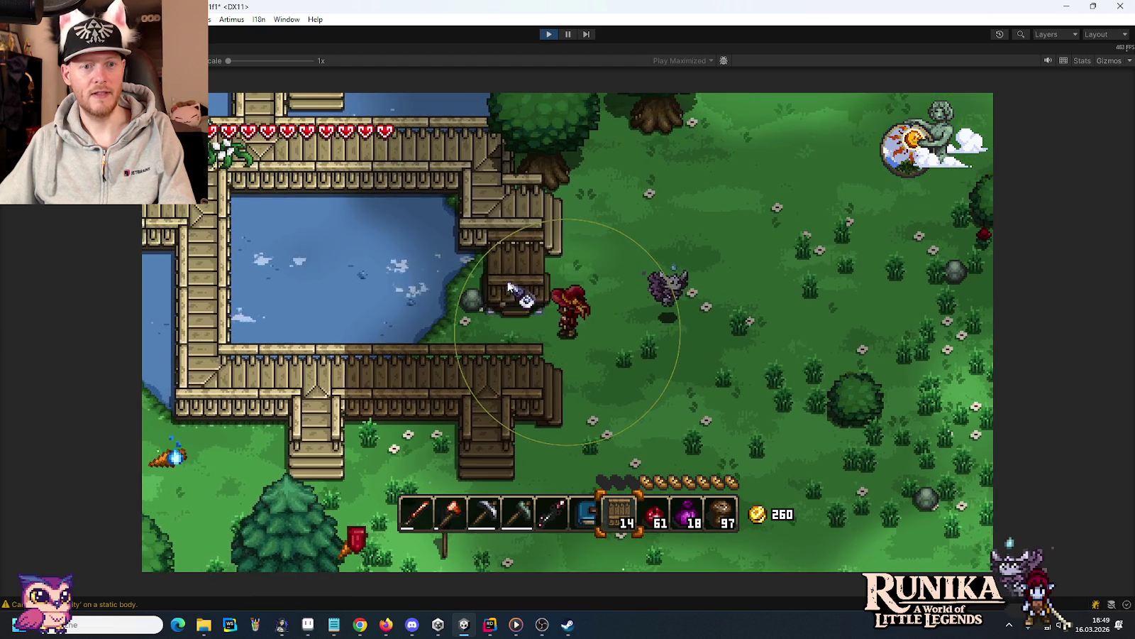
left_click(522, 284)
left_click(561, 287)
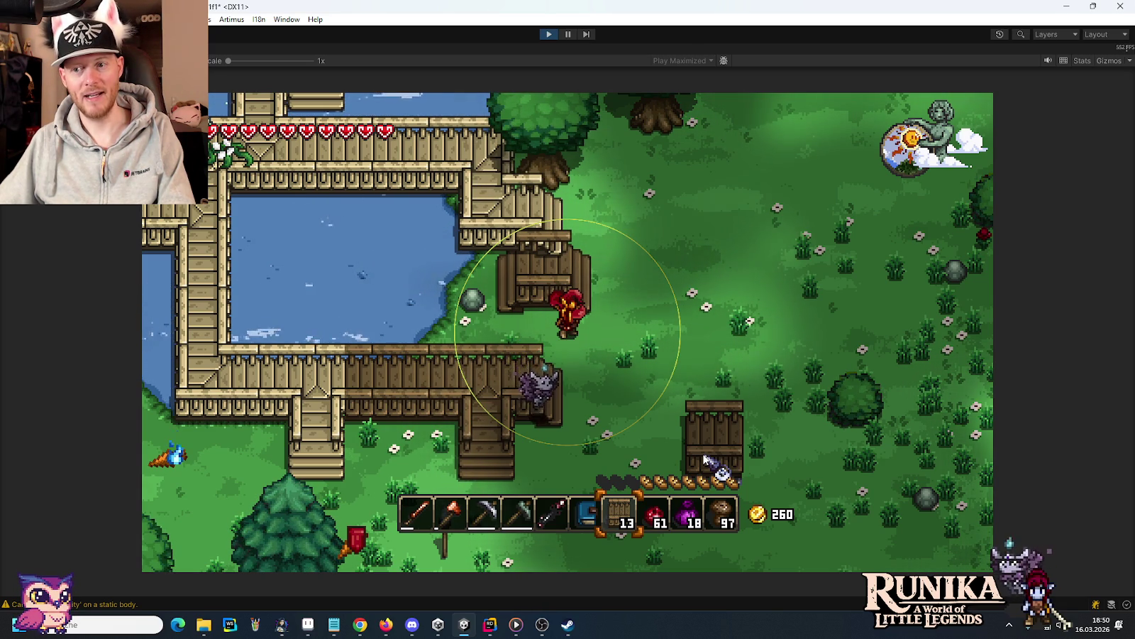
Step: Walk down onto the wooden bridge and west across the bridges toward the tower
key("d")
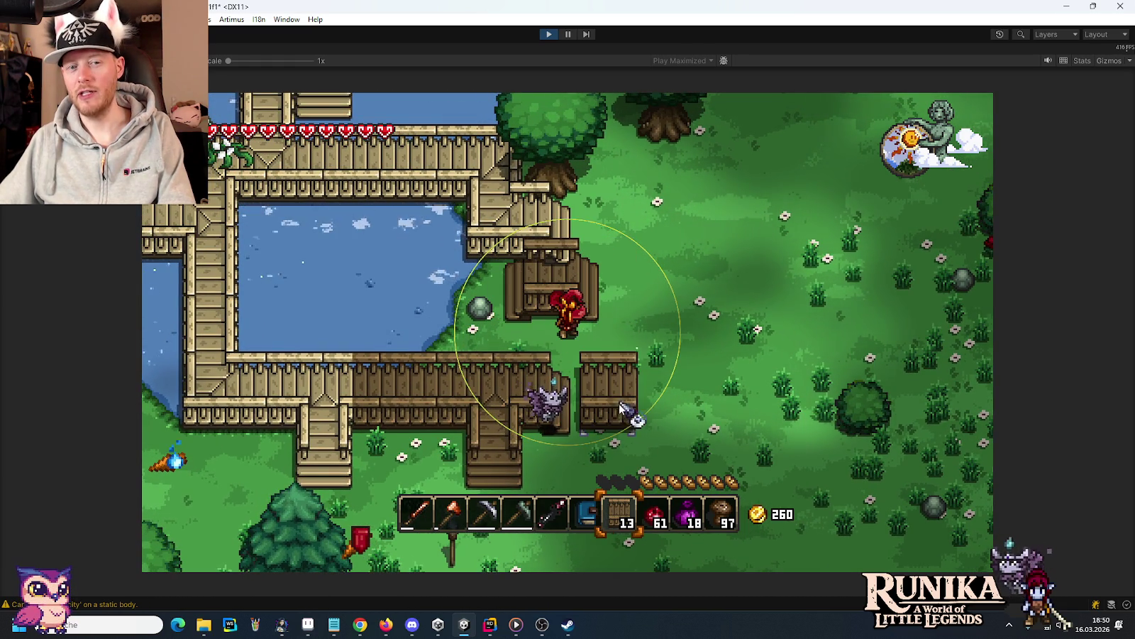
key("s")
key("a")
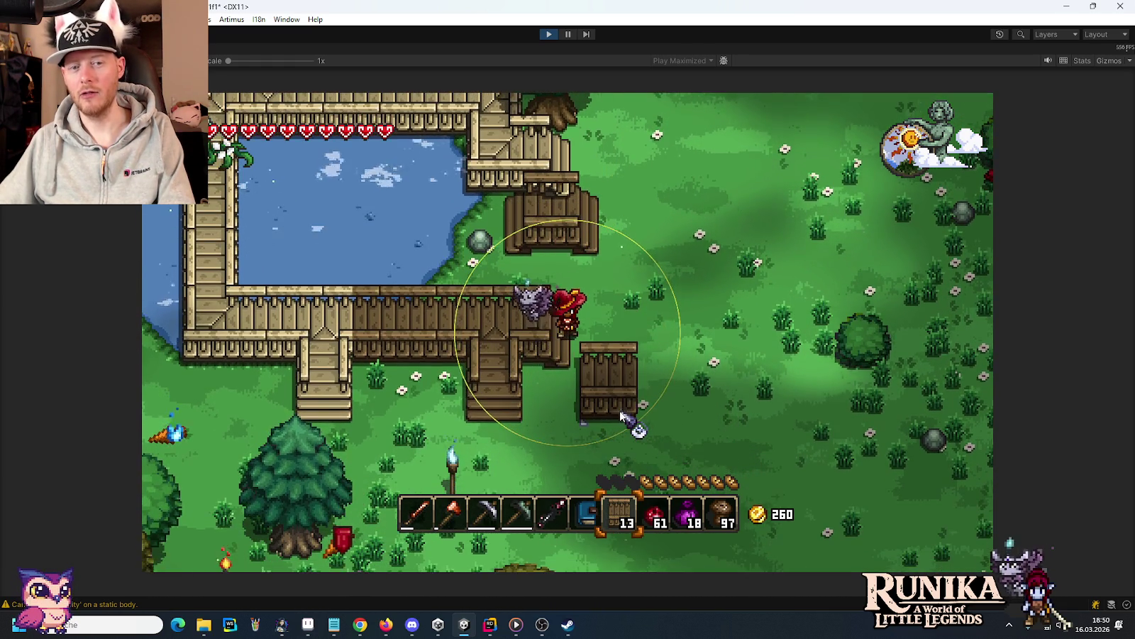
key("a")
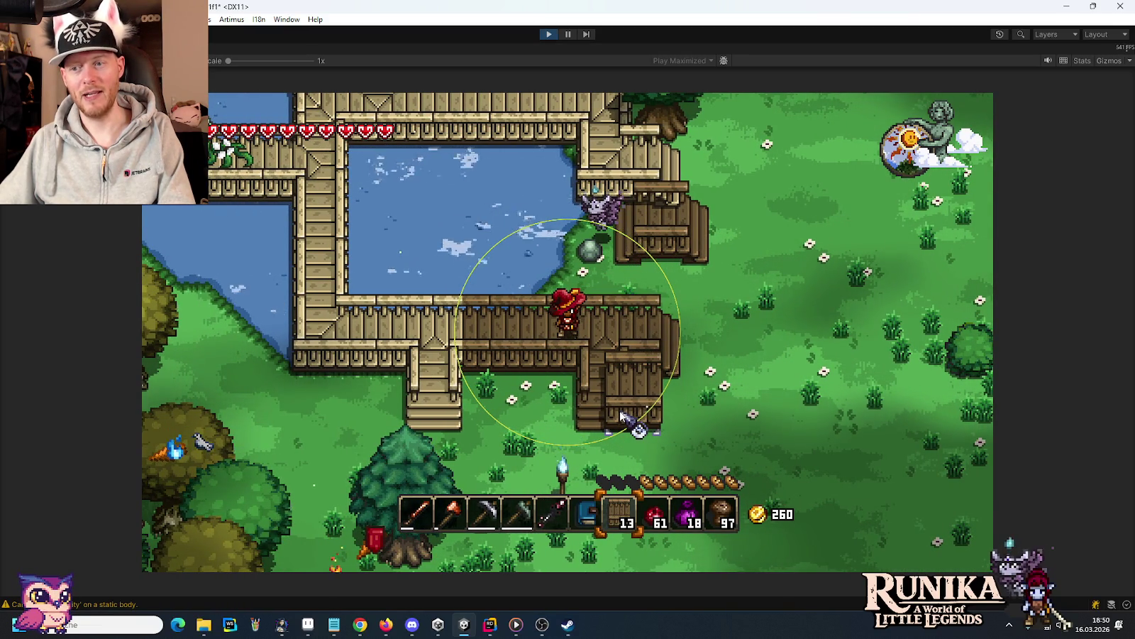
key("a")
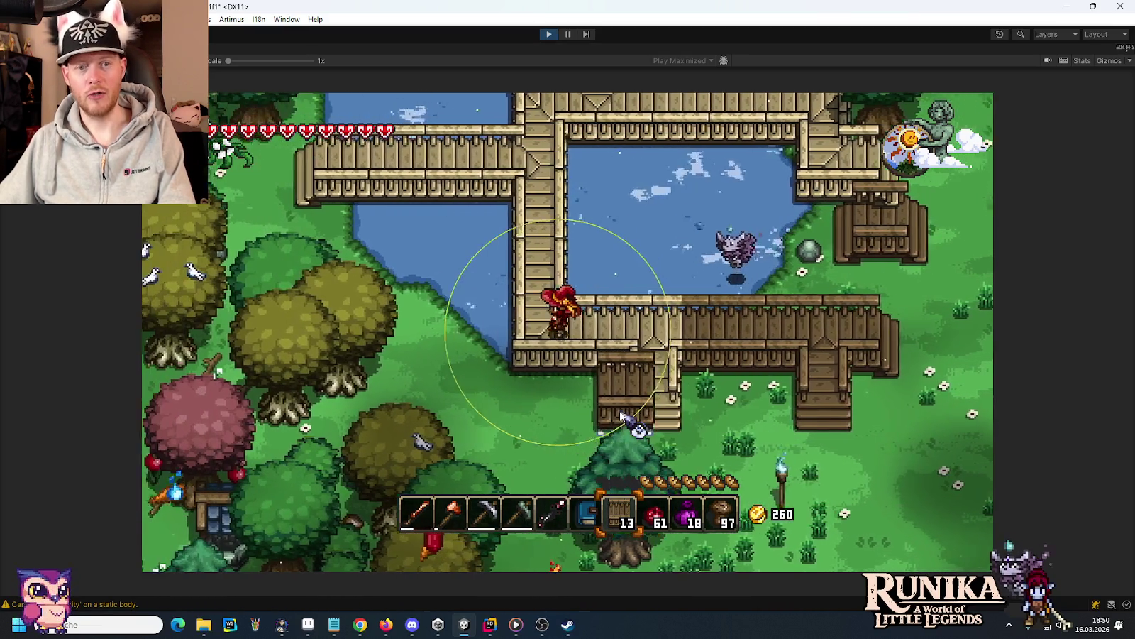
key("a")
key("w")
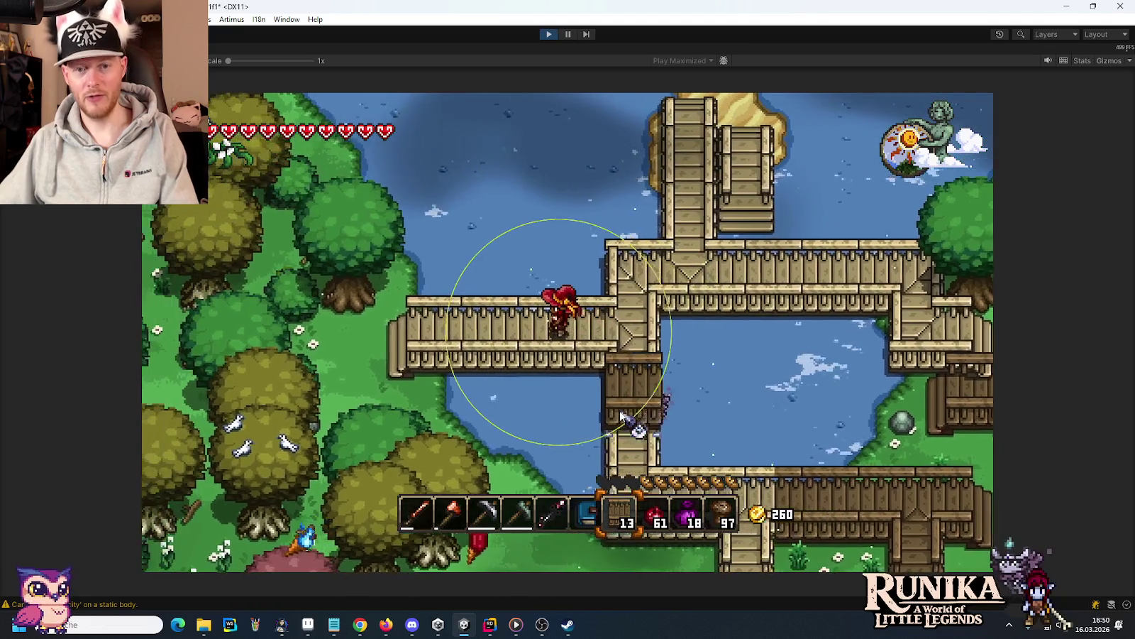
key("a")
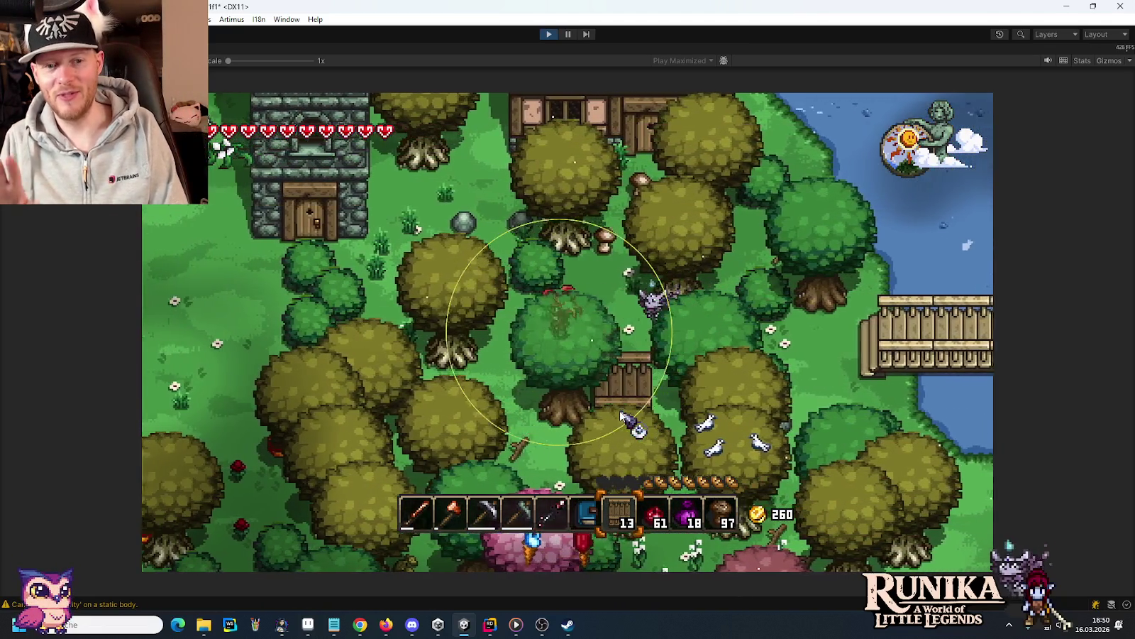
Step: Clear two bushes beside the stone tower with the hammer to collect logs
key("w")
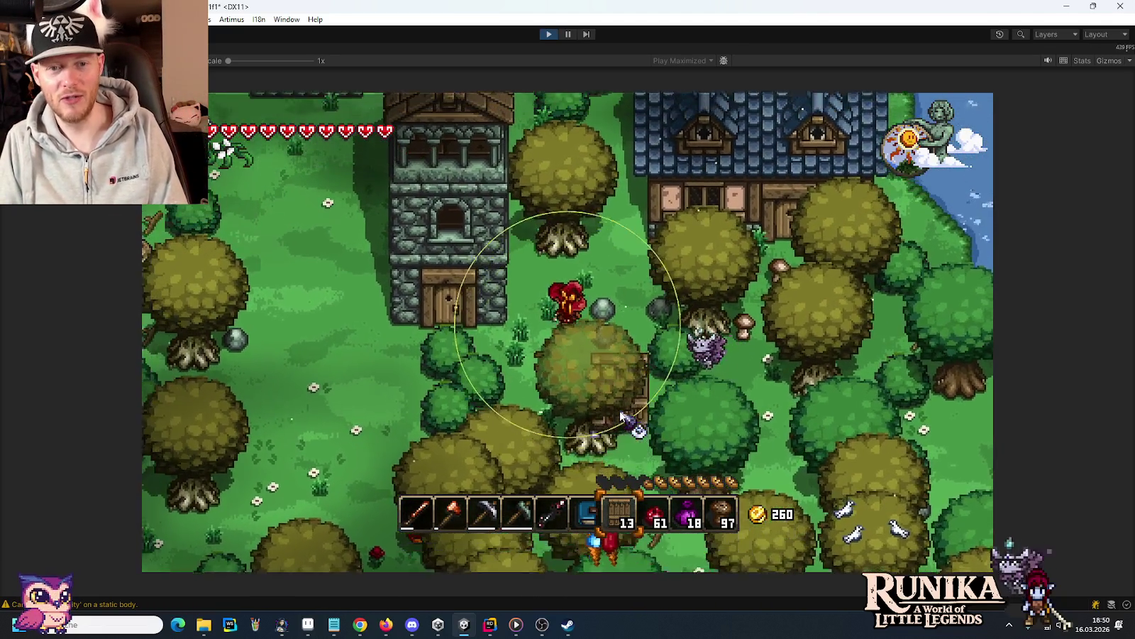
key("a")
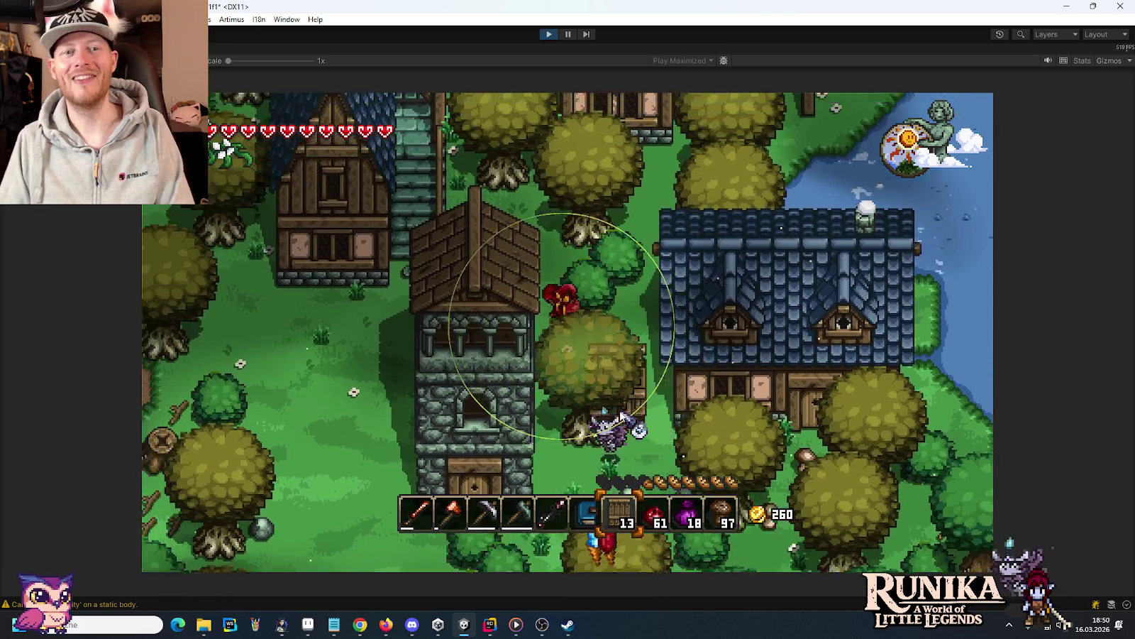
key("s")
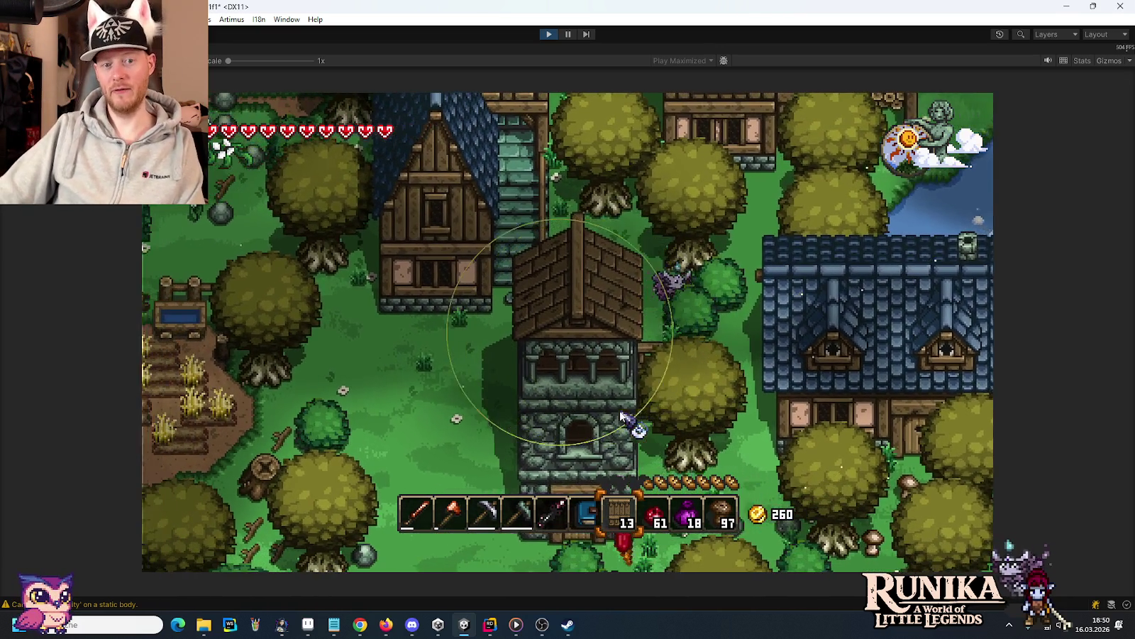
key("s")
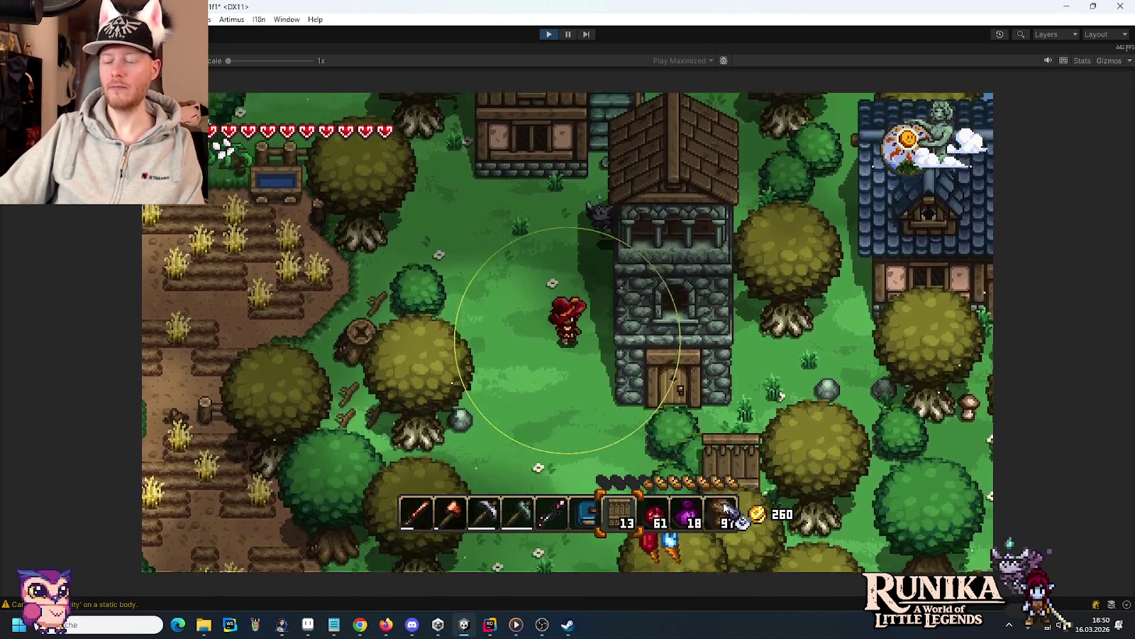
key("2")
key("d")
left_click(617, 355)
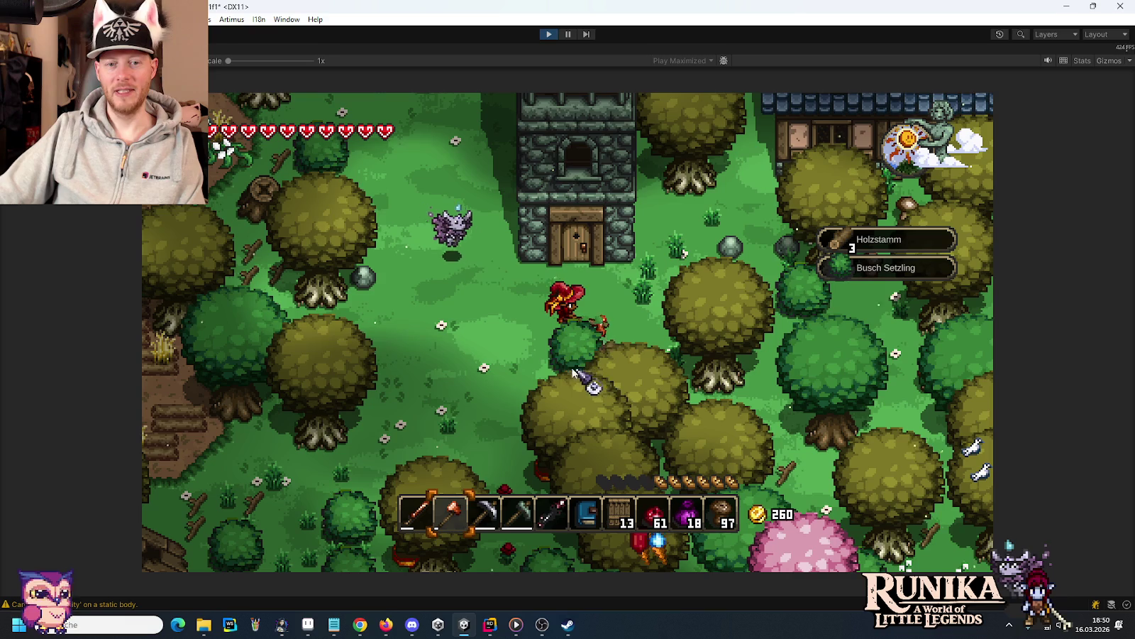
left_click(574, 370)
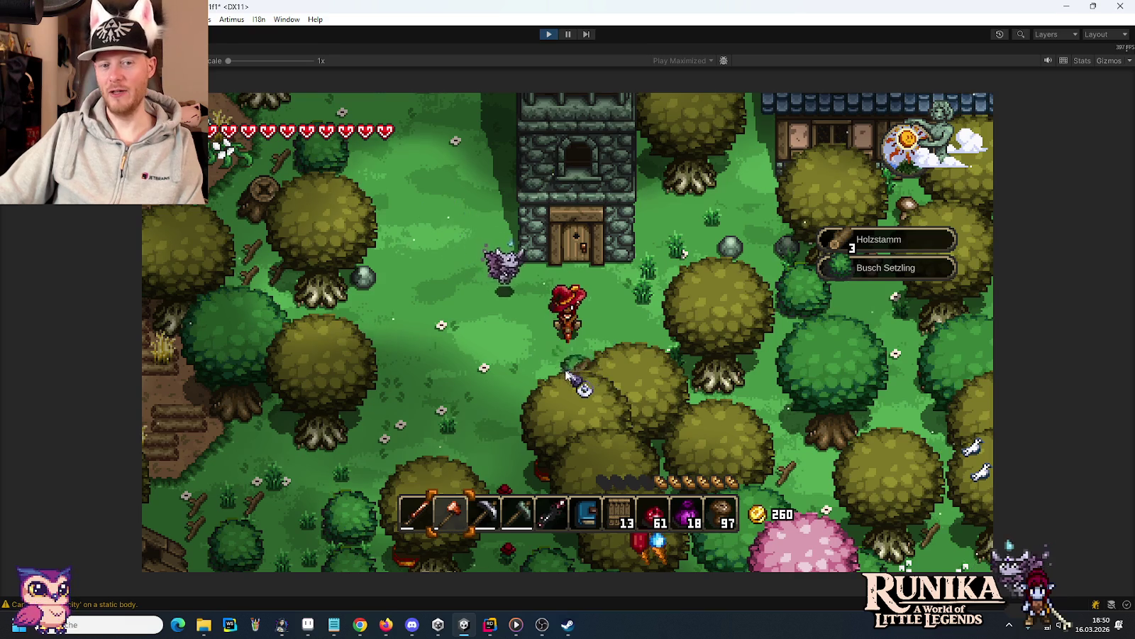
Step: Place a crate below the tower door, remove an extra one, and climb the steps inside
key("s")
key("7")
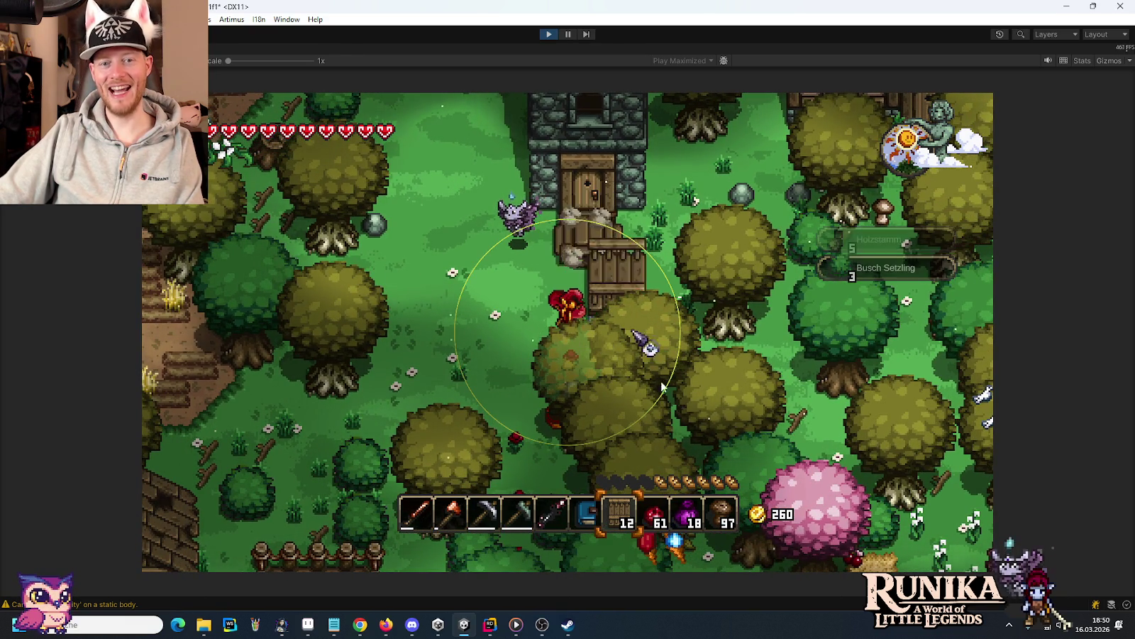
left_click(613, 295)
key("a")
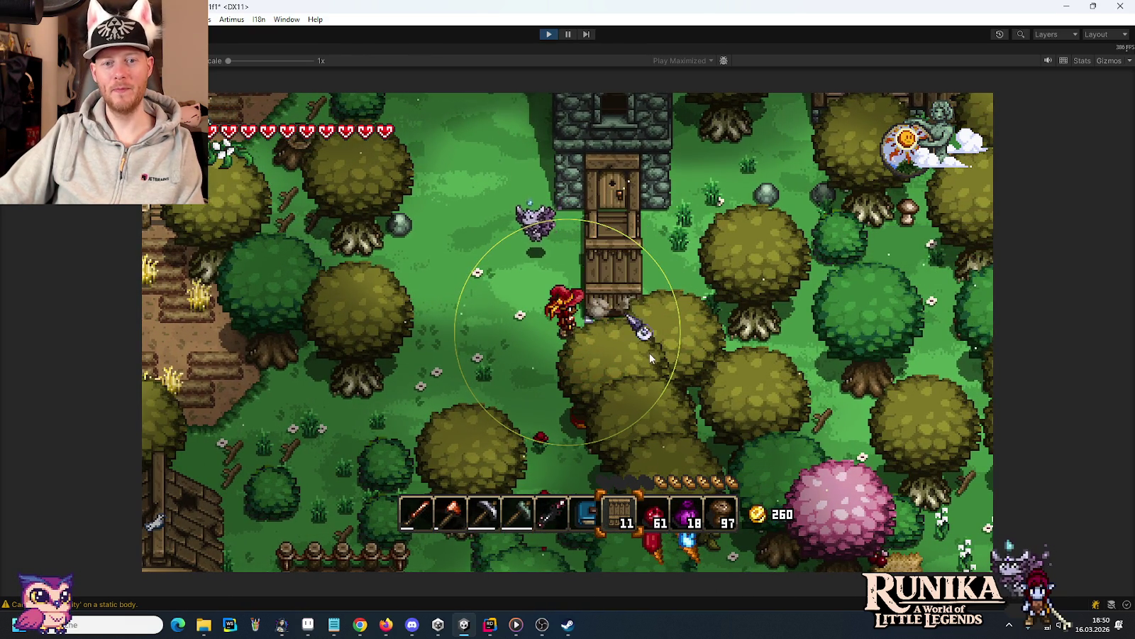
left_click(552, 388)
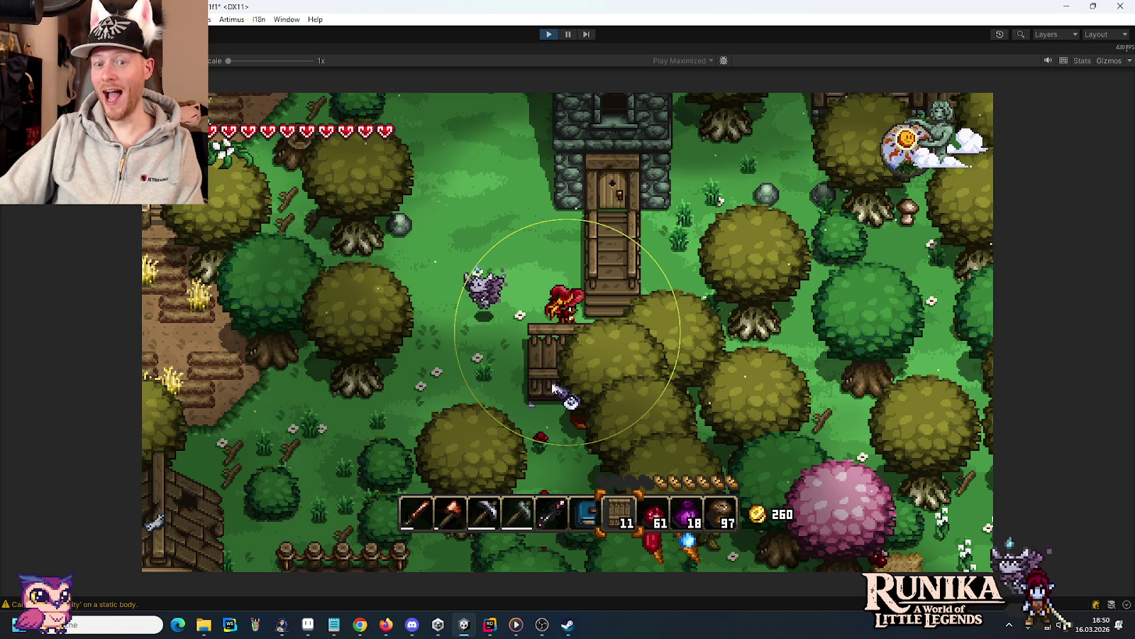
right_click(554, 383)
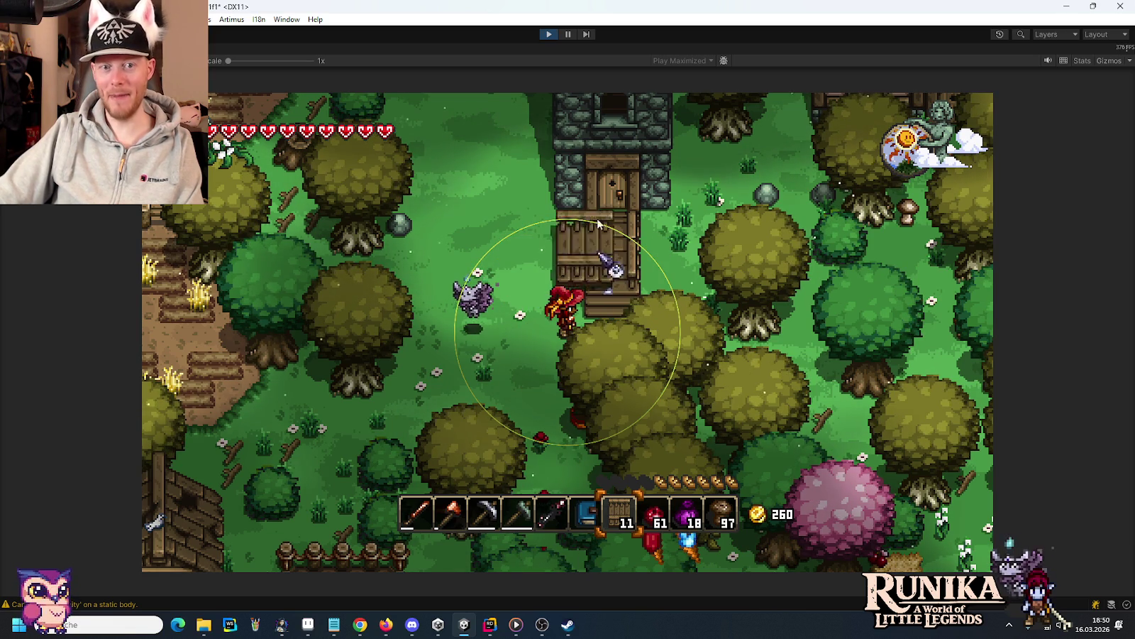
key("w")
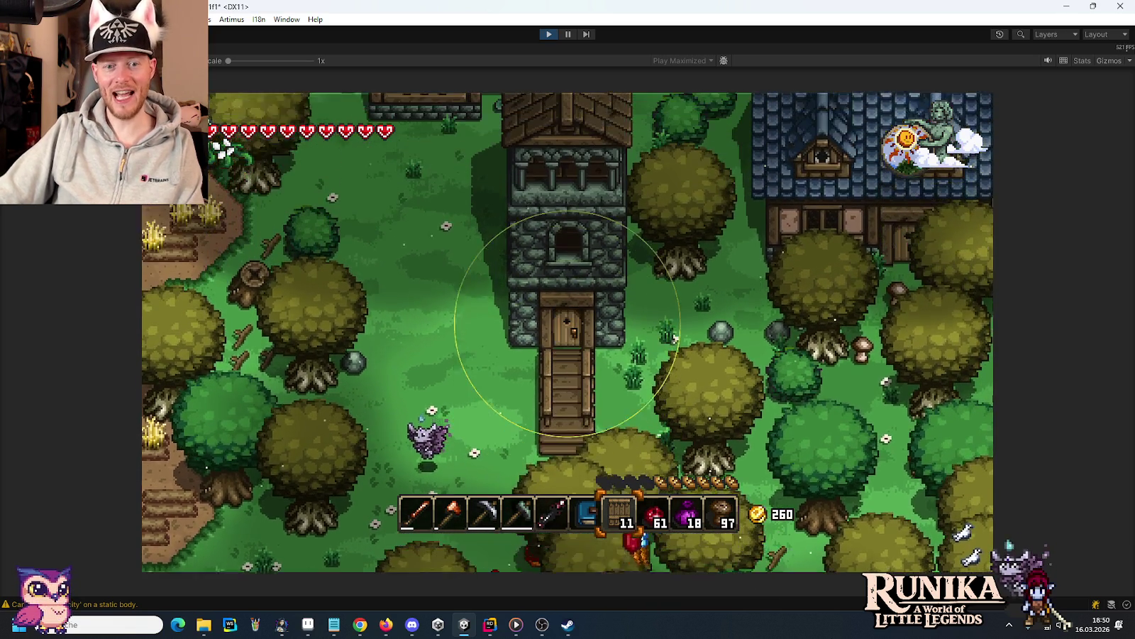
key("w")
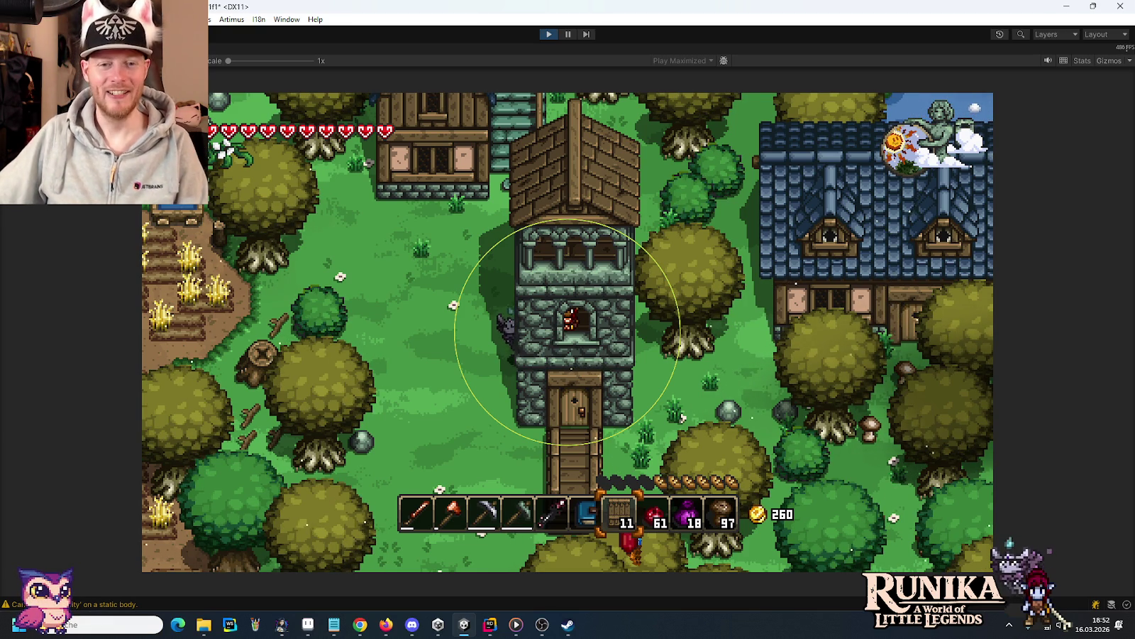
key("s")
key("d")
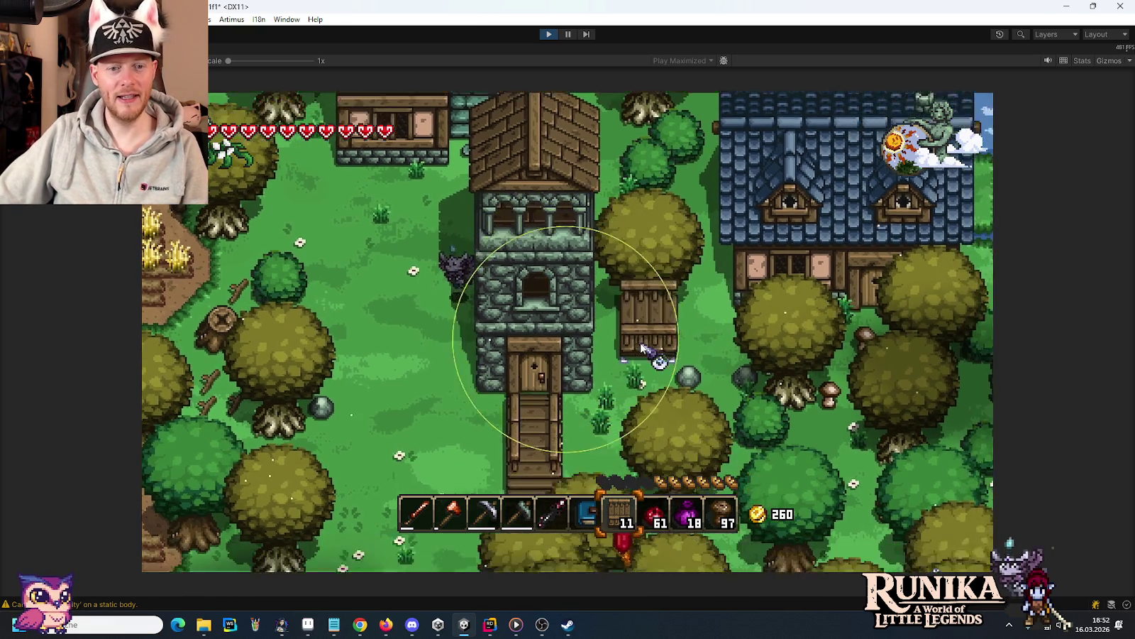
key("s")
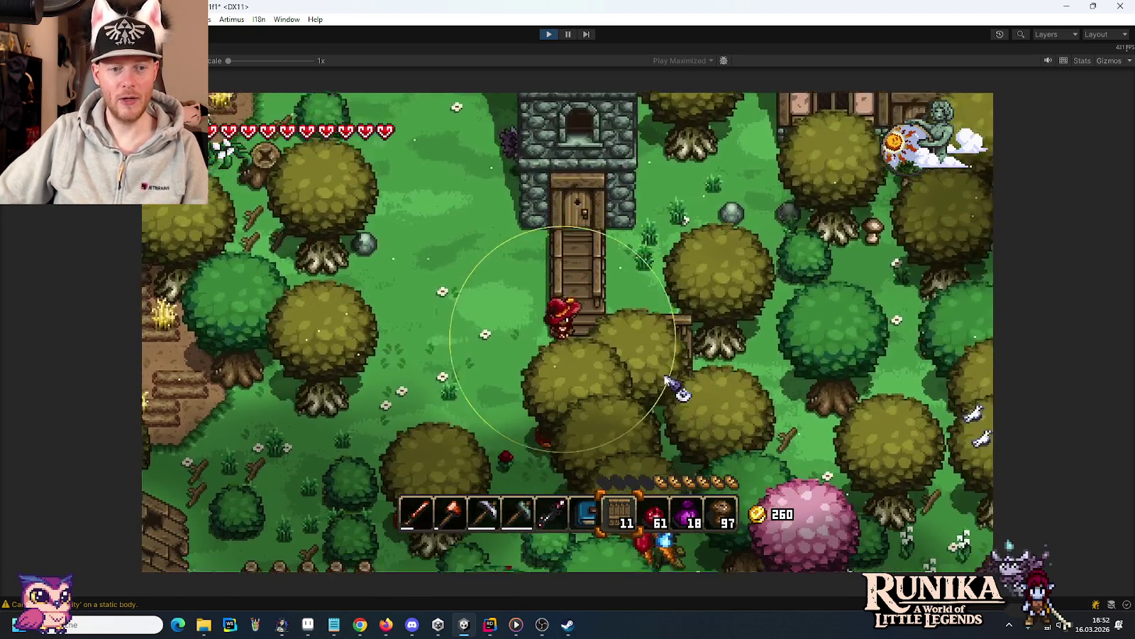
key("w")
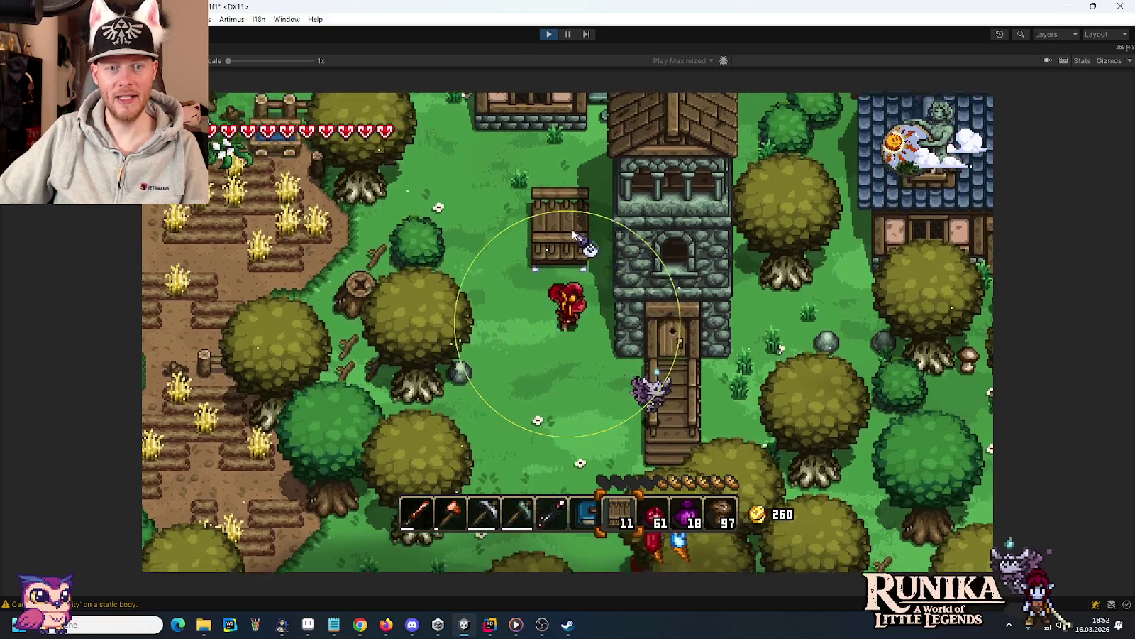
key("w")
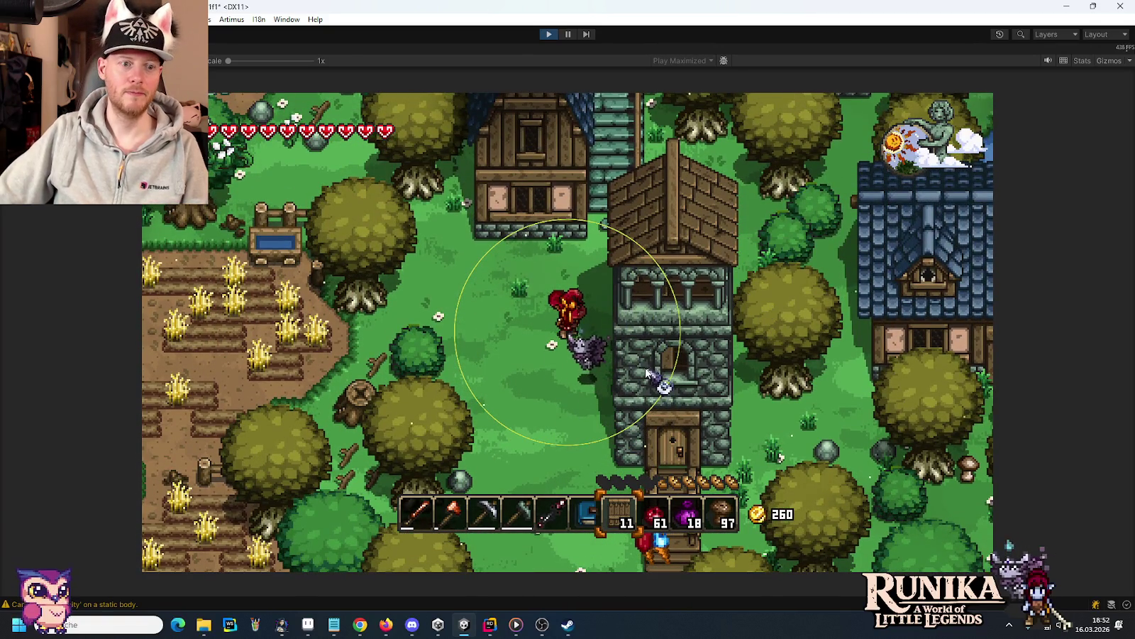
key("w")
key("d")
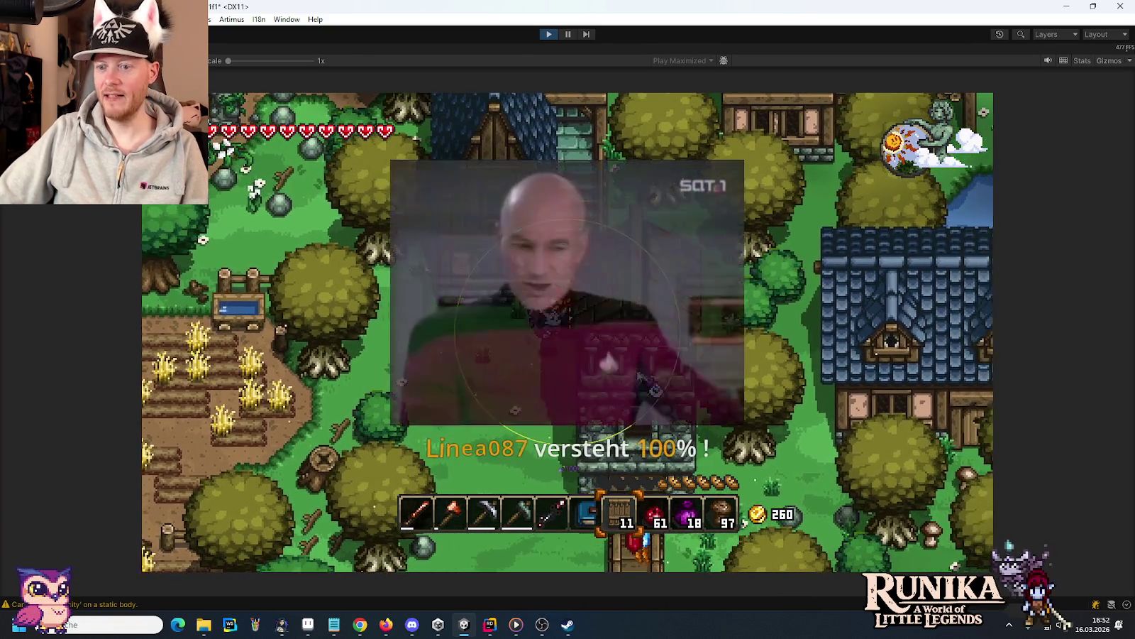
key("w")
key("d")
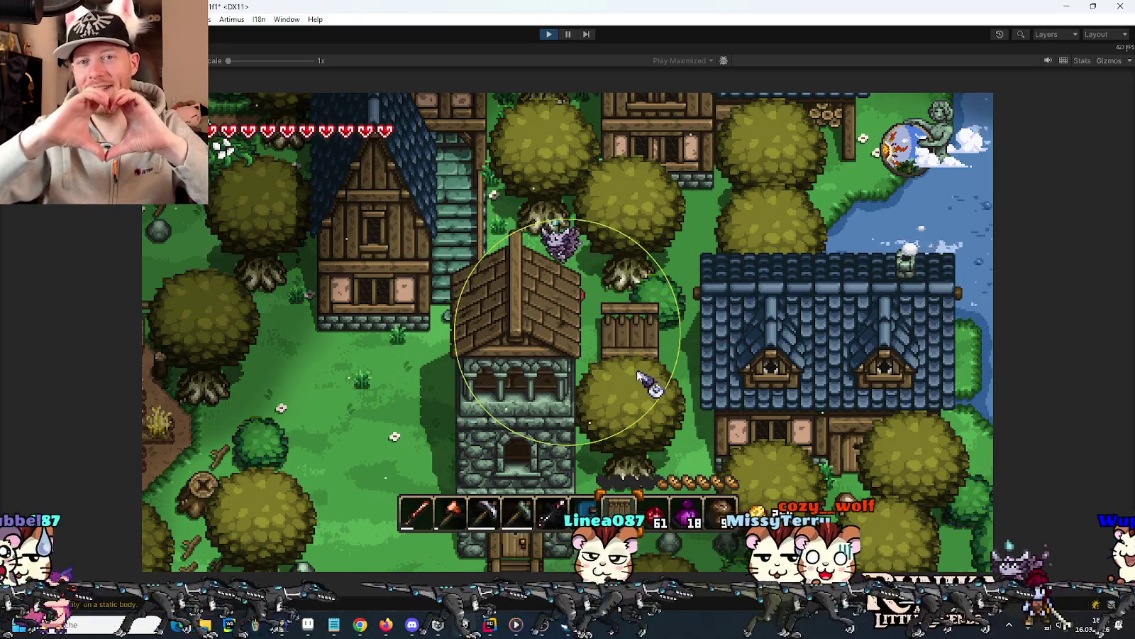
Step: Walk from behind the tower east along the wooden bridge to the junction
key("d")
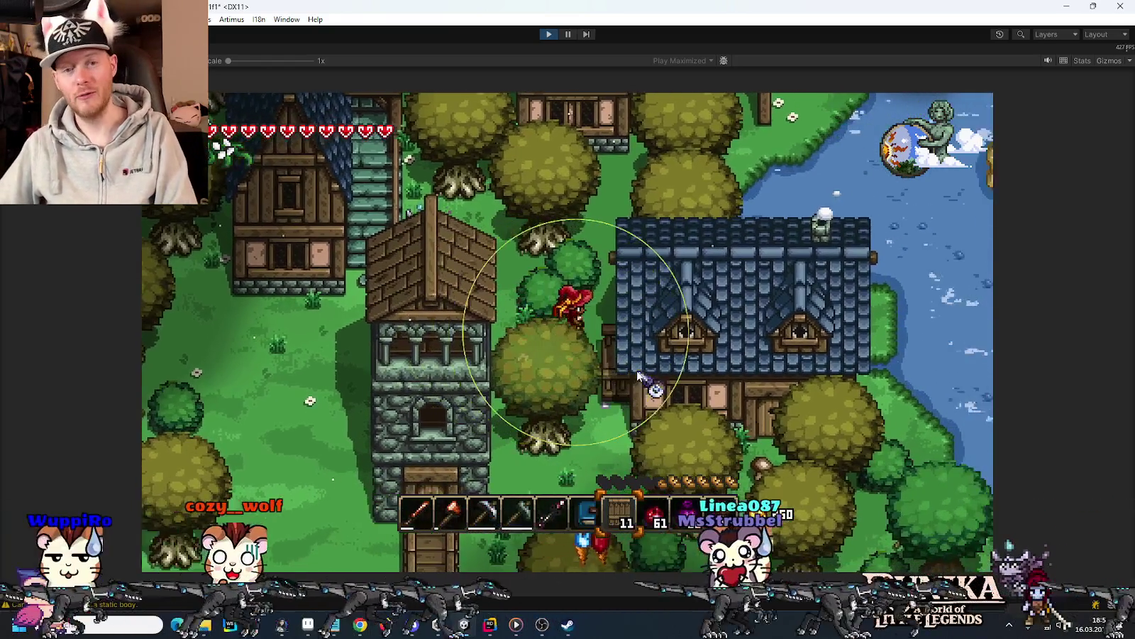
key("s")
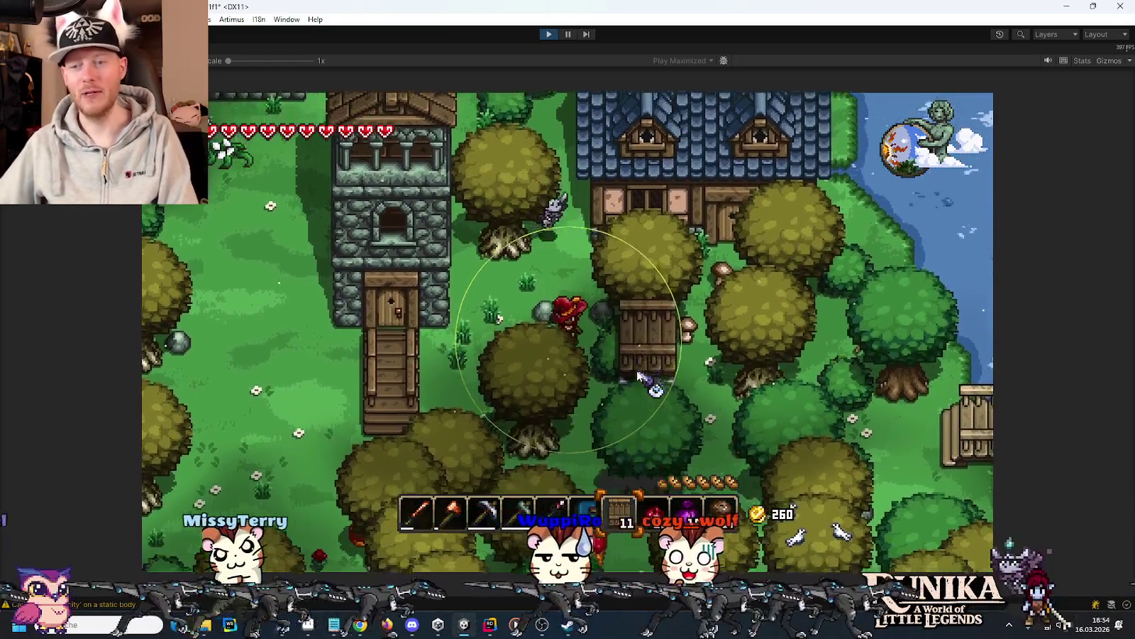
key("d")
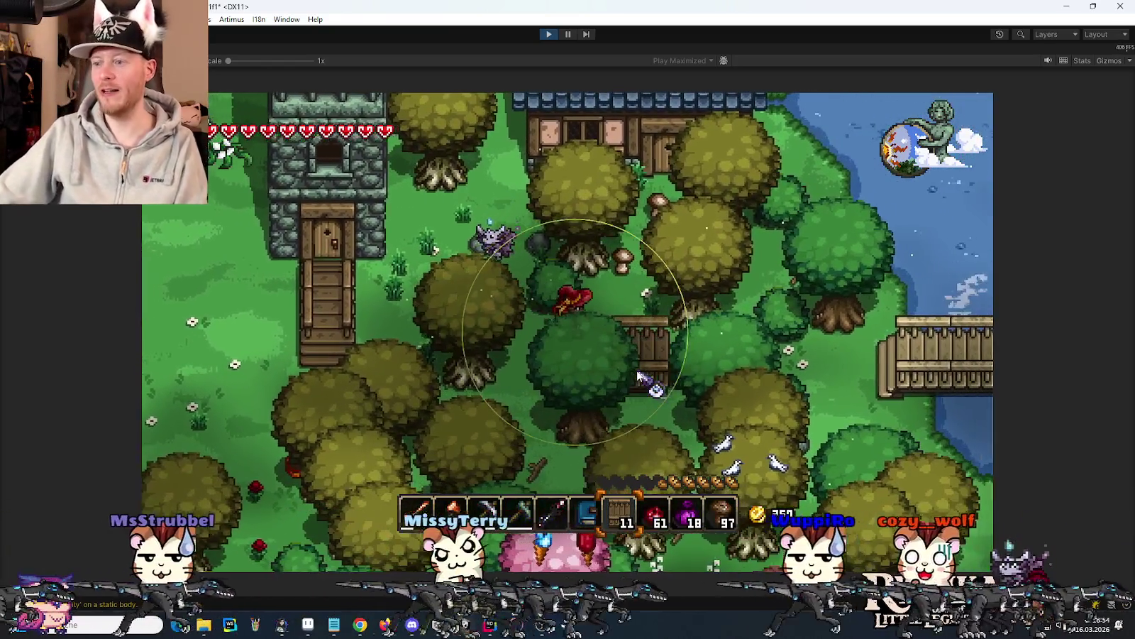
key("d")
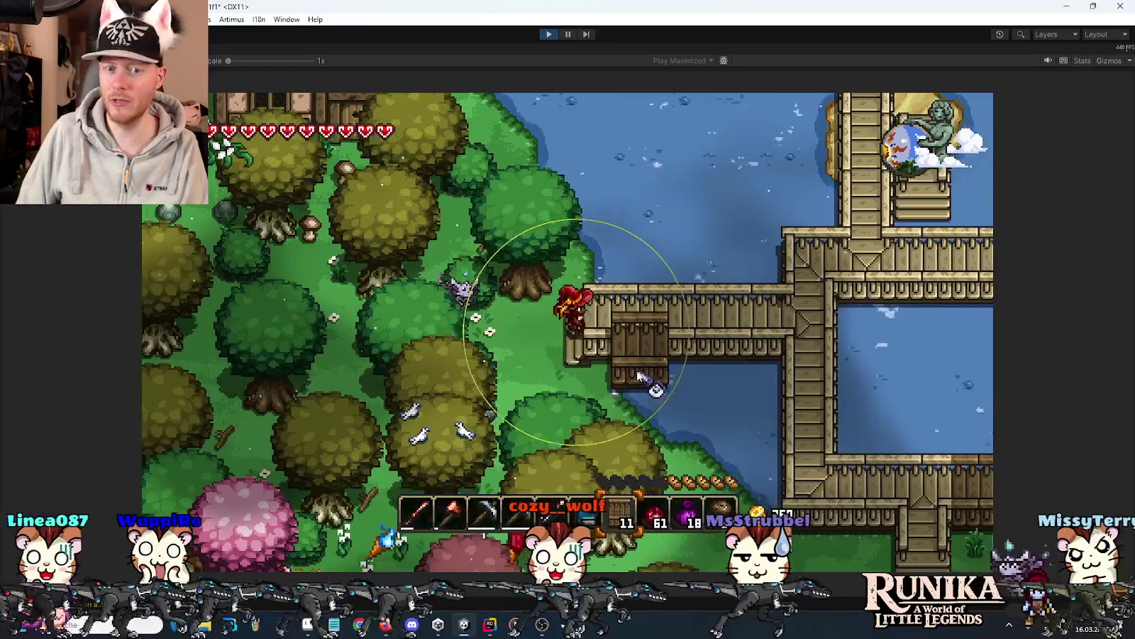
key("d")
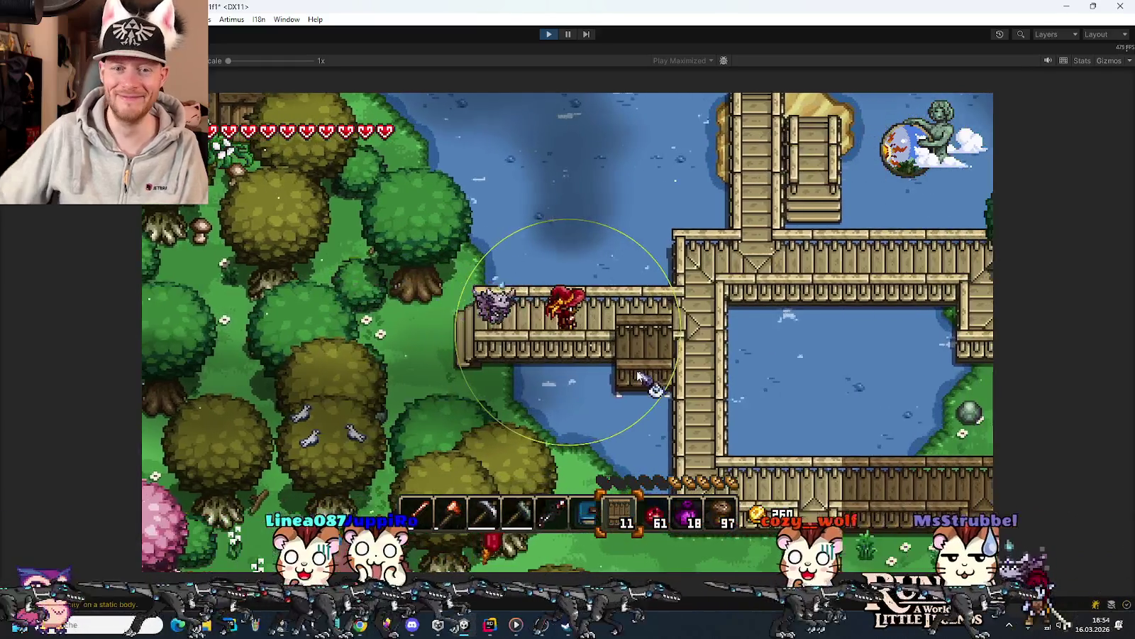
key("d")
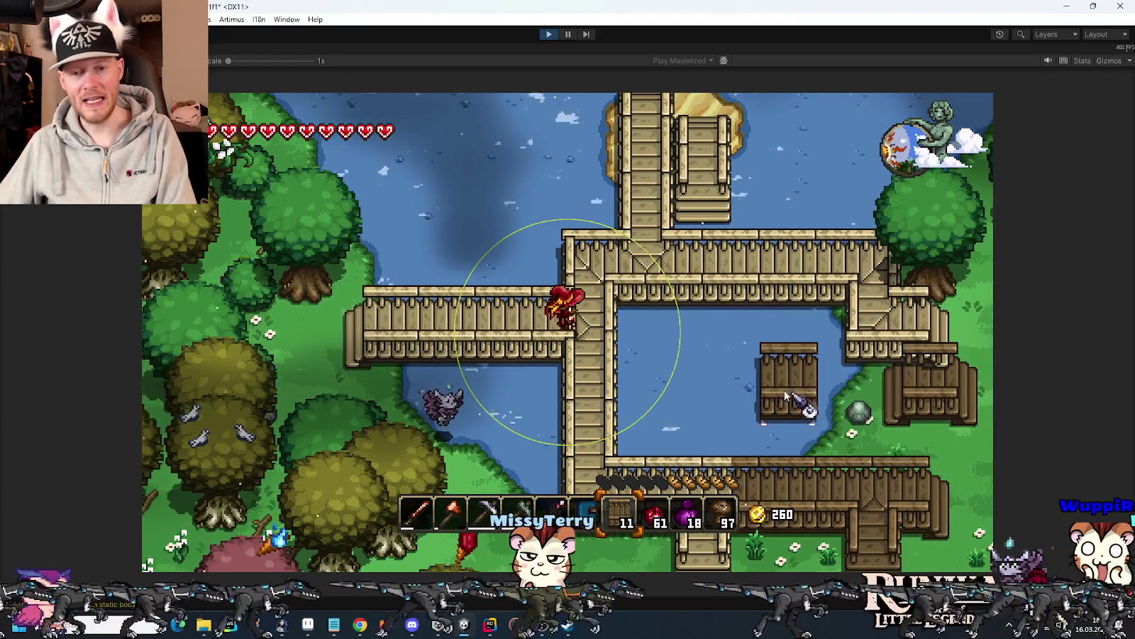
key("d")
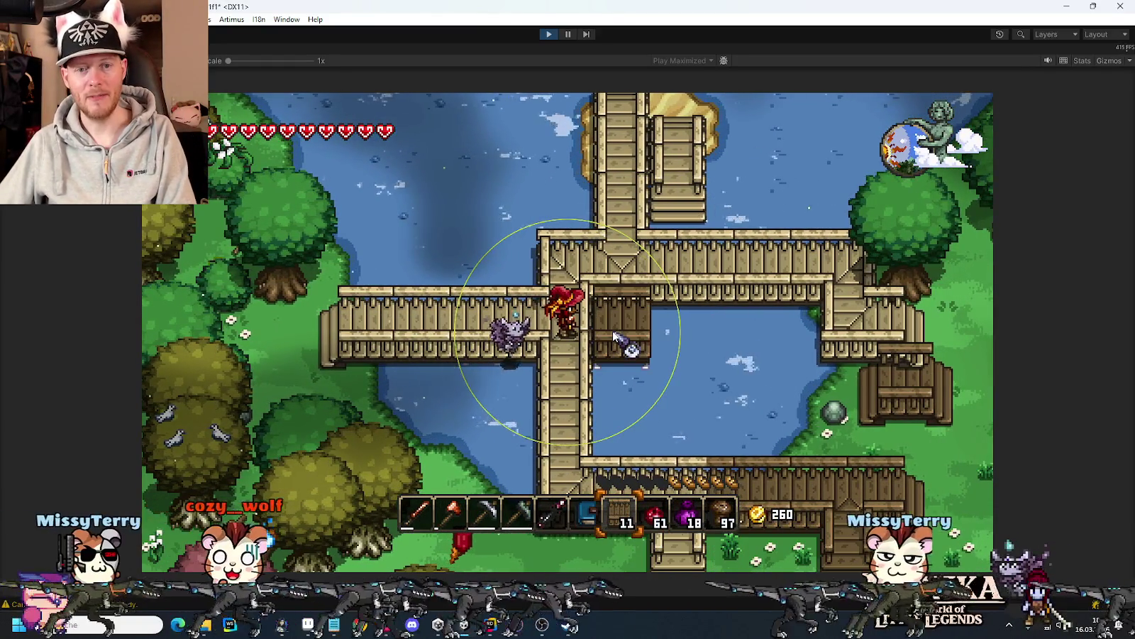
Step: Place three bridge tiles south of the junction until they meet the lower bridge
left_click(614, 336)
key("s")
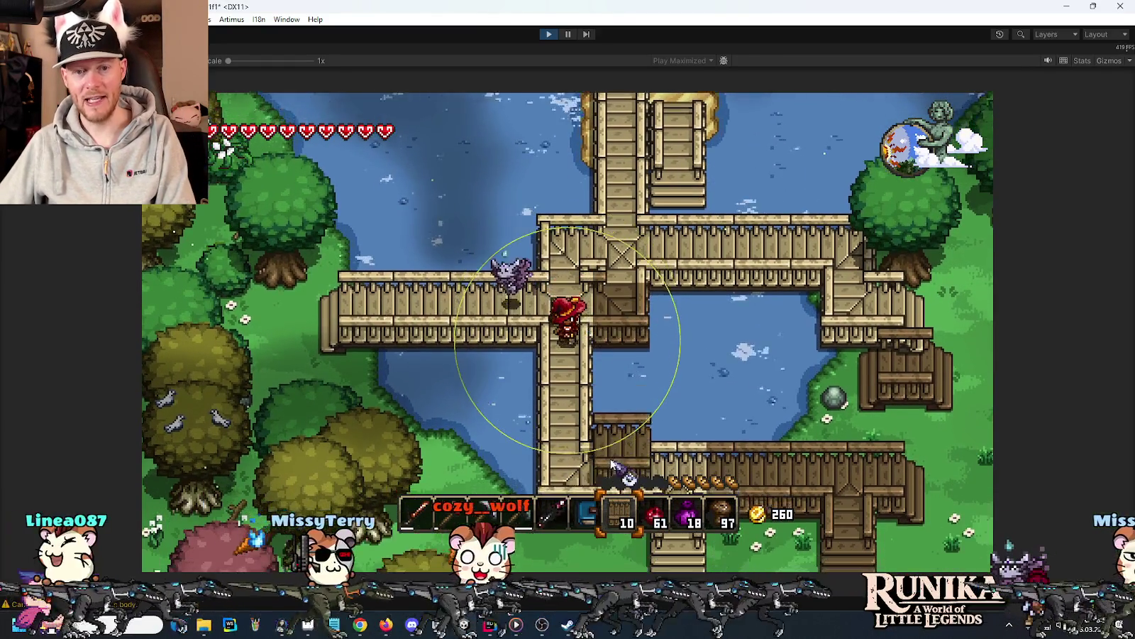
left_click(612, 357)
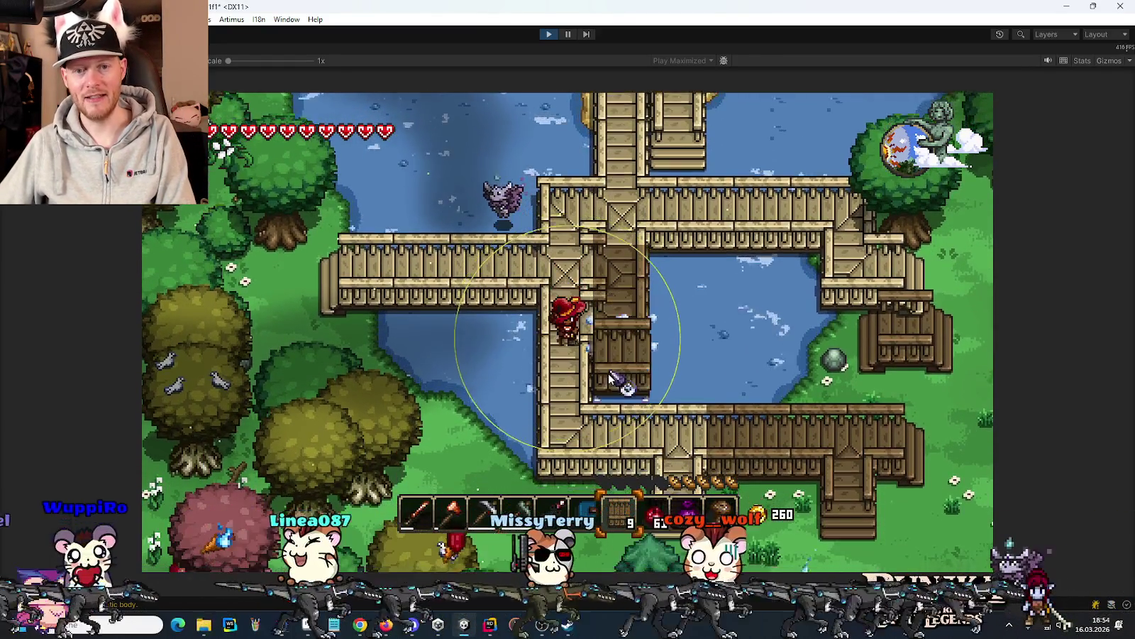
left_click(612, 397)
key("s")
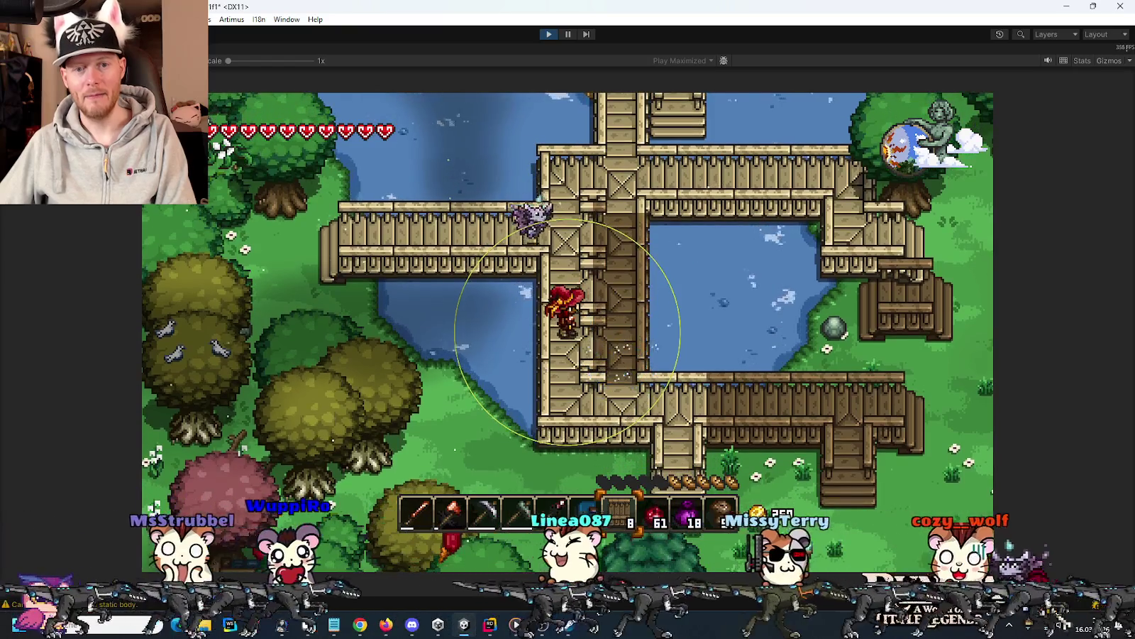
key("d")
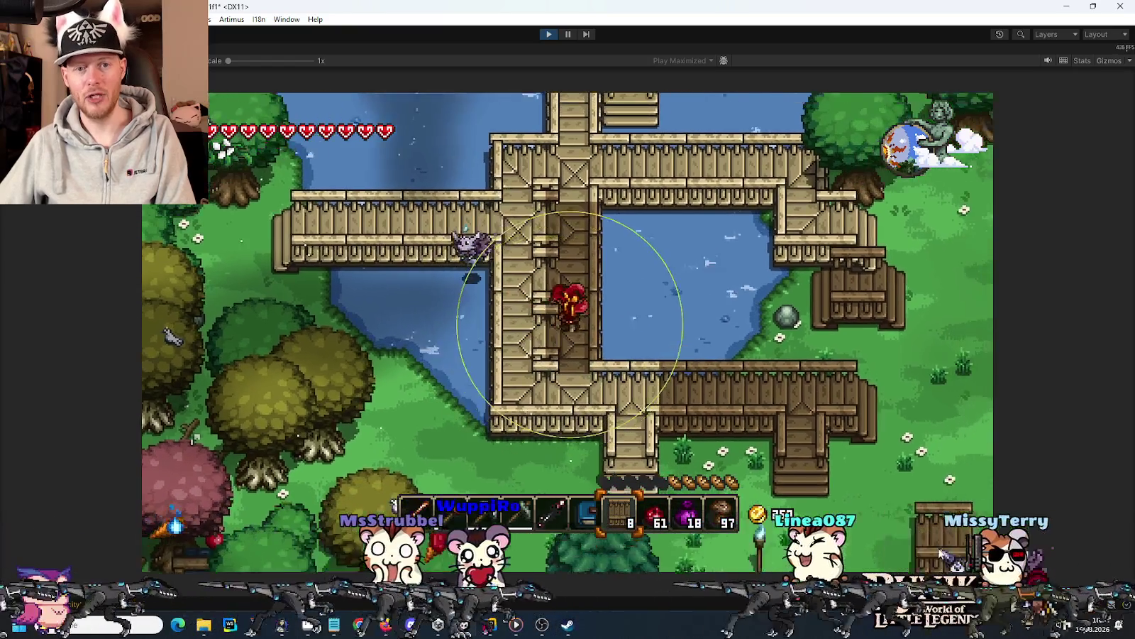
key("w")
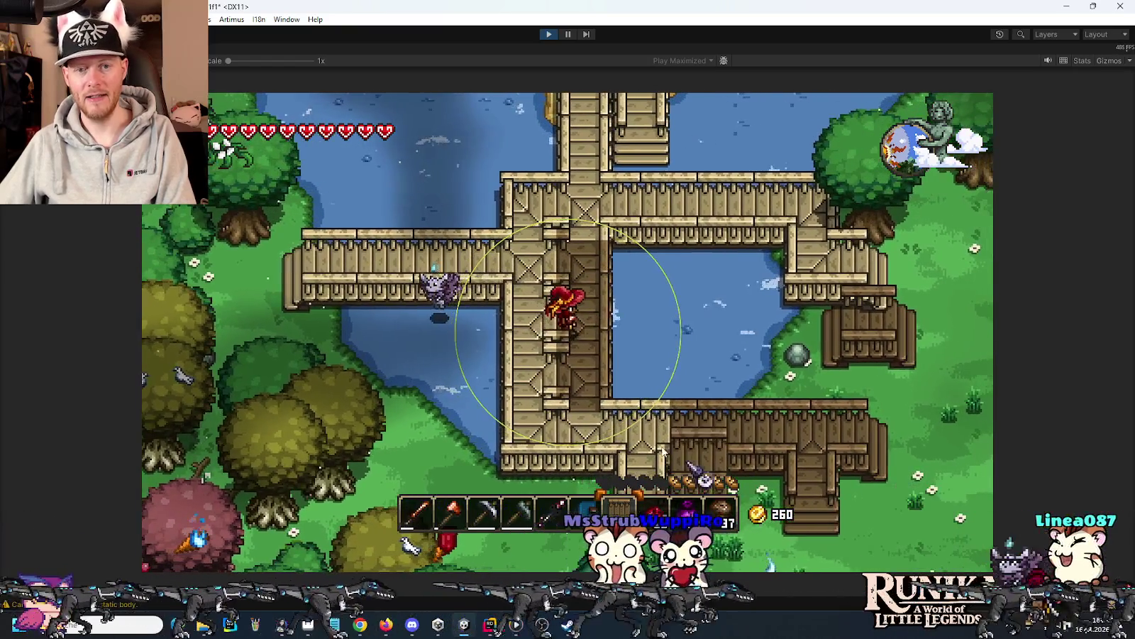
key("0")
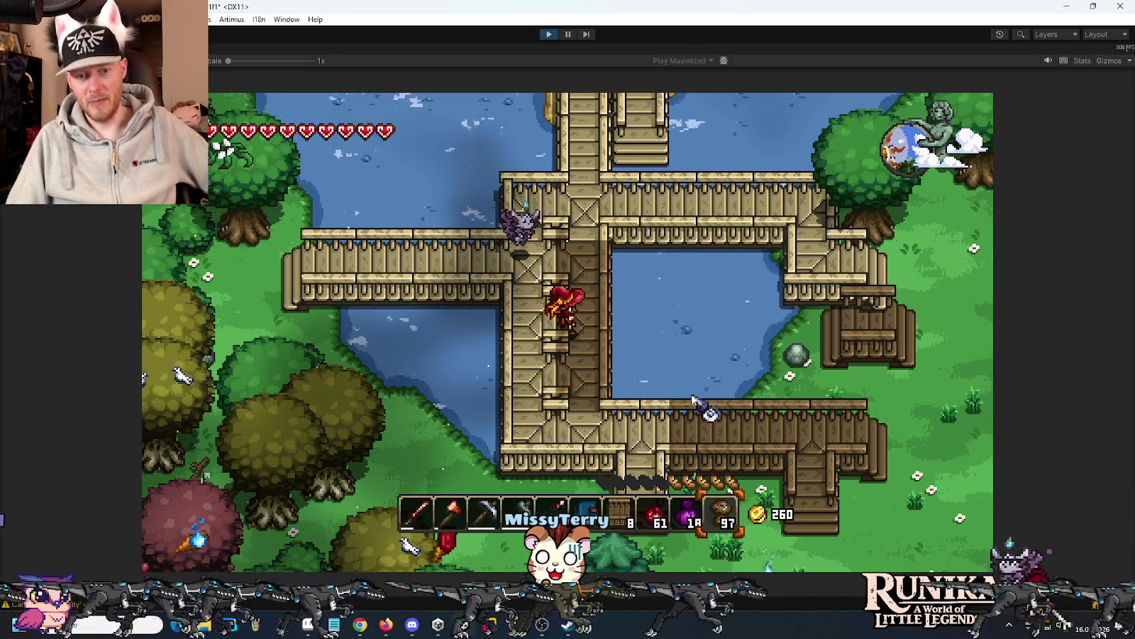
Step: Walk north off the bridge onto the sand, then back south across the bridge crossing
key("w")
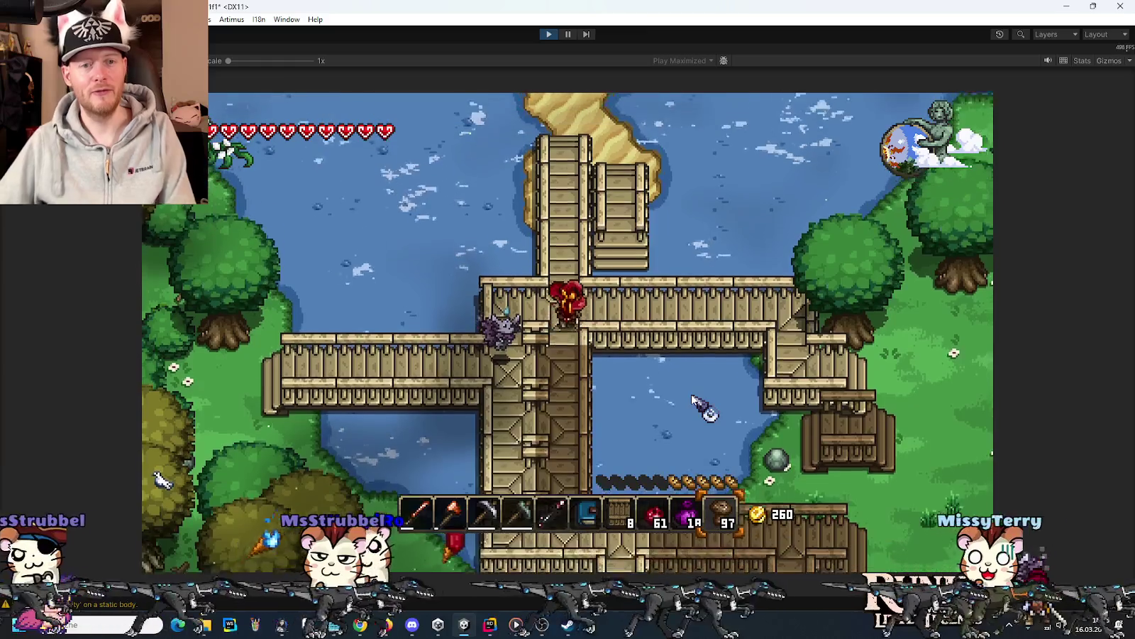
key("w")
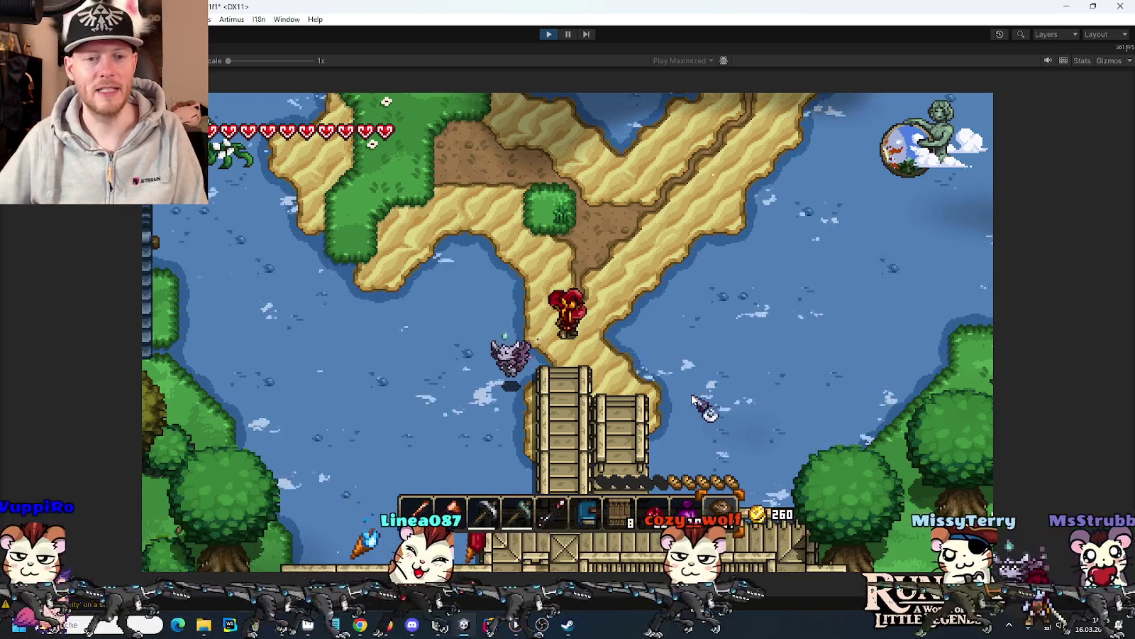
key("s")
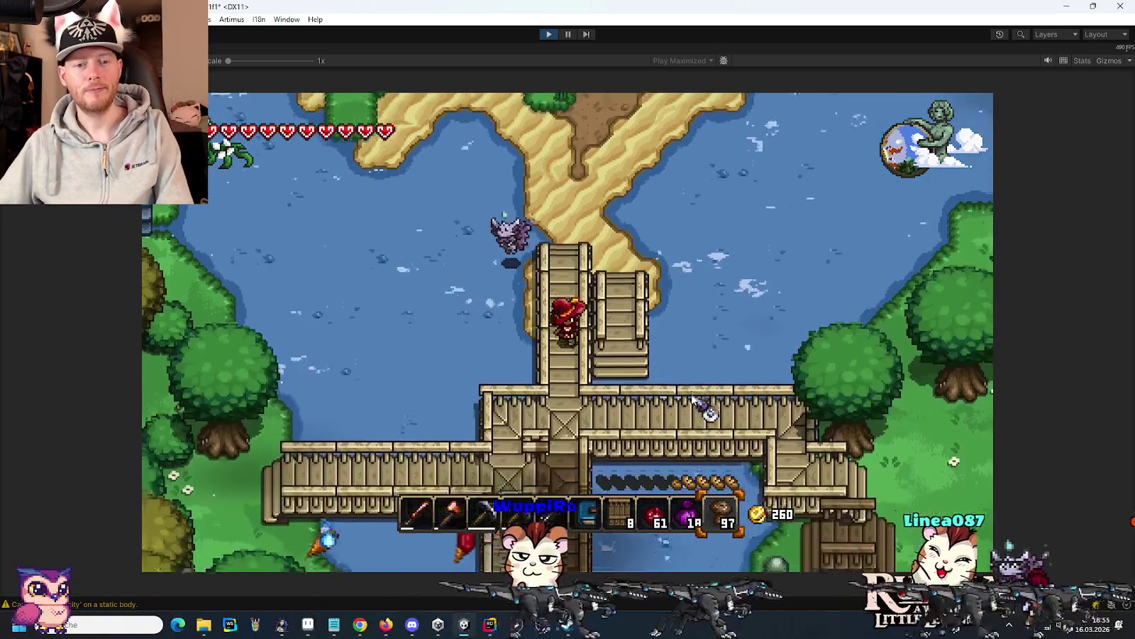
key("s")
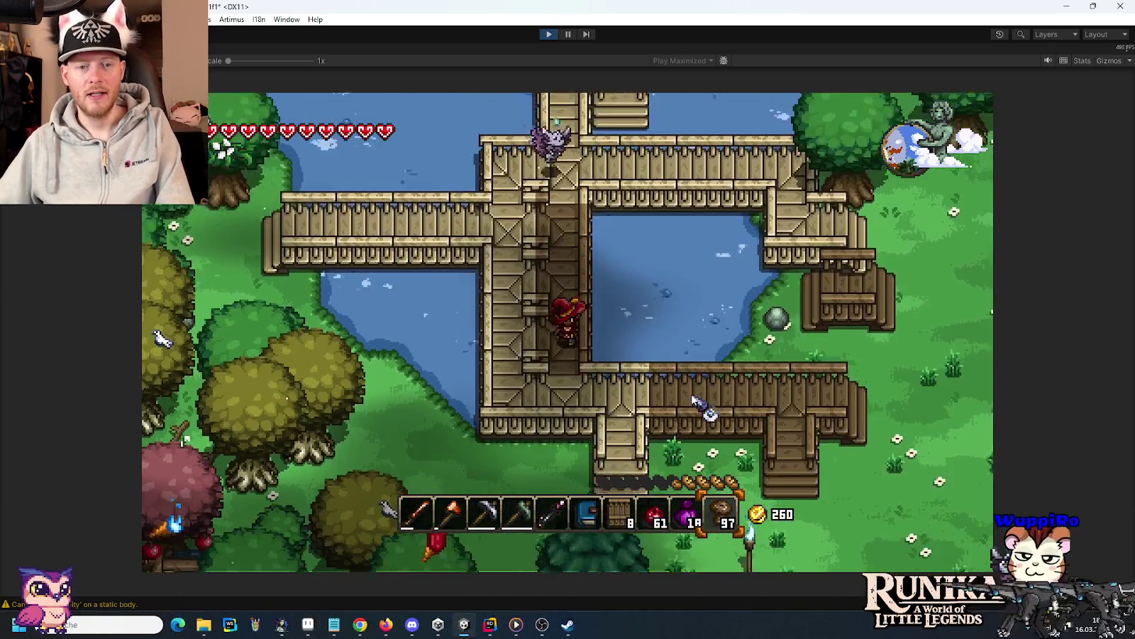
key("s")
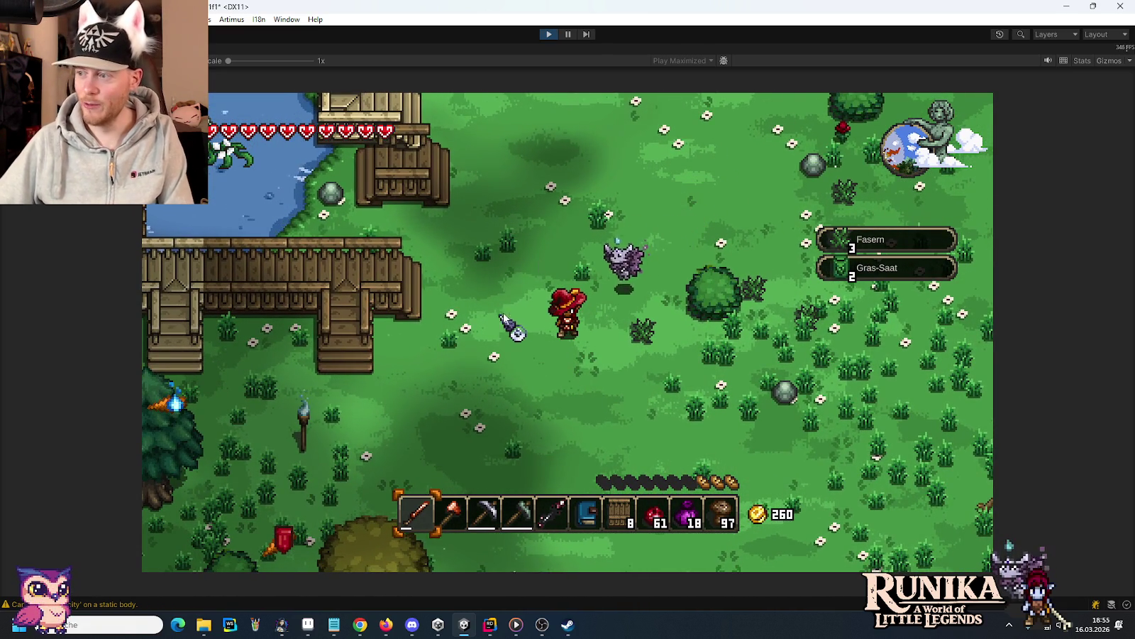
Step: Cut grass with the sickle for fibres and chop a bush with the axe for logs and a sapling
key("w")
left_click(444, 340)
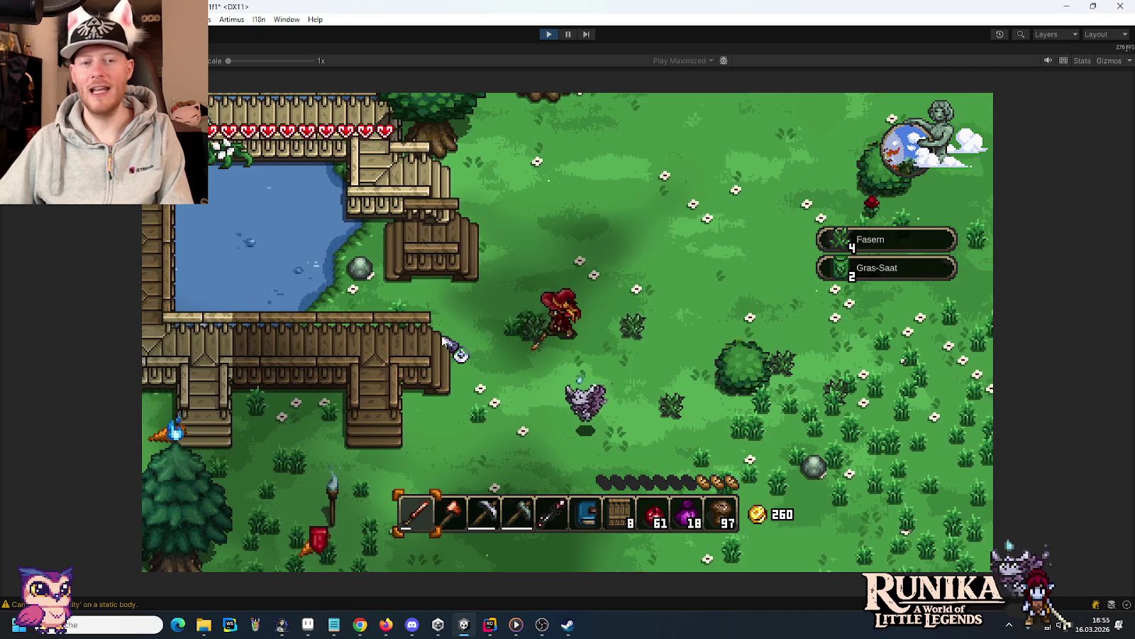
key("d")
key("s")
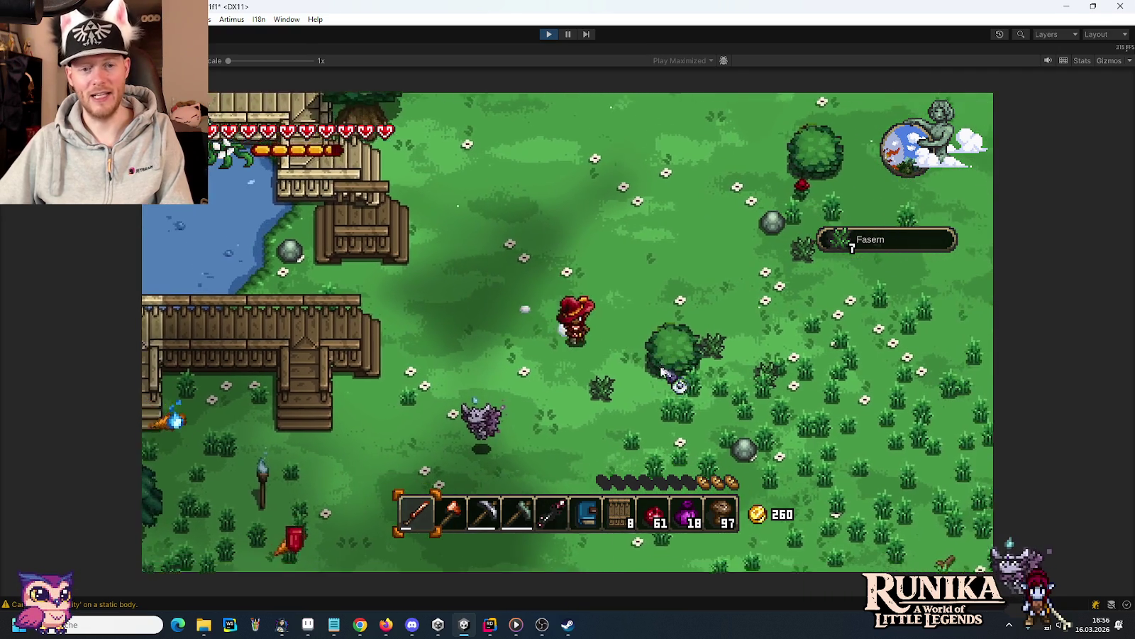
key("2")
key("d")
left_click(618, 344)
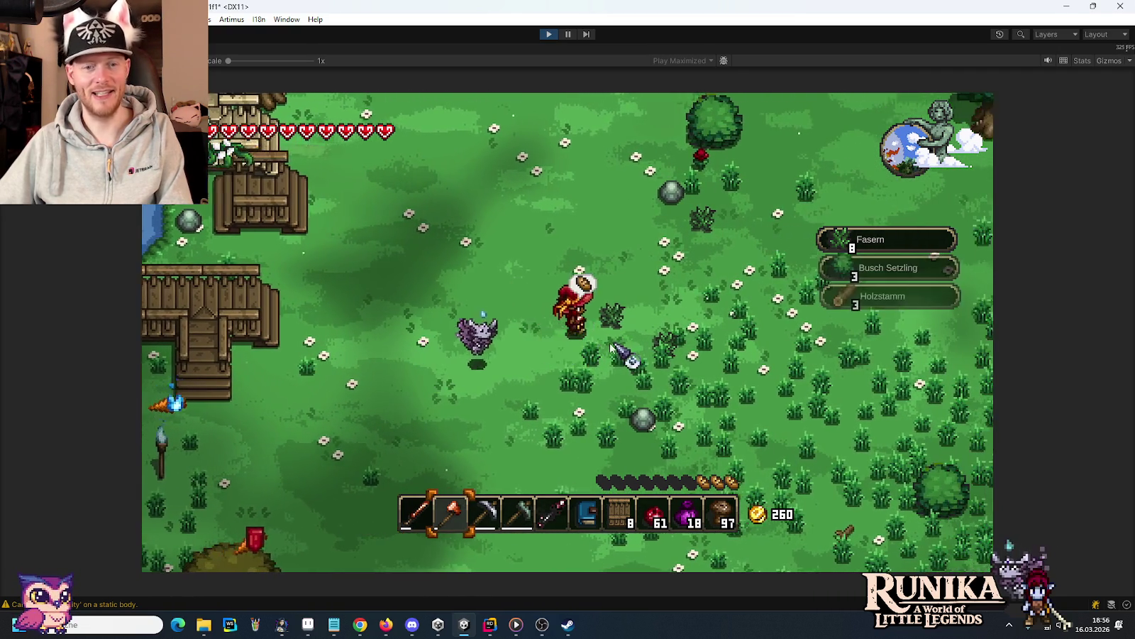
key("1")
left_click(617, 345)
Step: Harvest more meadow grass for fibres and grass seed, then open the inventory with E
key("s")
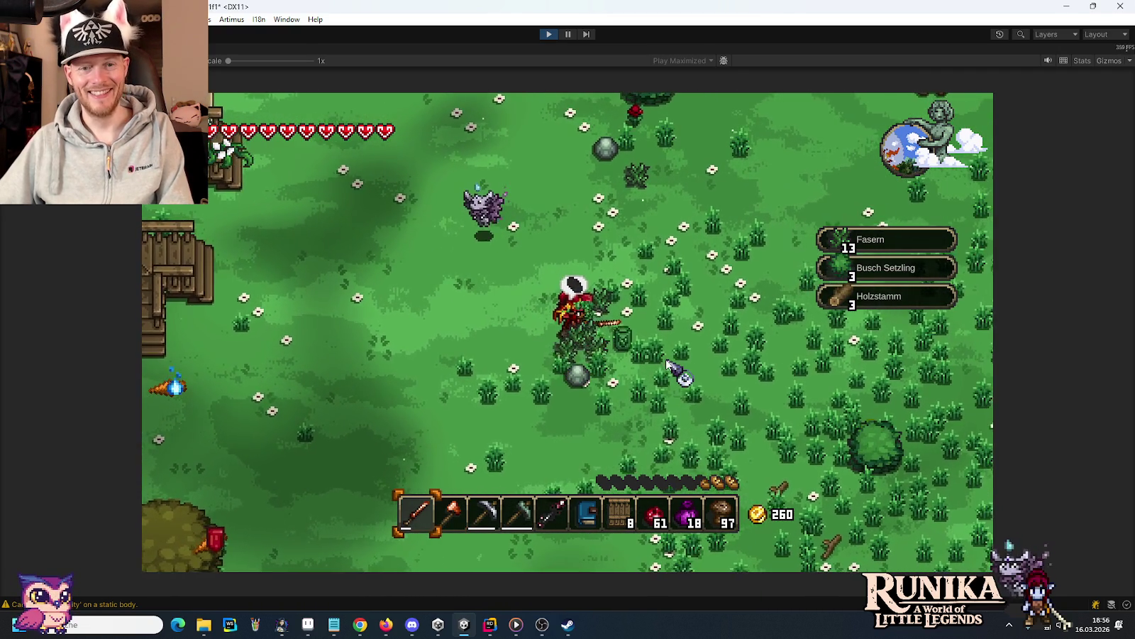
key("d")
left_click(671, 366)
key("s")
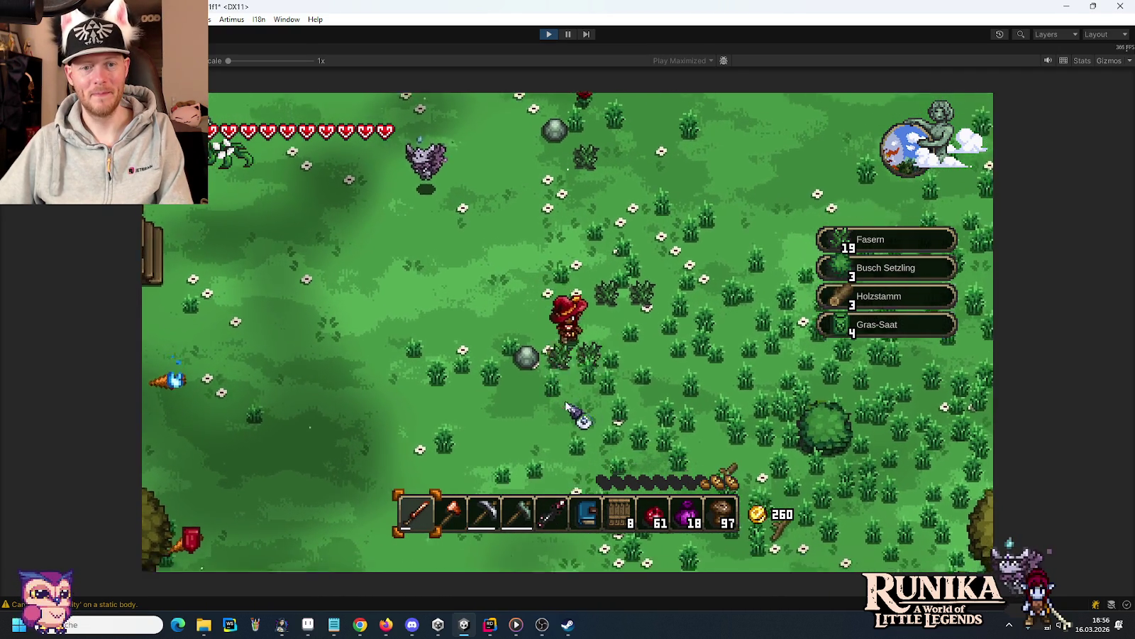
key("w")
key("d")
left_click(706, 355)
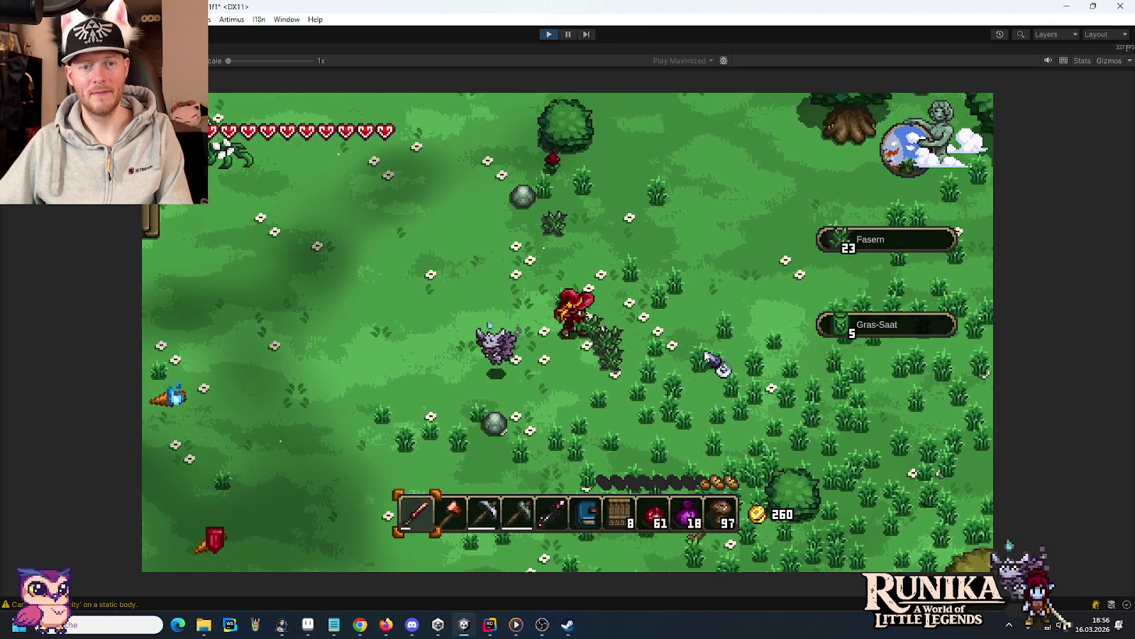
key("w")
left_click(634, 298)
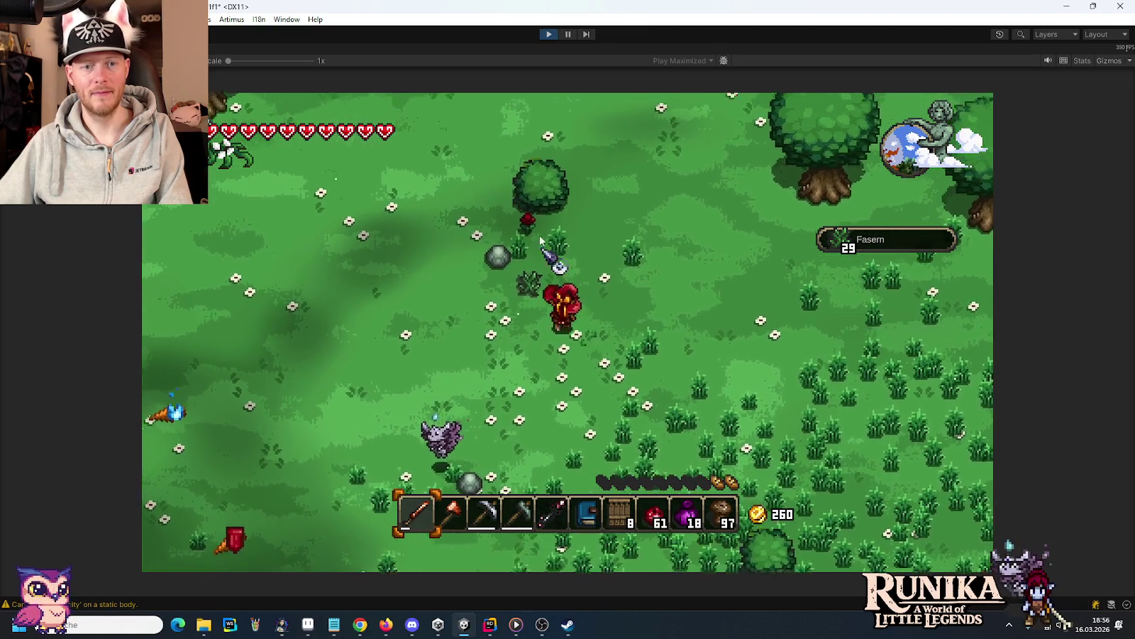
key("a")
left_click(614, 384)
key("2")
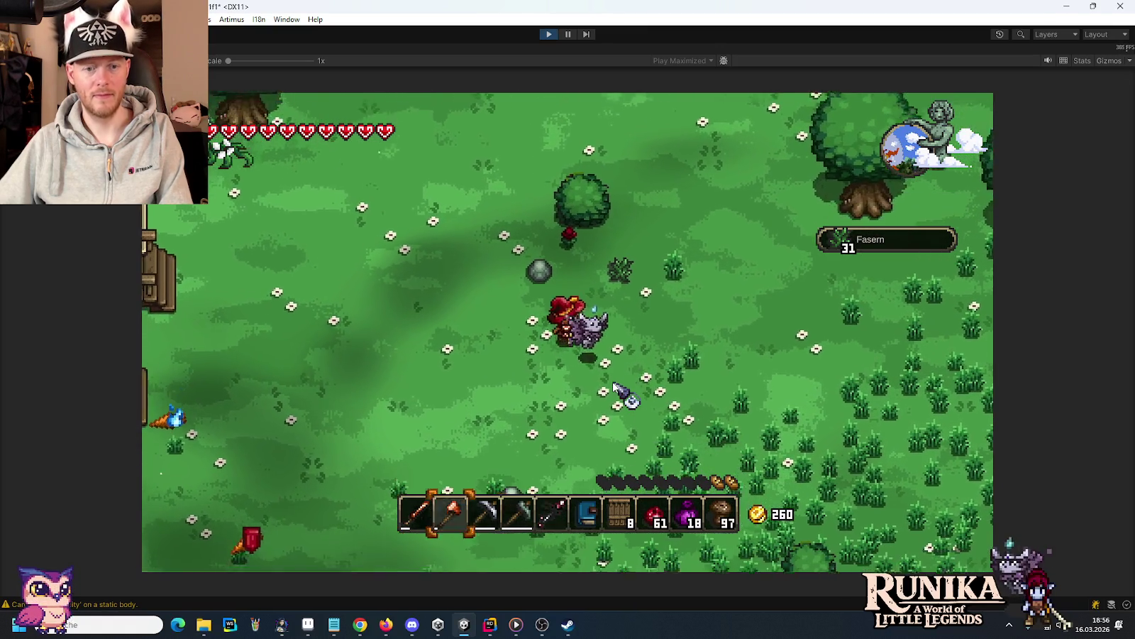
key("e")
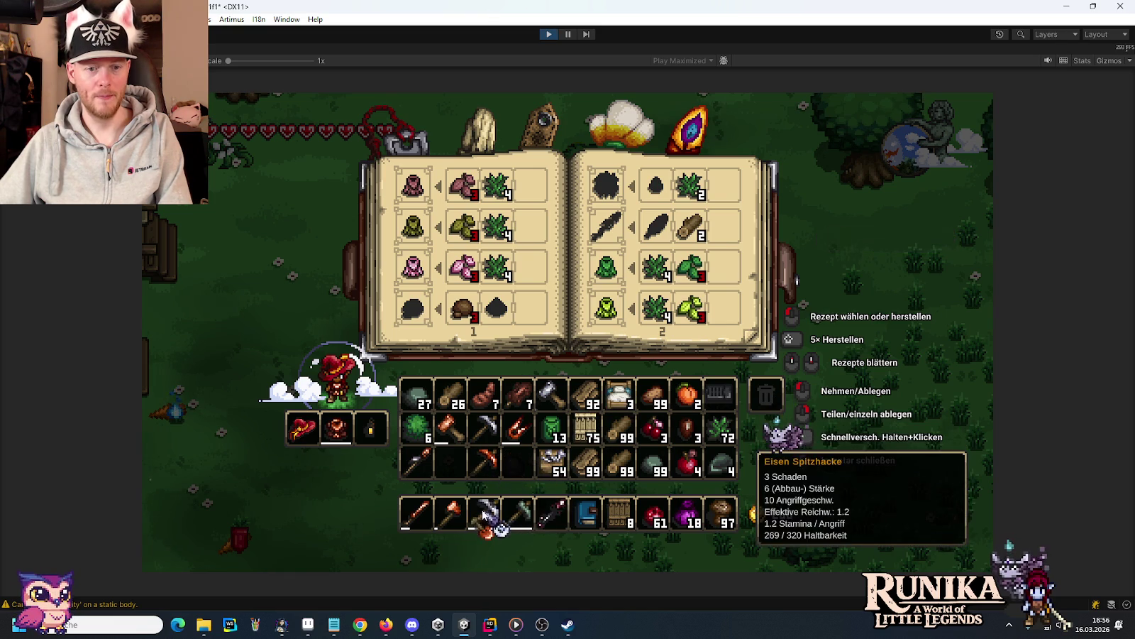
Step: Equip the copper shovel and dig the first large pit in the meadow beside the dock
key("e")
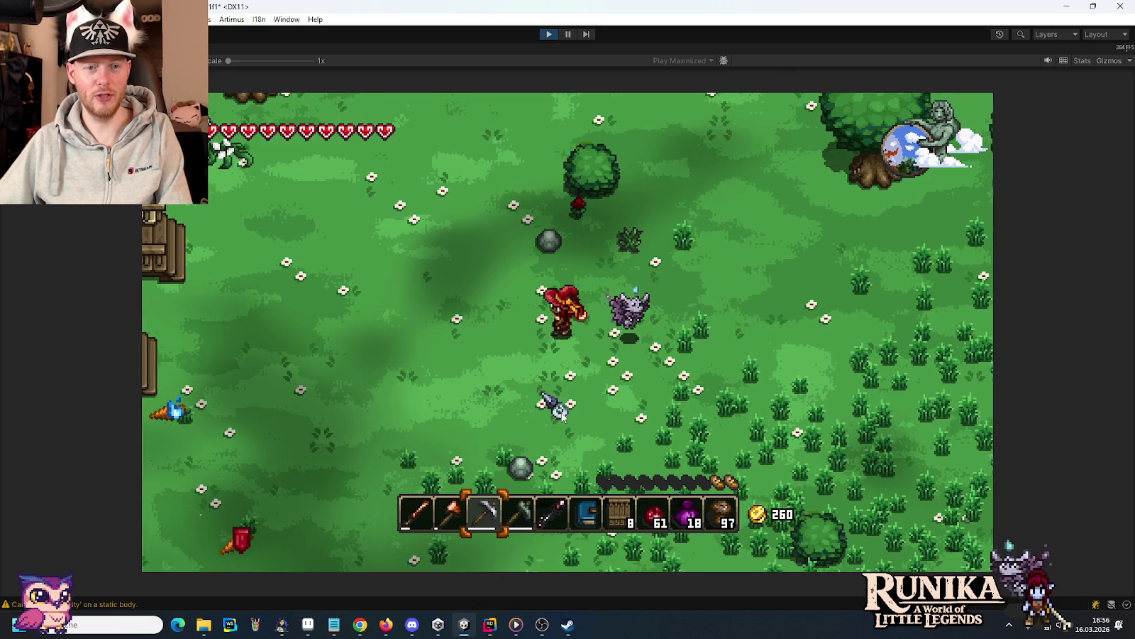
key("e")
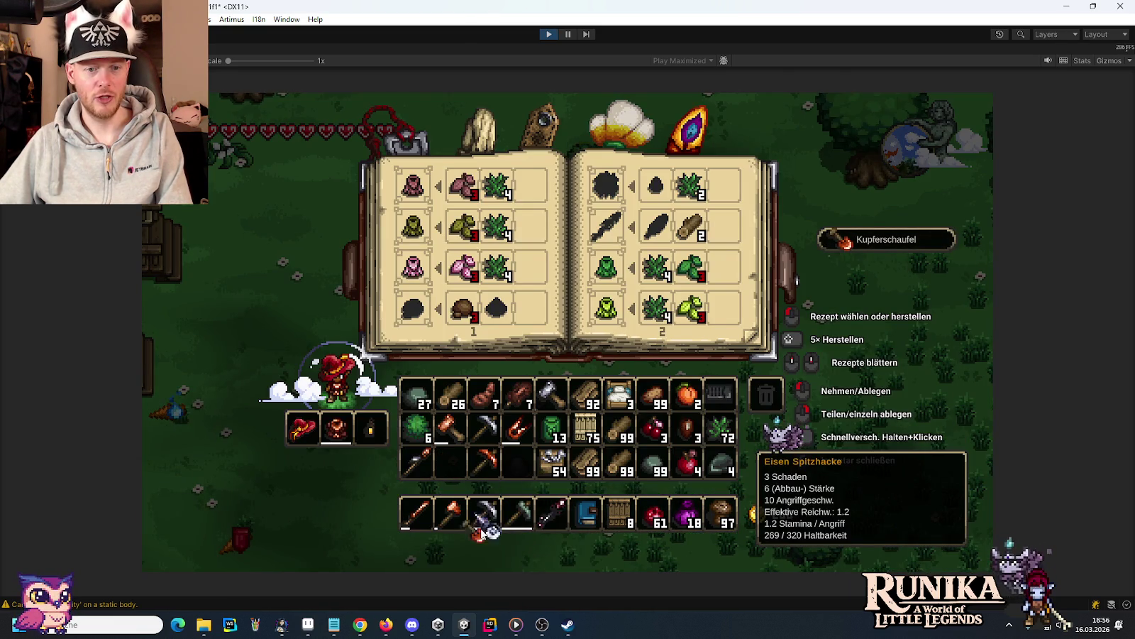
key("e")
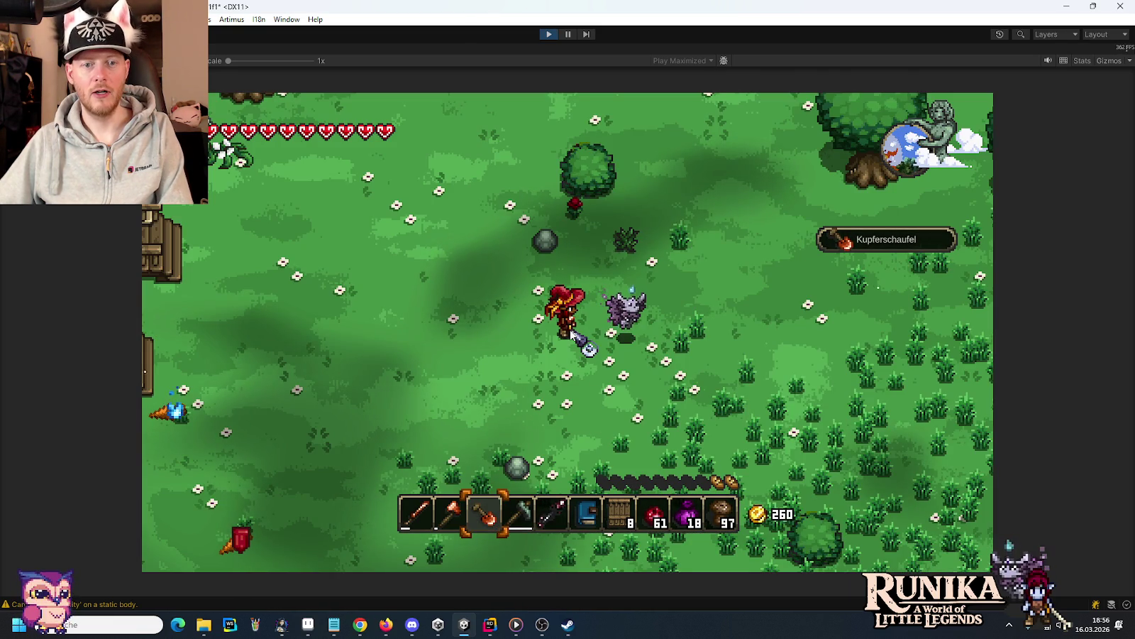
left_click(572, 333)
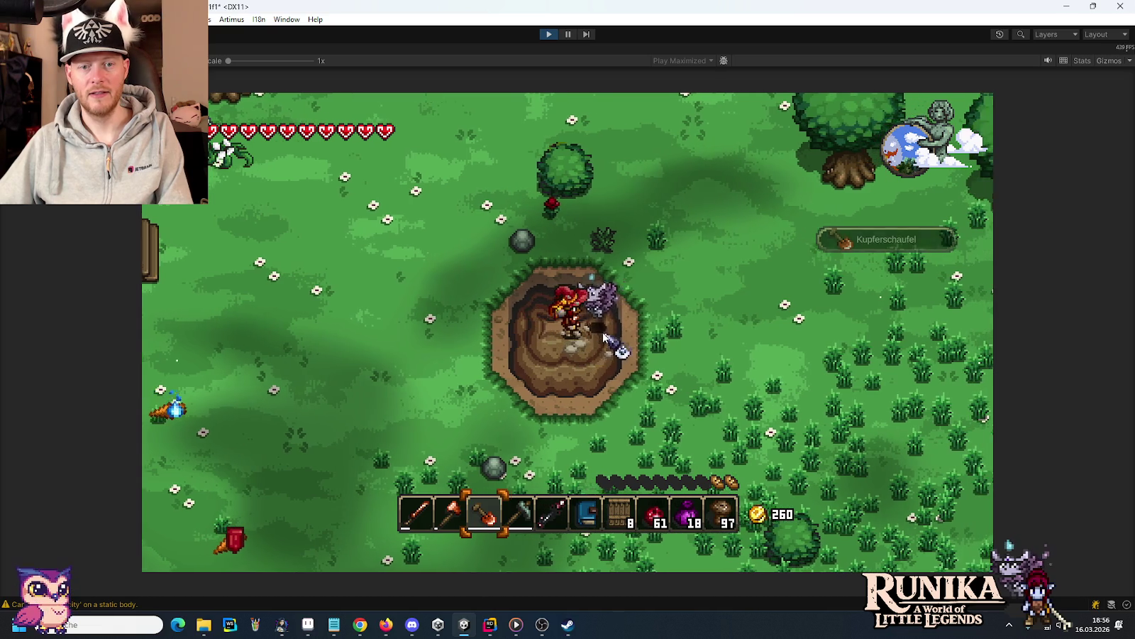
key("Escape")
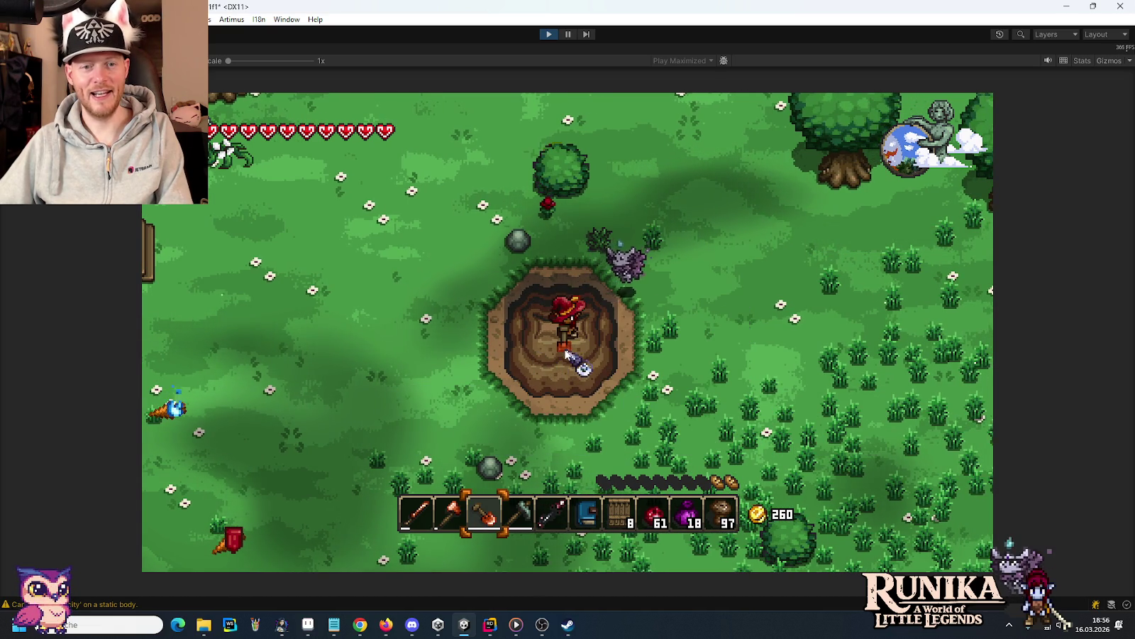
left_click(566, 353)
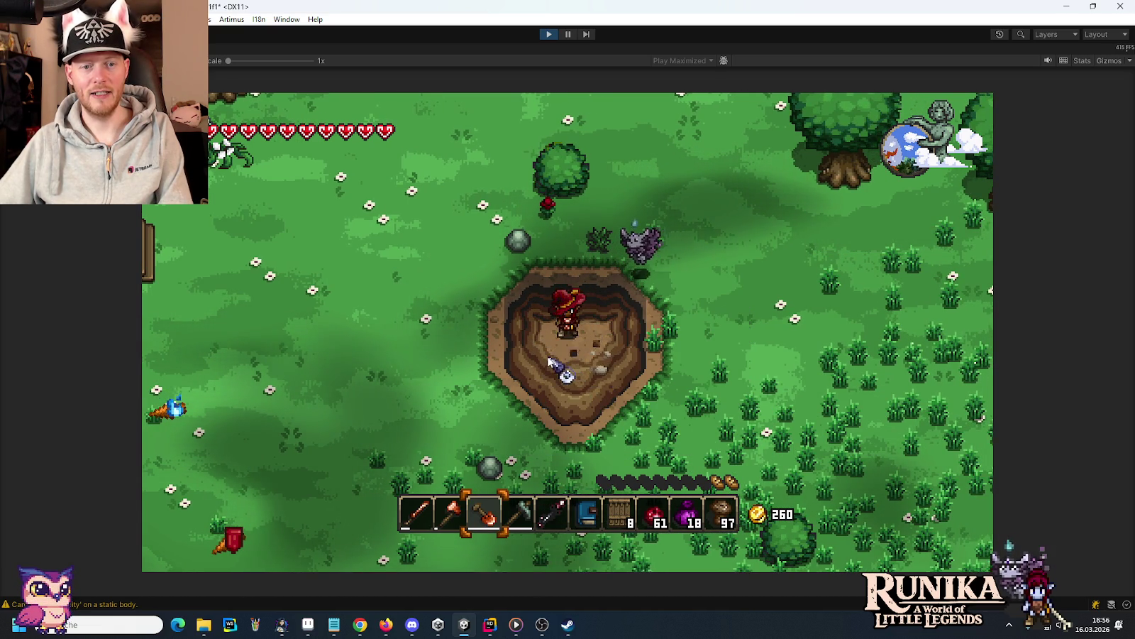
left_click(564, 361)
left_click(582, 355)
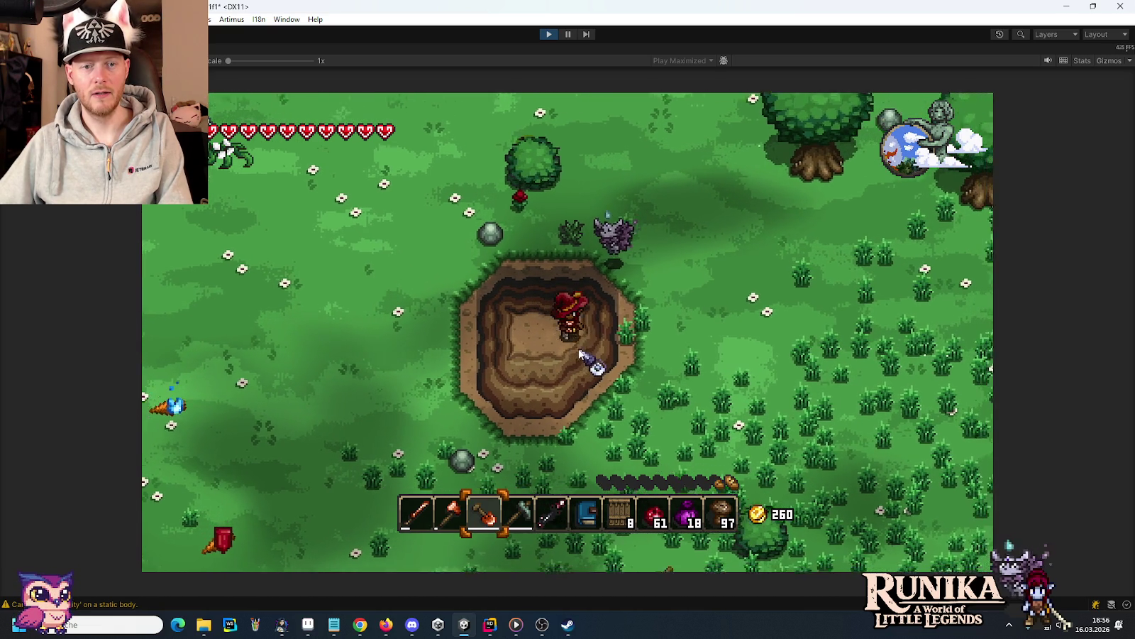
Step: Move left and dig a second pit next to the first, extending it into a trench
key("s")
key("a")
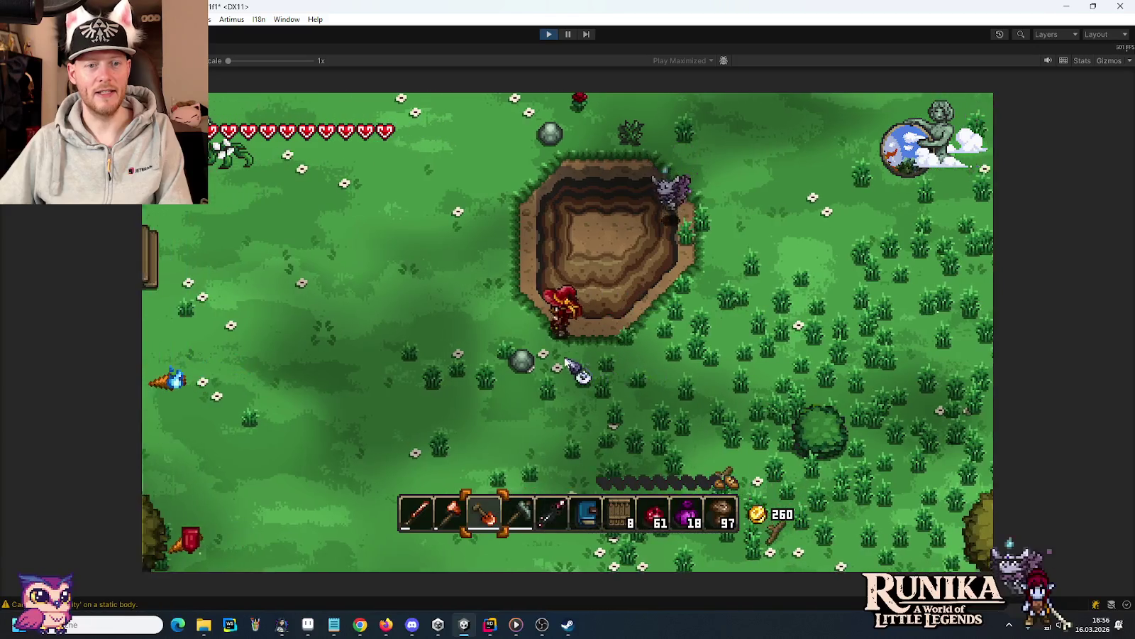
key("a")
key("w")
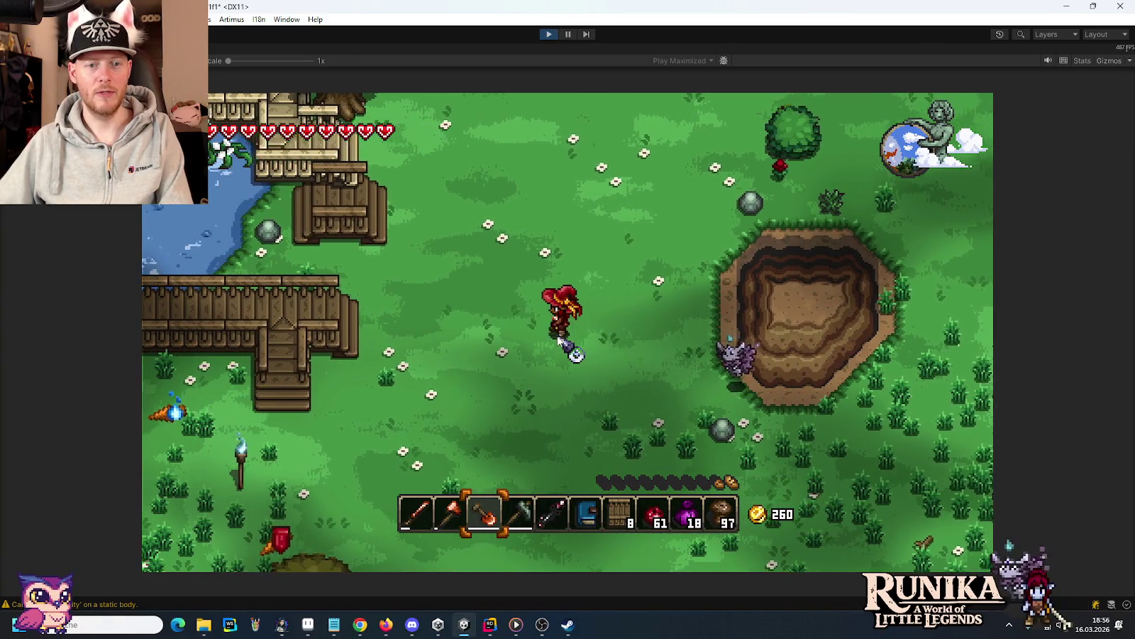
left_click(558, 339)
left_click(553, 337)
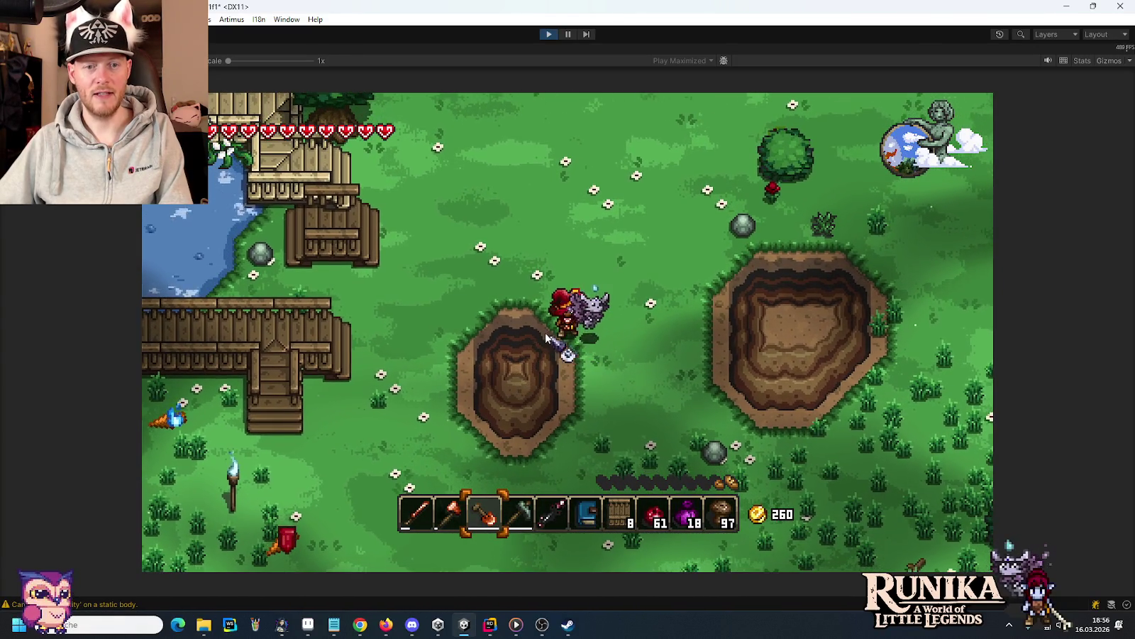
key("w")
key("a")
left_click(580, 379)
Step: Widen the trench into a full octagonal pit and clear the remaining rubble
key("d")
key("s")
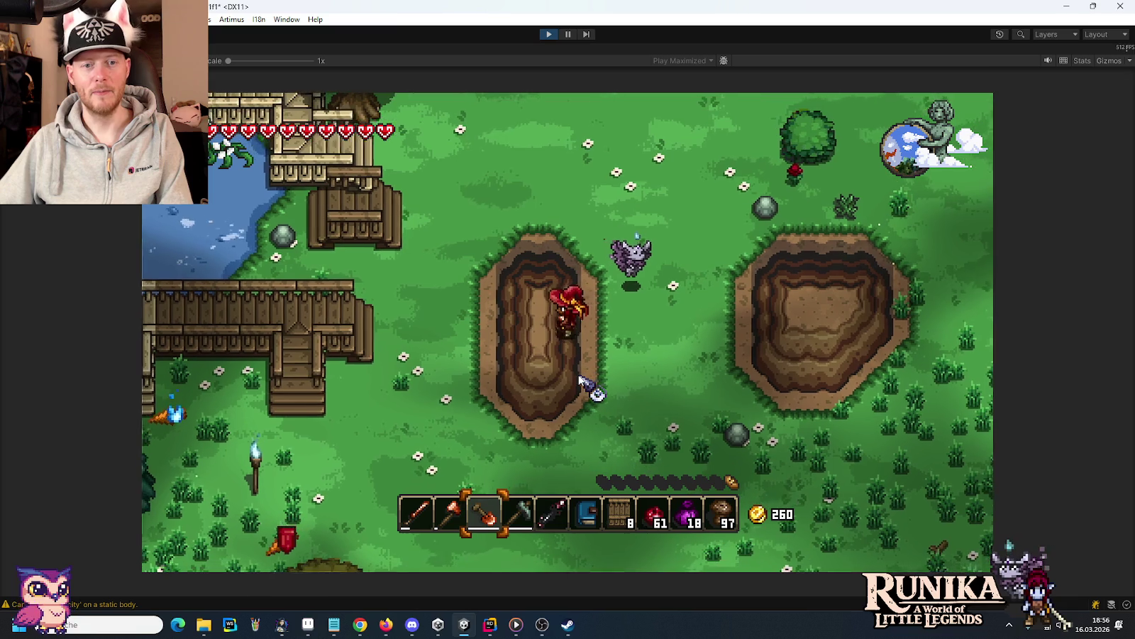
key("a")
left_click(539, 333)
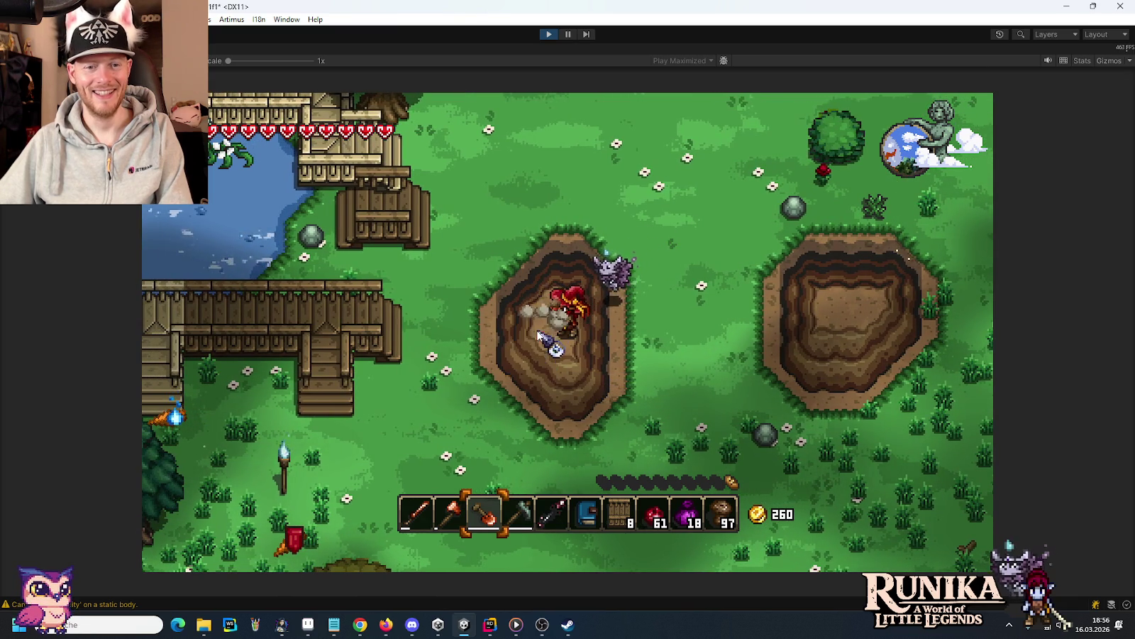
key("w")
key("a")
left_click(527, 339)
key("a")
left_click(553, 335)
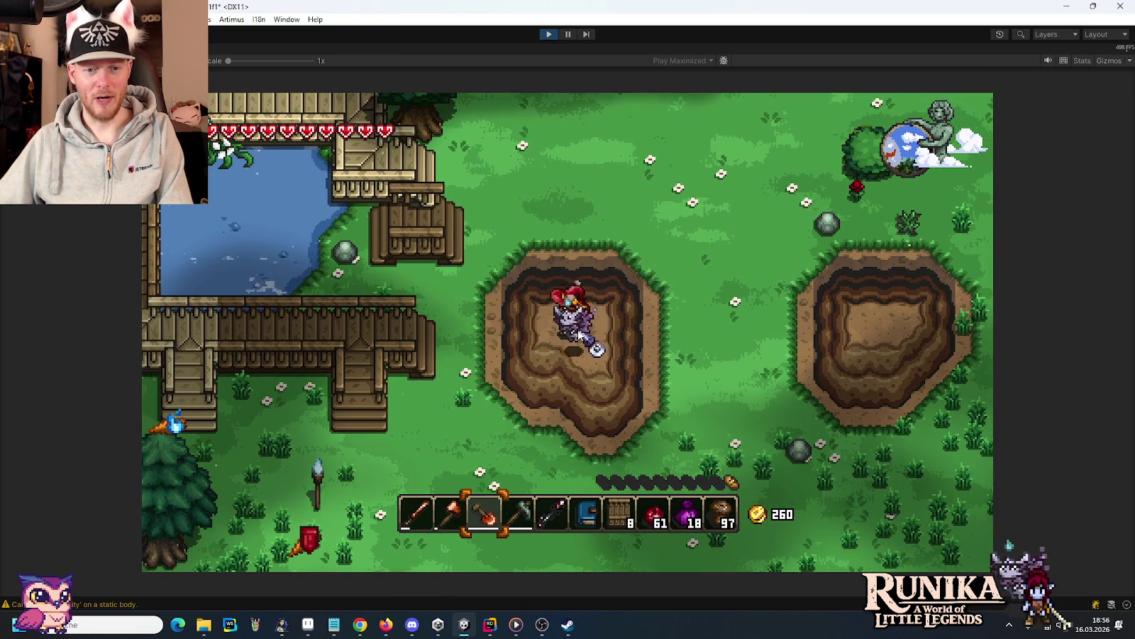
Step: Use the chat /add command to grant 20 StoneSlab (Steinplatte) items
key("e")
type("e")
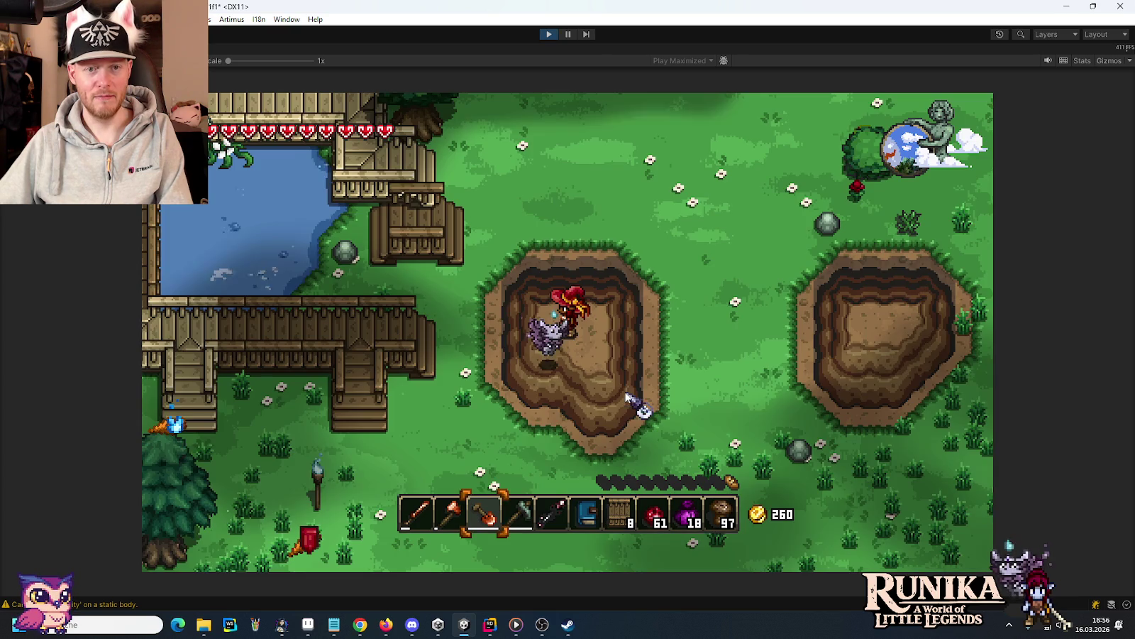
type("/add StoneSl")
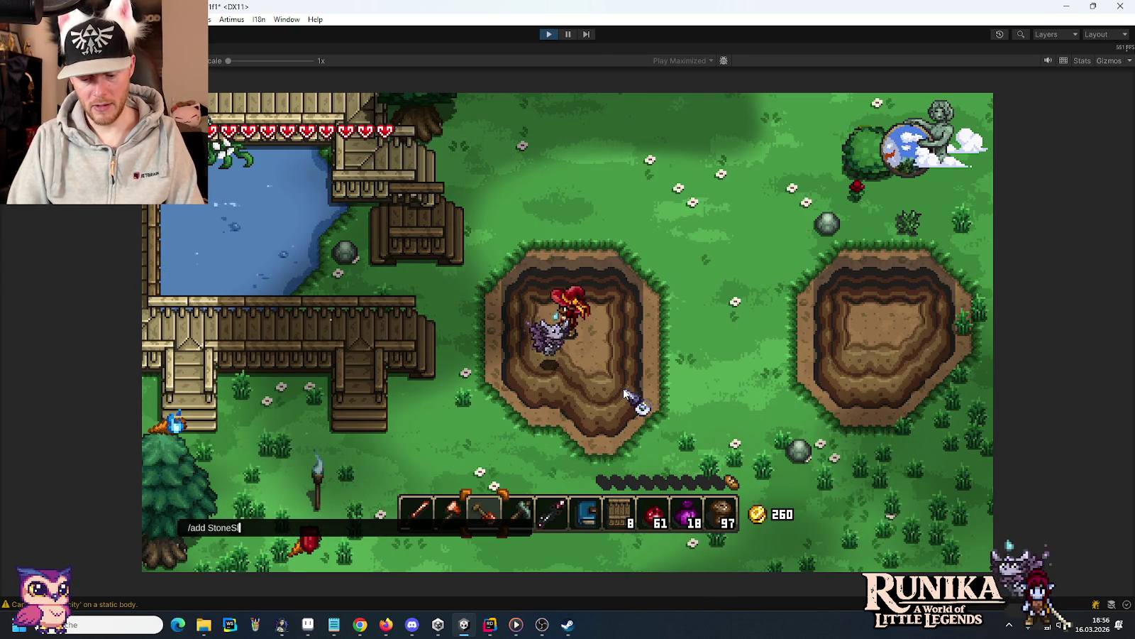
type("20")
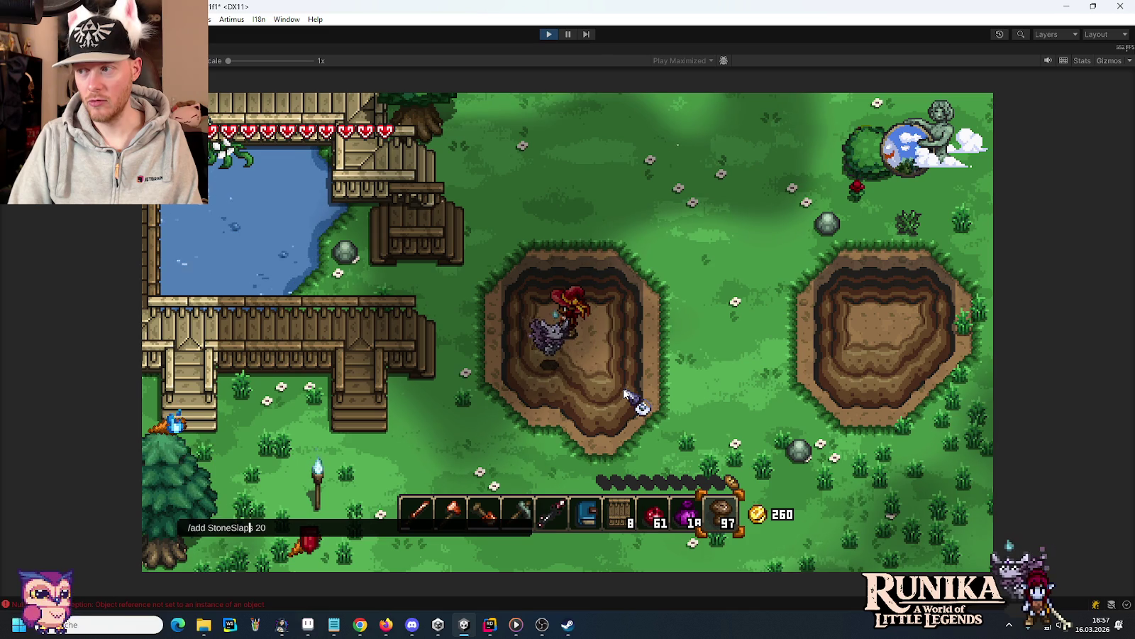
left_click(252, 527)
key("alt+Tab")
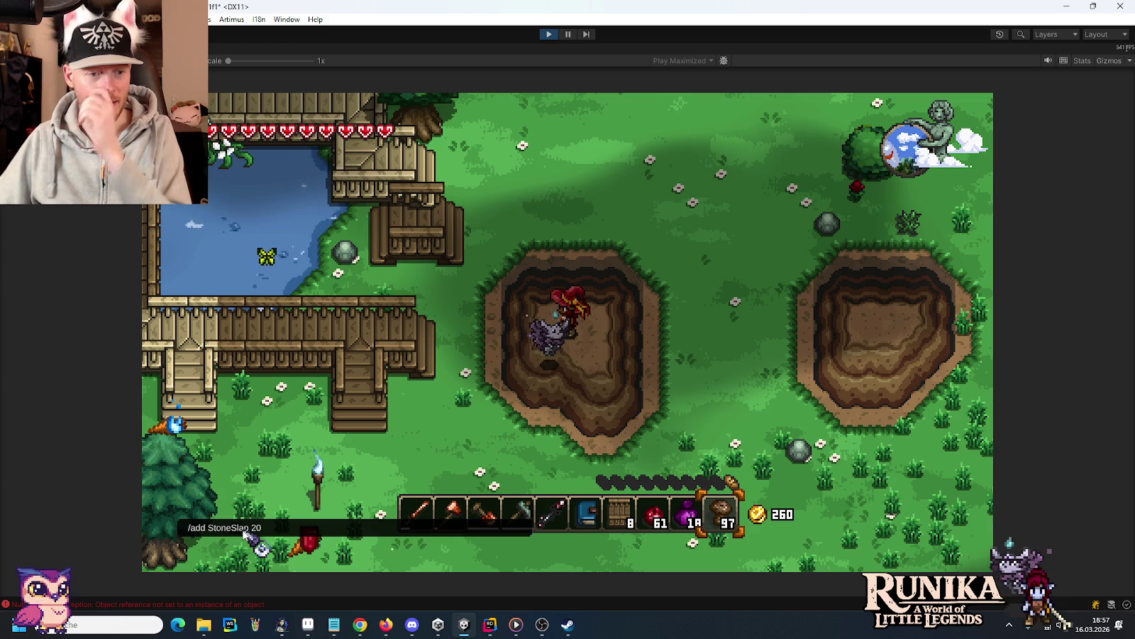
key("Return")
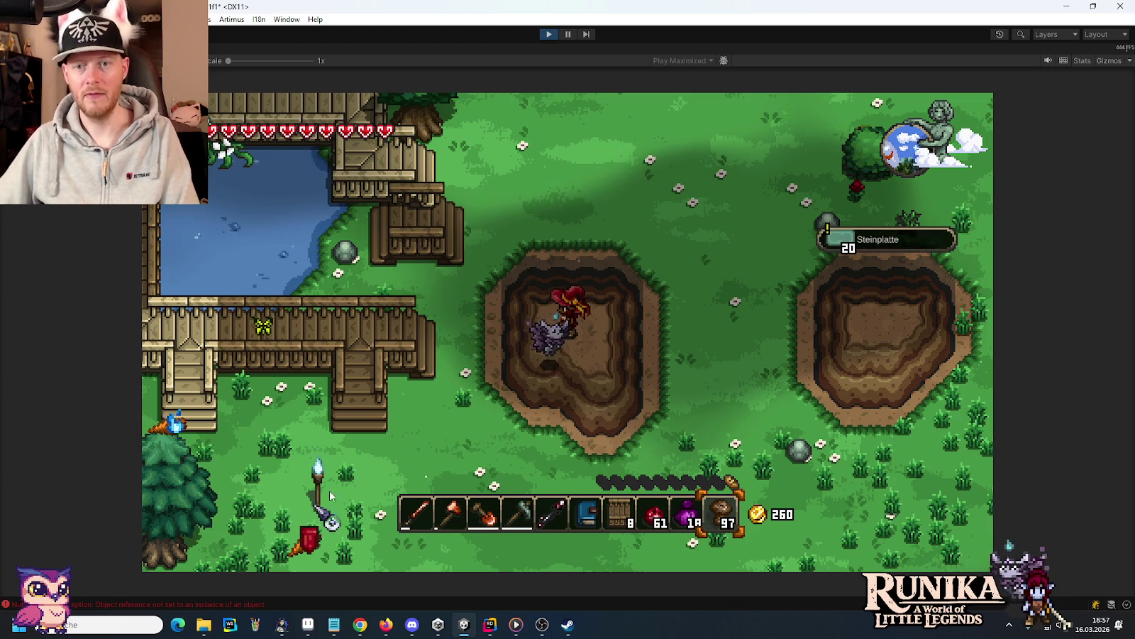
Step: Check the slabs in the inventory and lay four stone slabs on the pit floor
key("i")
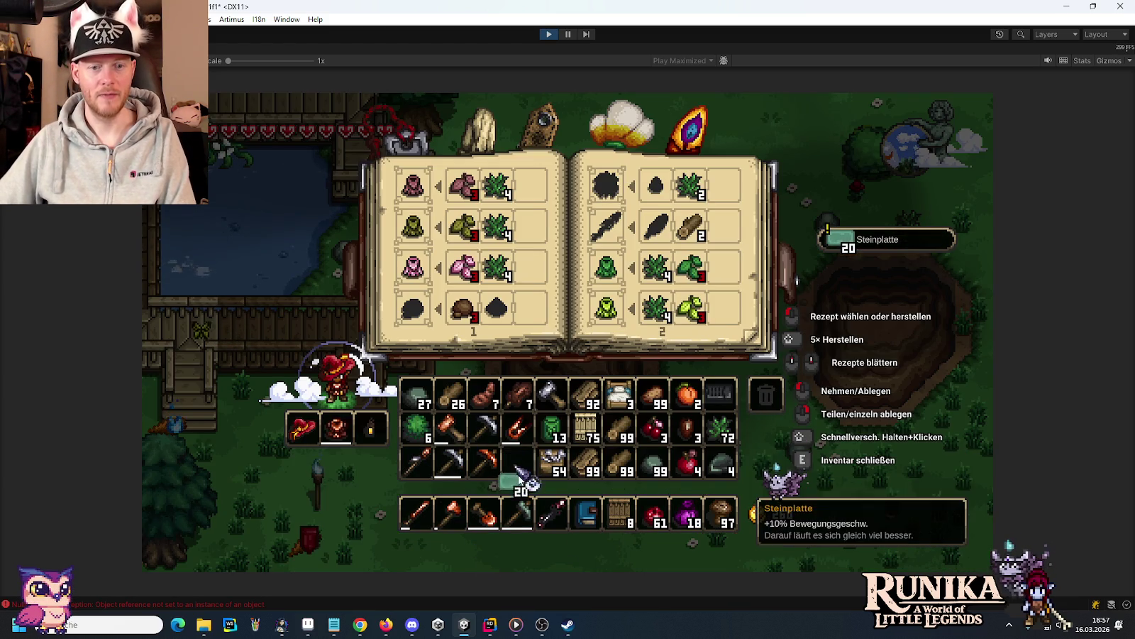
key("e")
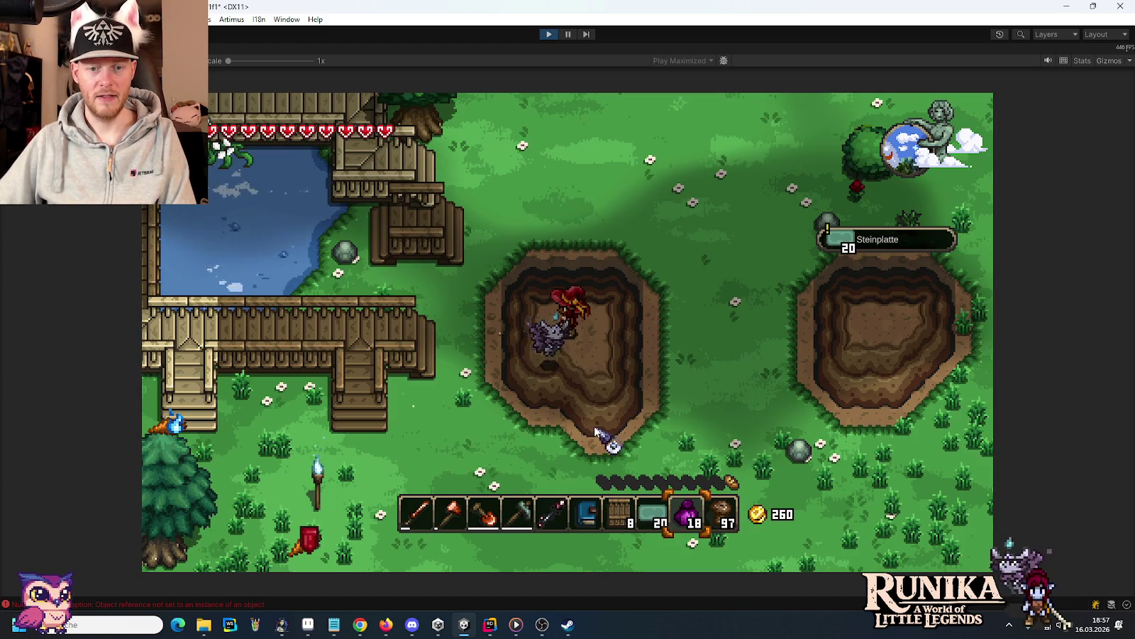
key("d")
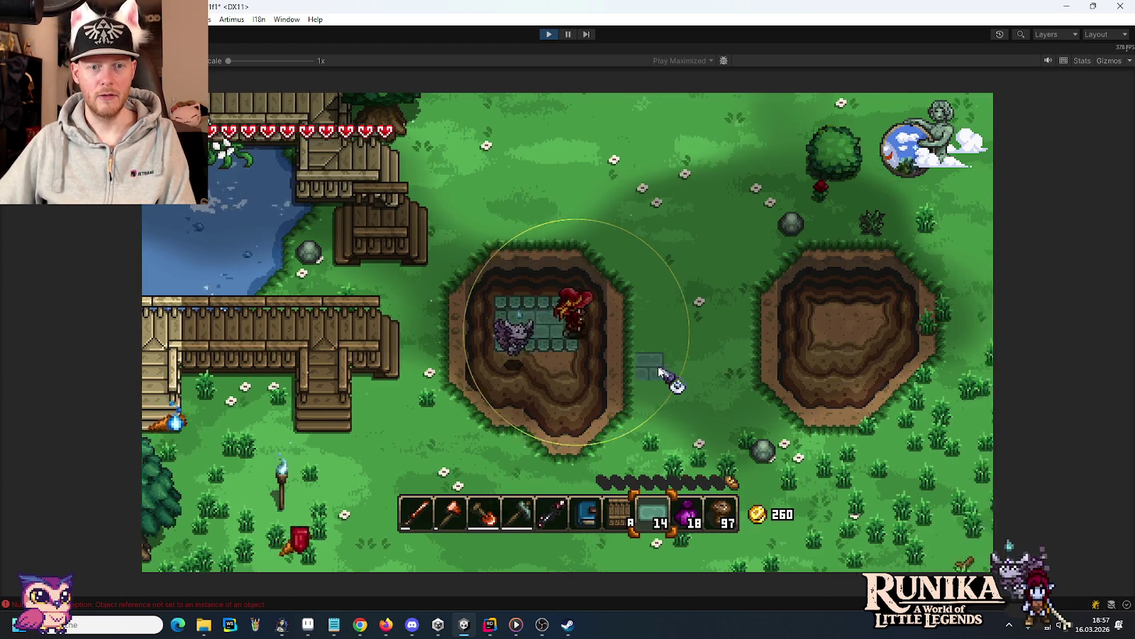
mouse_move(659, 320)
left_mouse_down()
mouse_move(634, 342)
mouse_move(689, 393)
left_mouse_up()
Step: Build a wooden plank bridge spanning across both pits
key("7")
key("d")
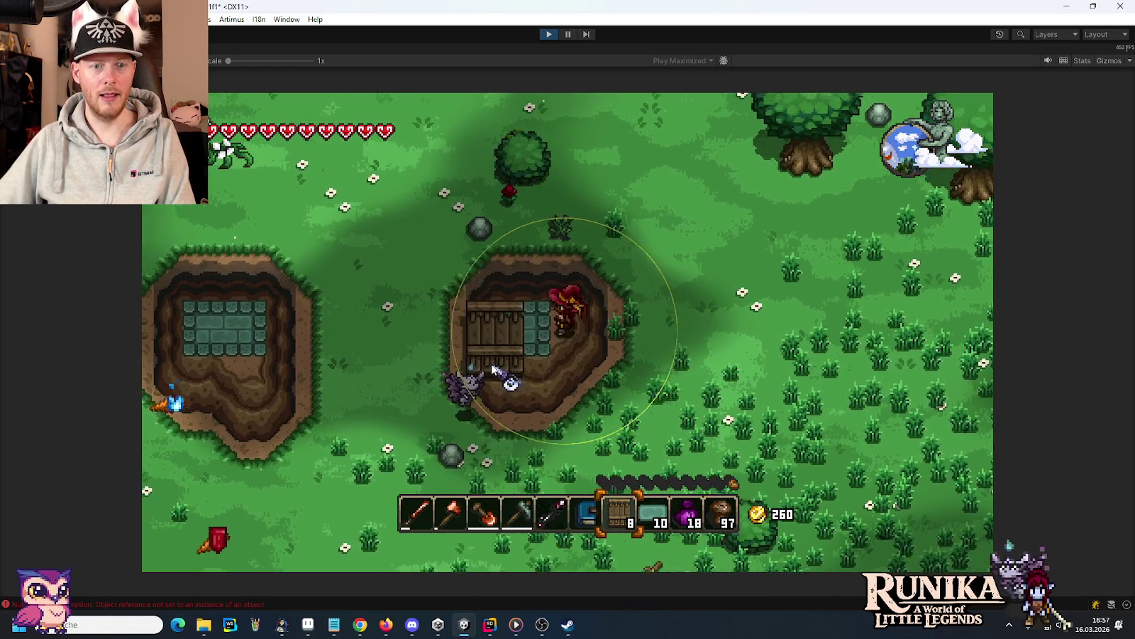
left_click(534, 357)
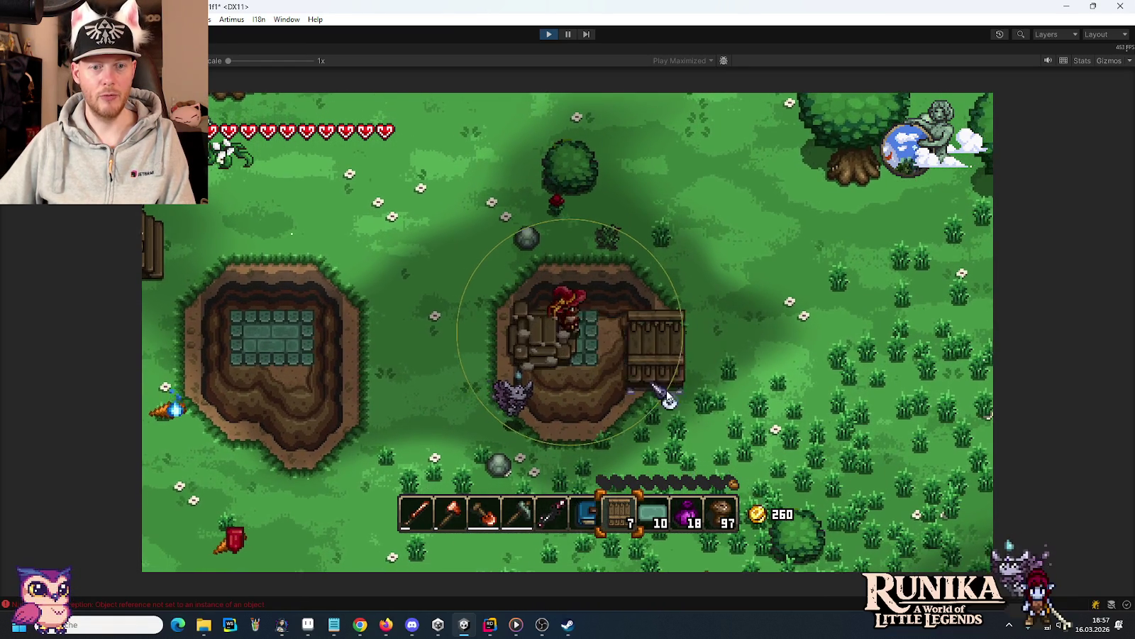
left_click(510, 362)
left_click(504, 351)
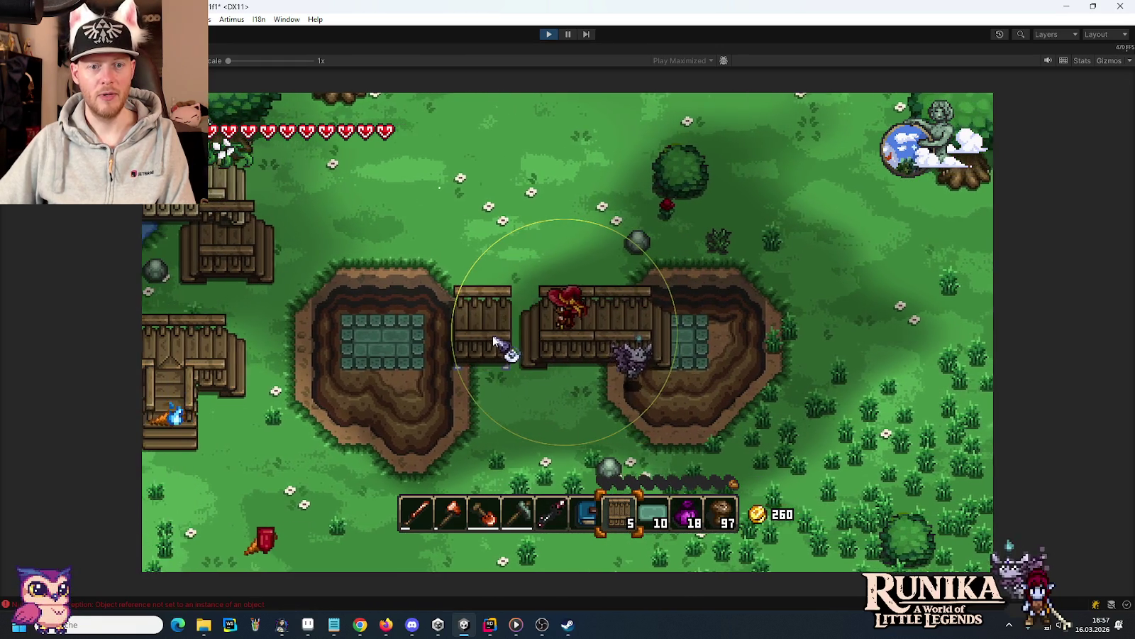
left_click(500, 348)
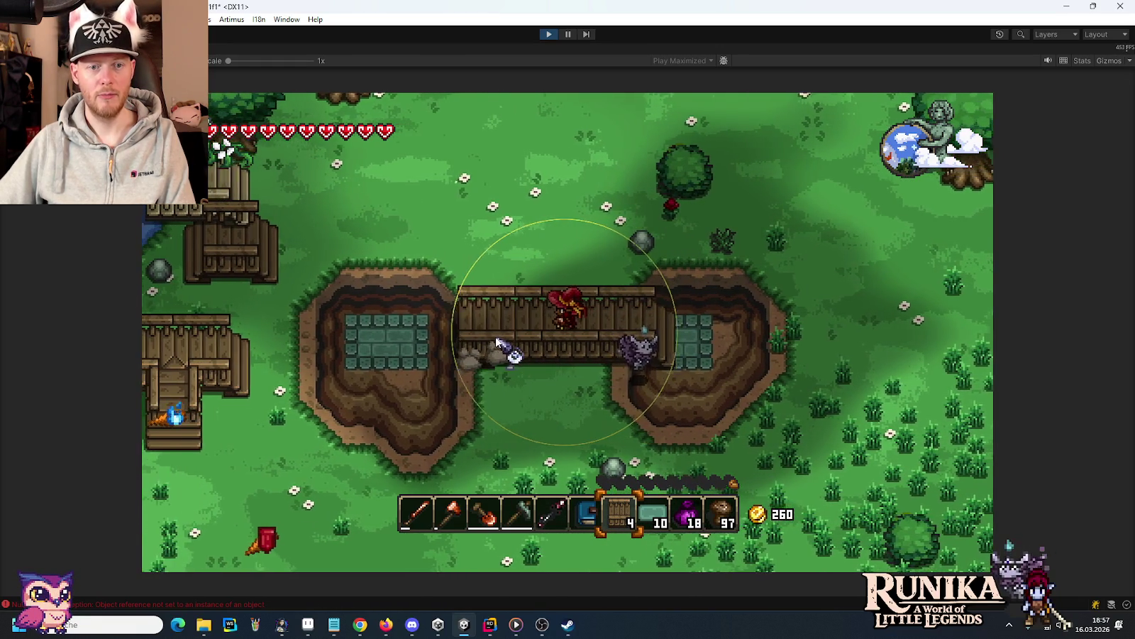
left_click(507, 350)
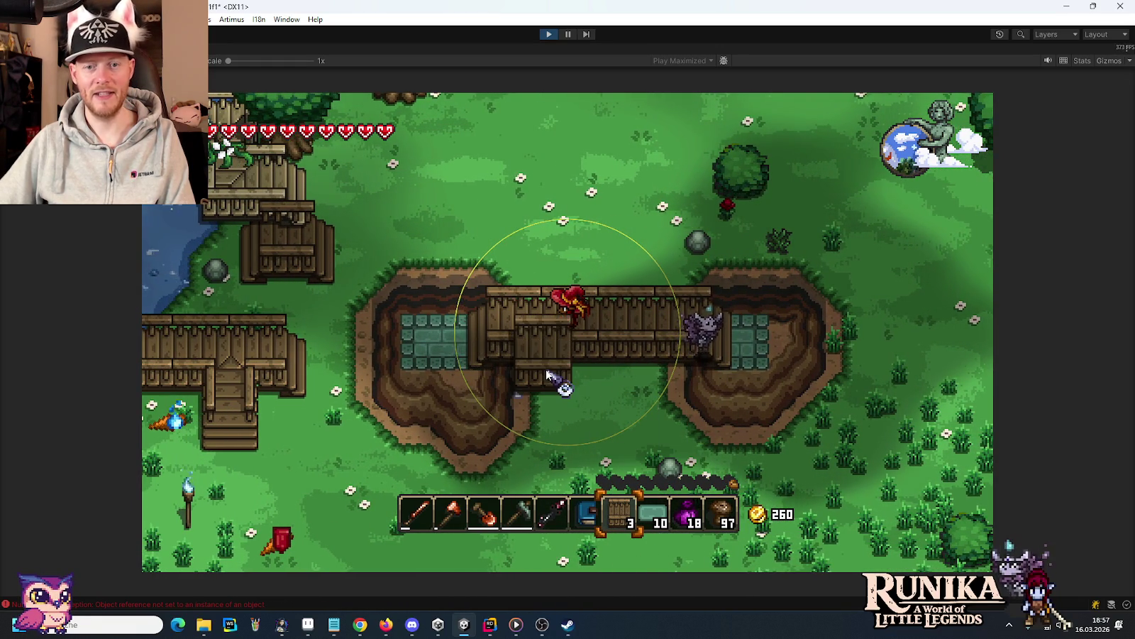
Step: Switch off the wood item and walk the character across the new bridge and back
scroll(553, 380, "down", 3)
key("a")
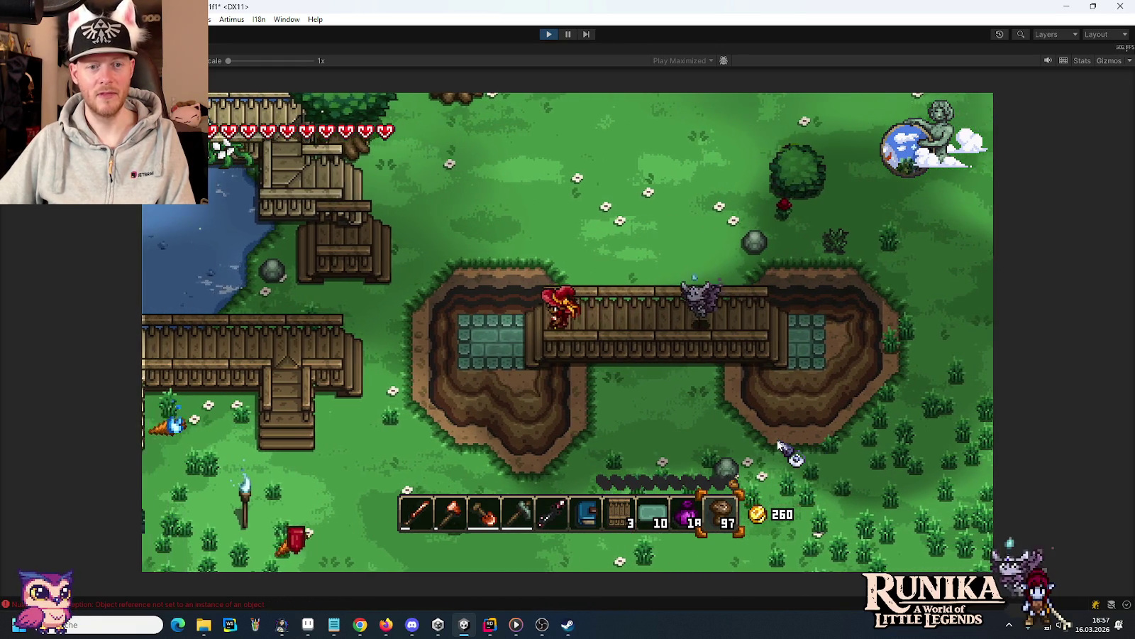
key("a")
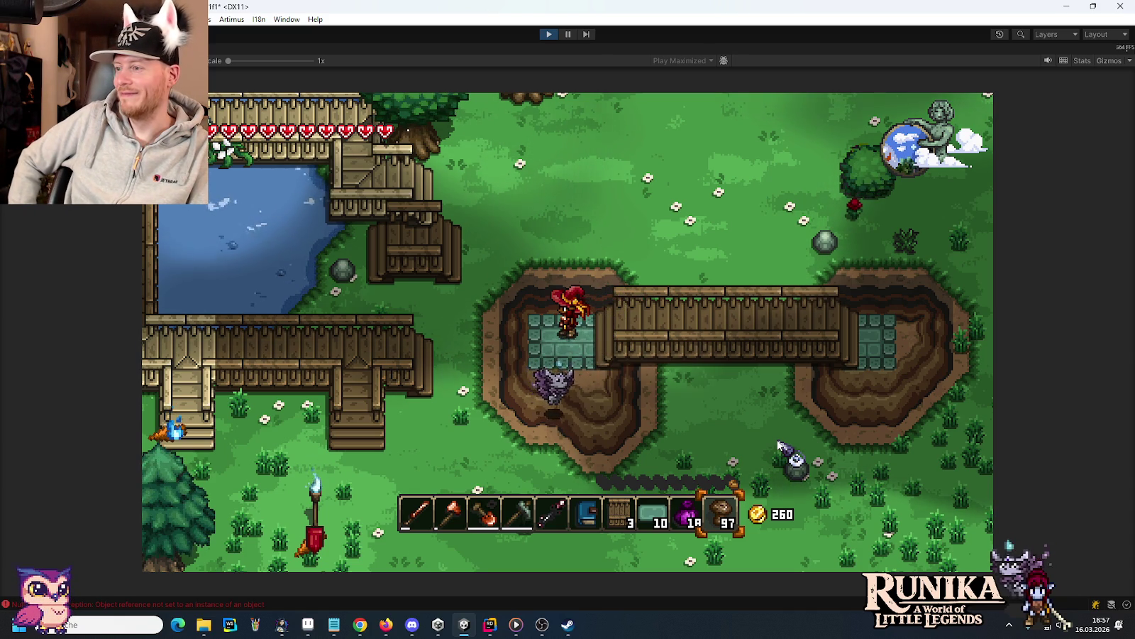
key("d")
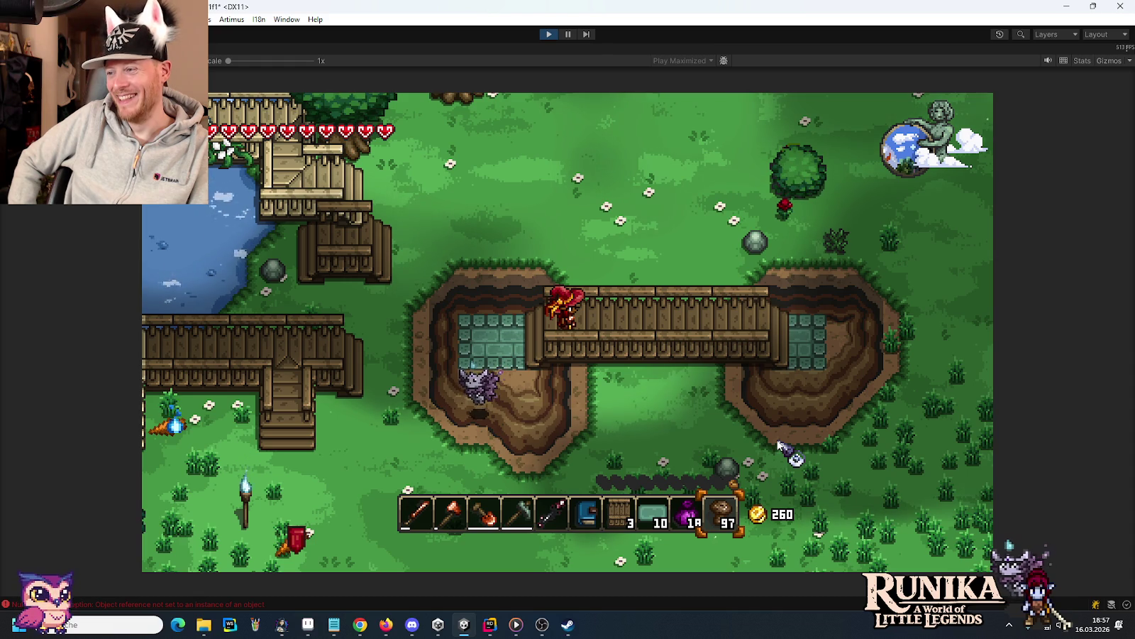
key("d")
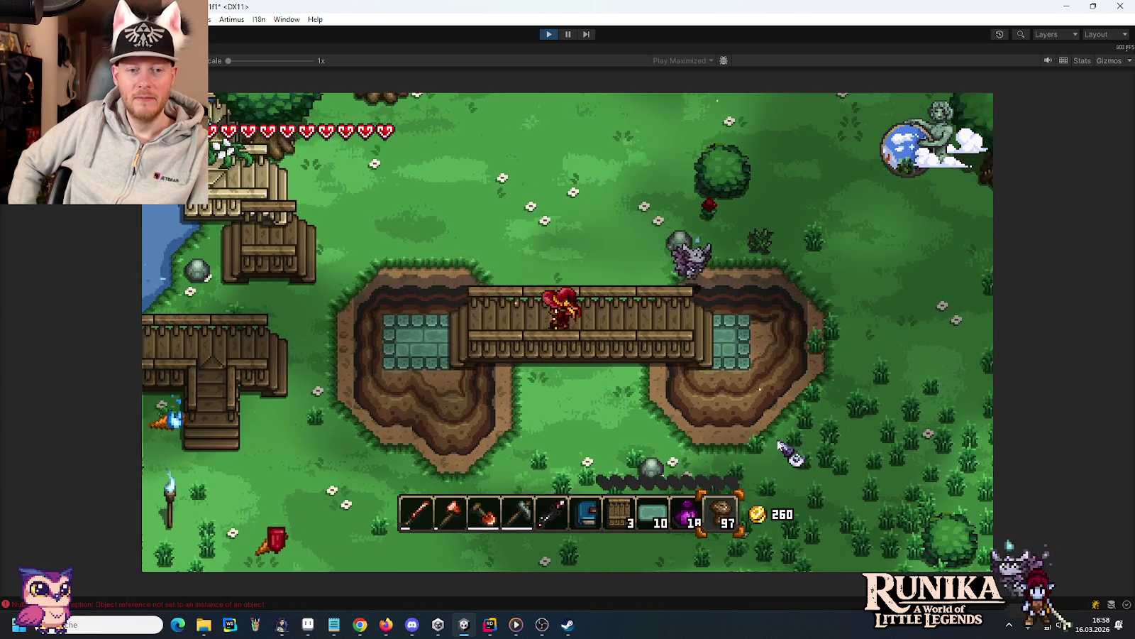
key("a")
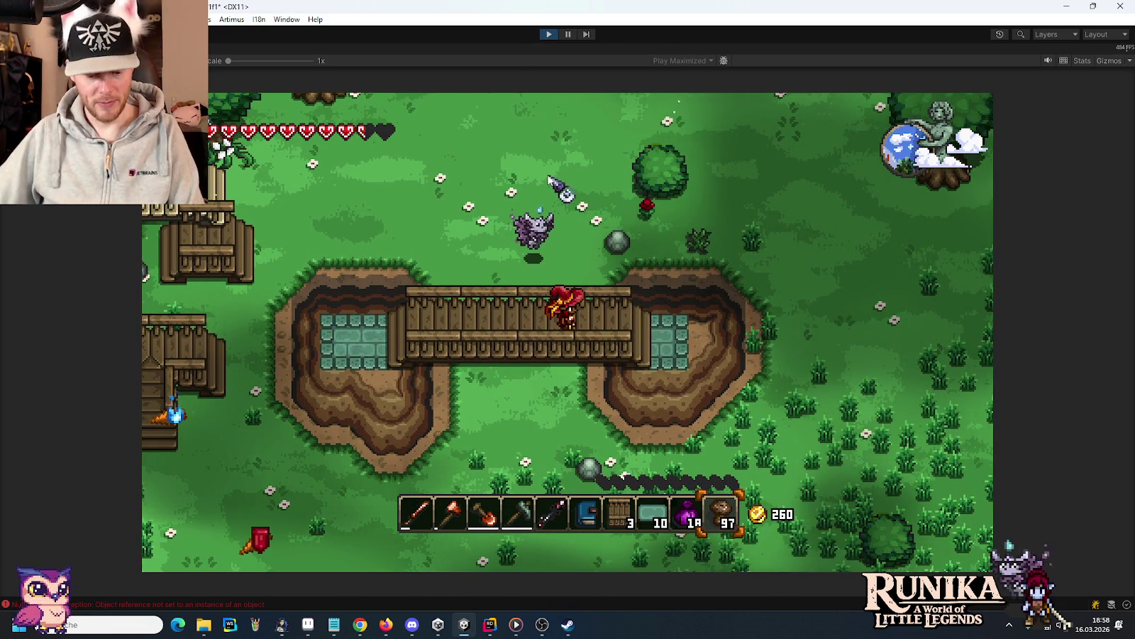
Step: Walk left onto the wooden walkway over the pond, then stop play mode
key("a")
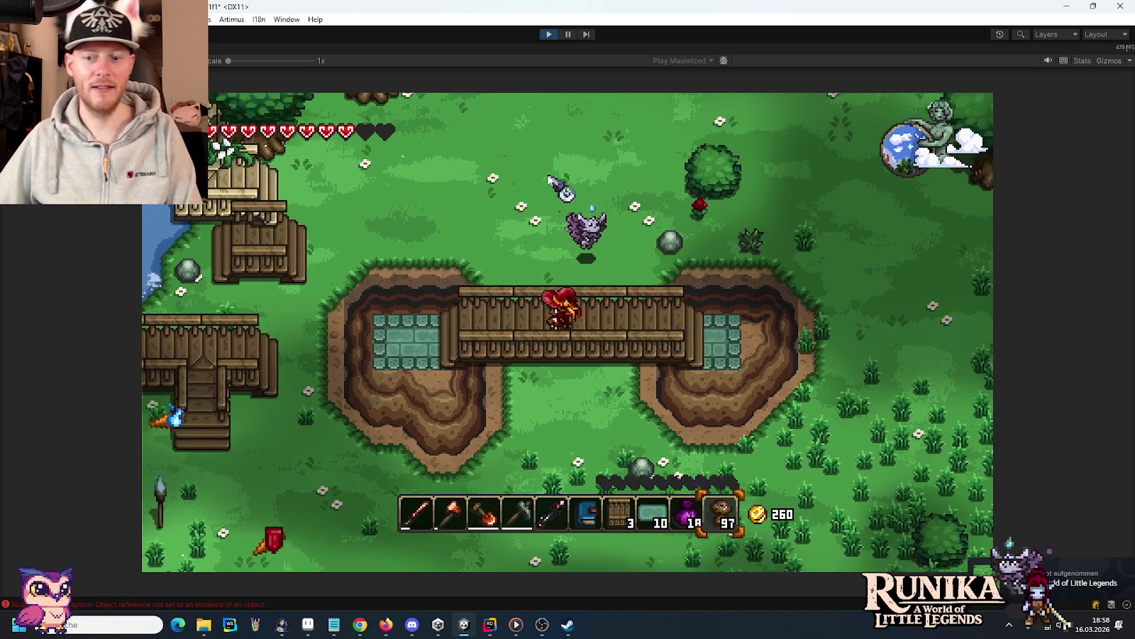
key("a")
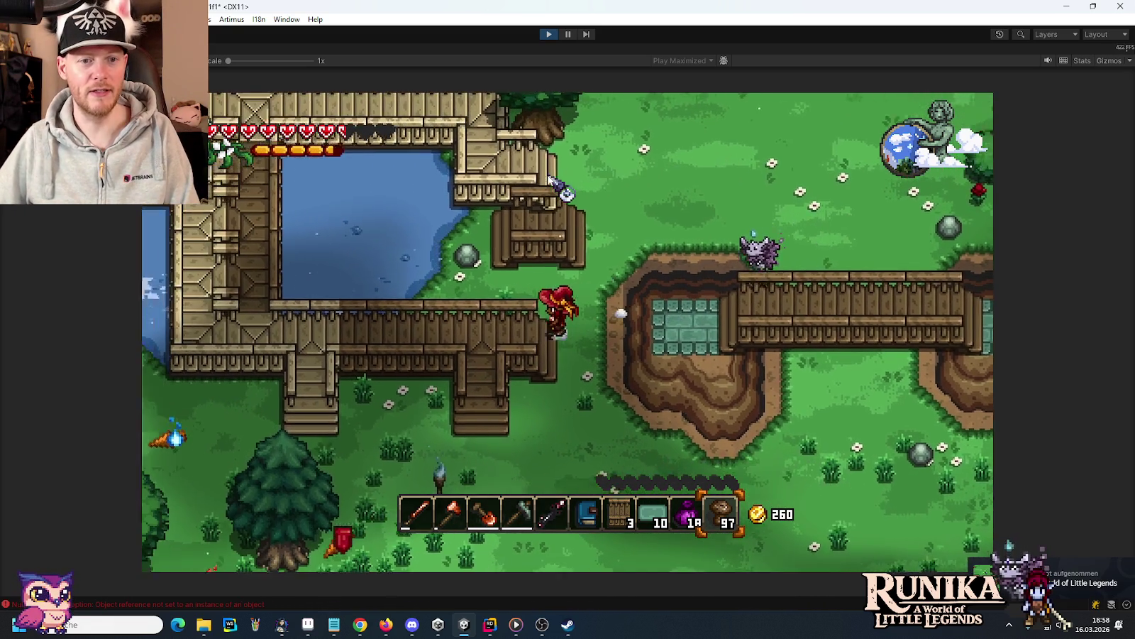
key("a")
key("w")
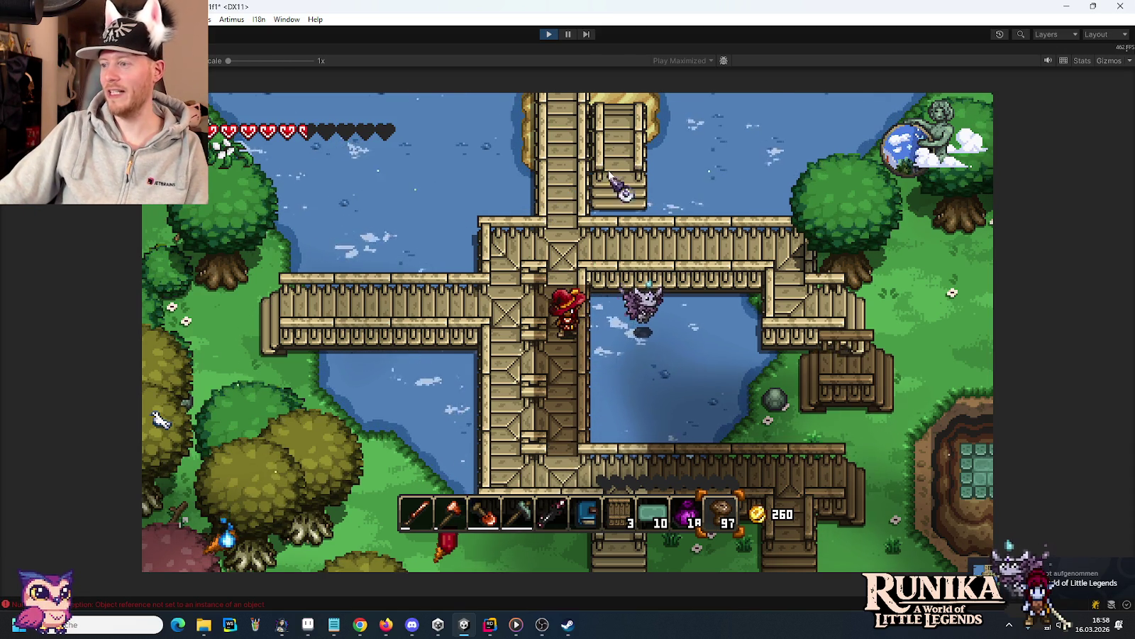
left_click(547, 35)
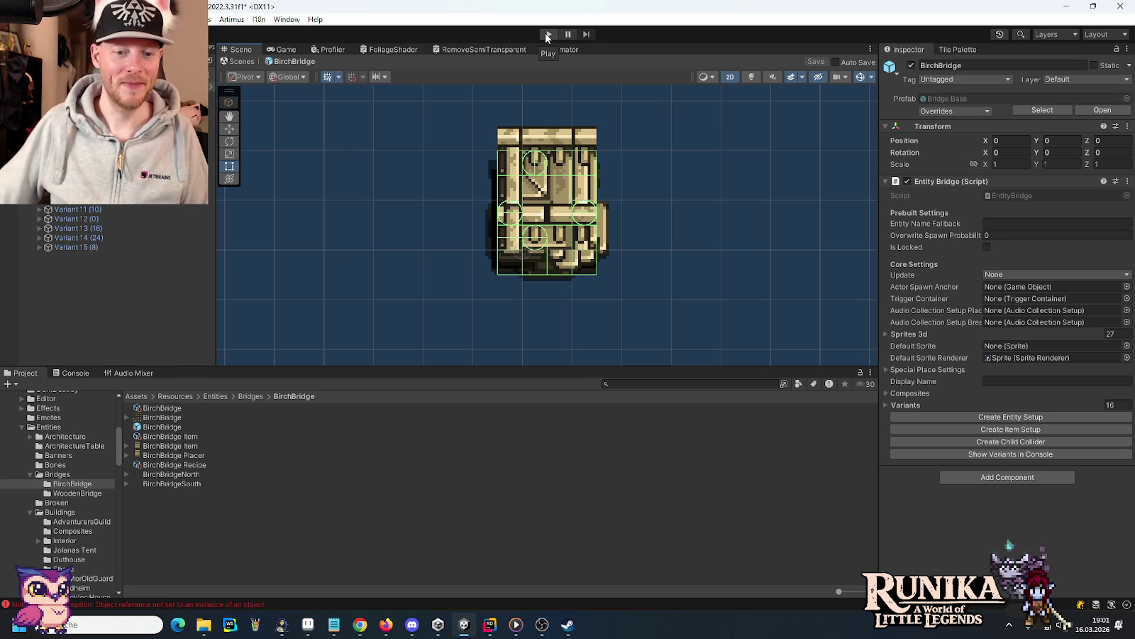
Step: Bring Rider forward showing the BirchBridge.asset diff, providesGround changed from 0 to 1
left_click(499, 626)
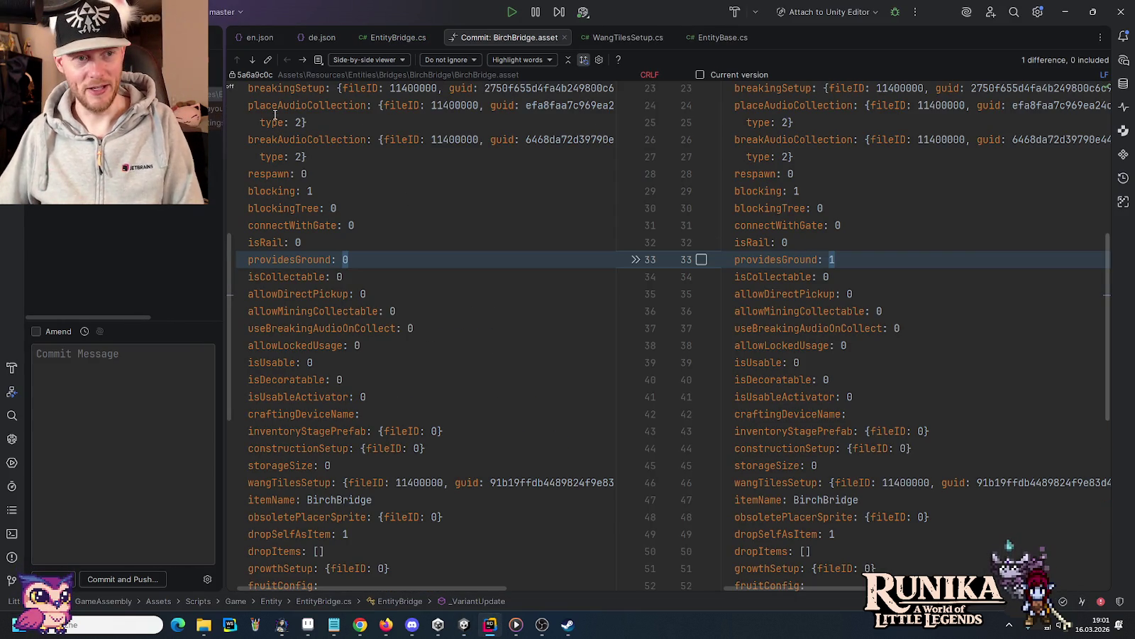
Step: Include the BirchBridge.asset change with the message 'Fixes birch bridge ground setting.'
left_click(32, 94)
left_click(110, 407)
type("Fixes bird")
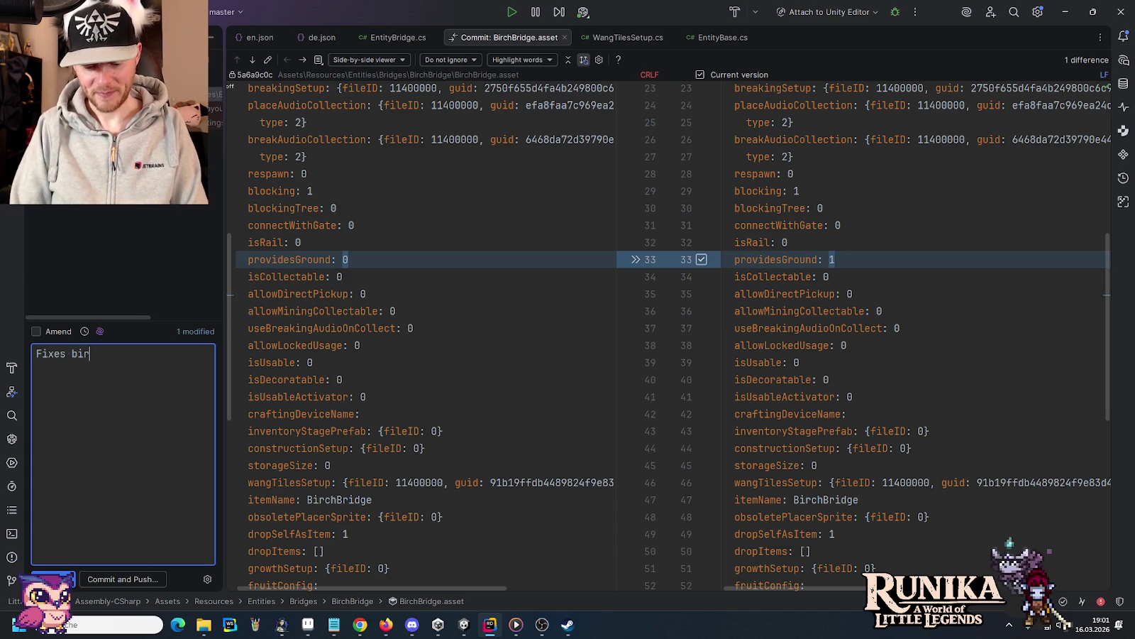
key("BackSpace")
type("ch b")
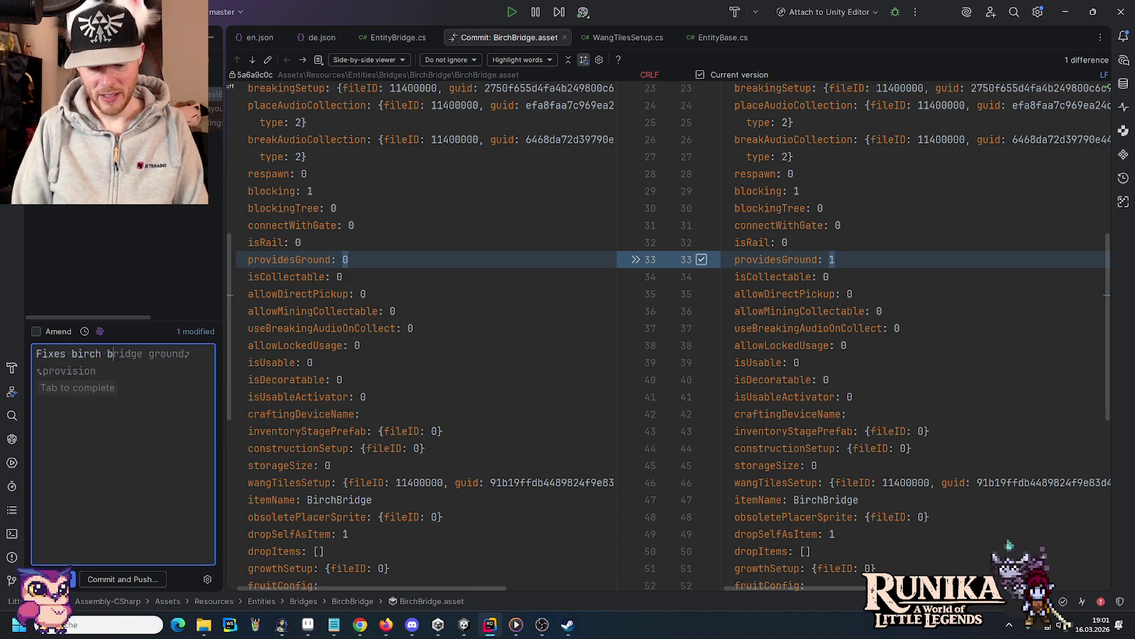
type("ridge")
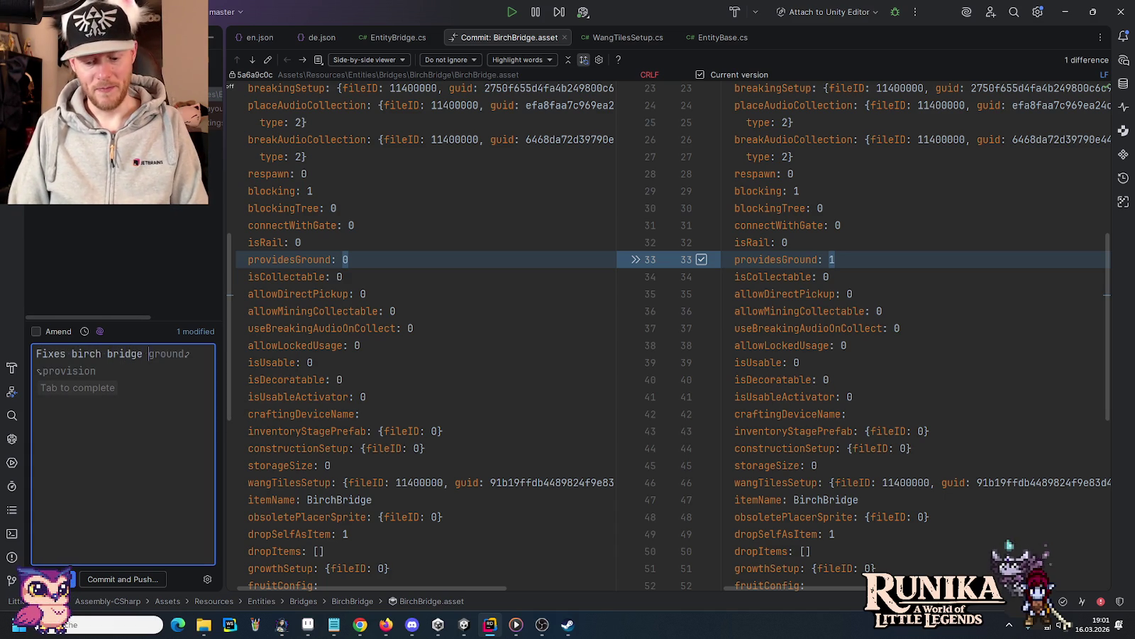
type(" ground")
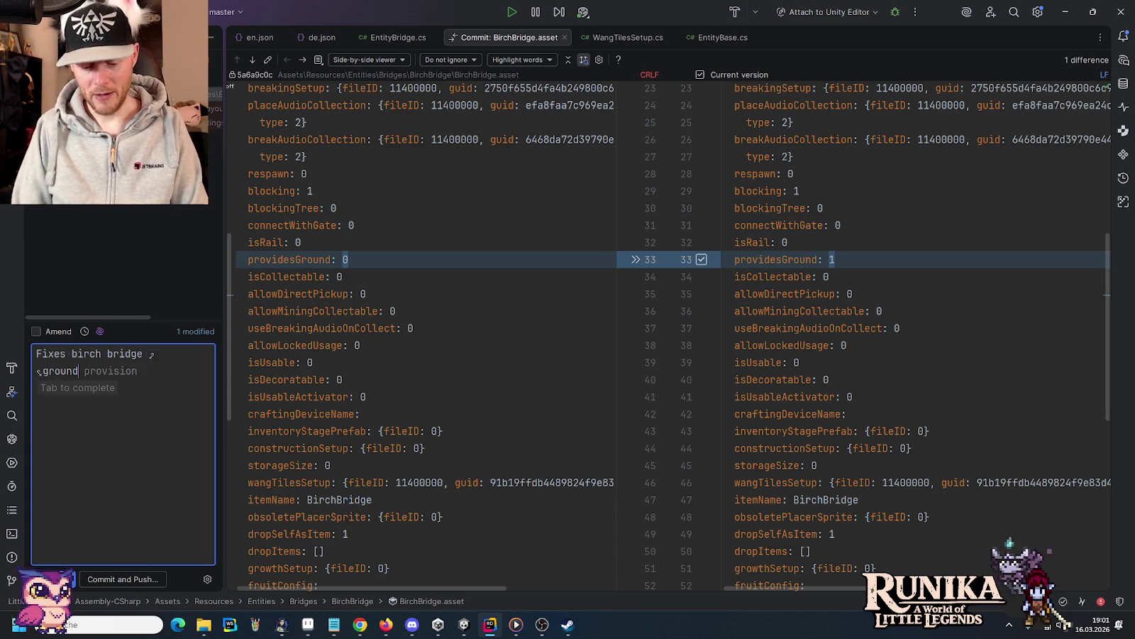
type(" setting.")
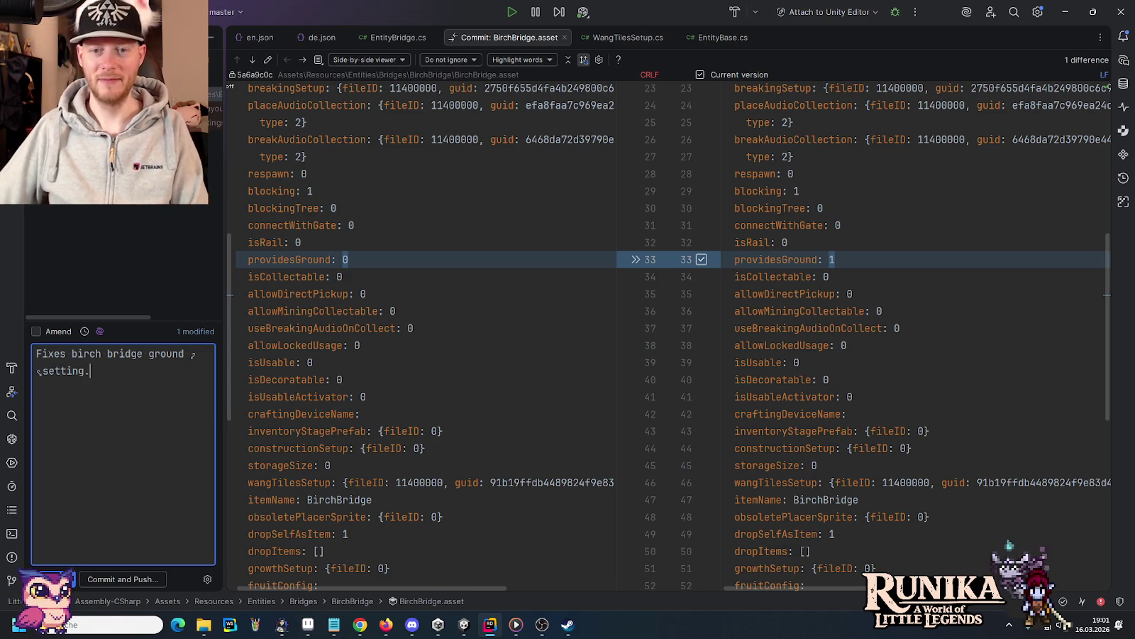
Step: Commit and push to origin master despite the warning, then close the diff and minimize Rider
left_click(139, 580)
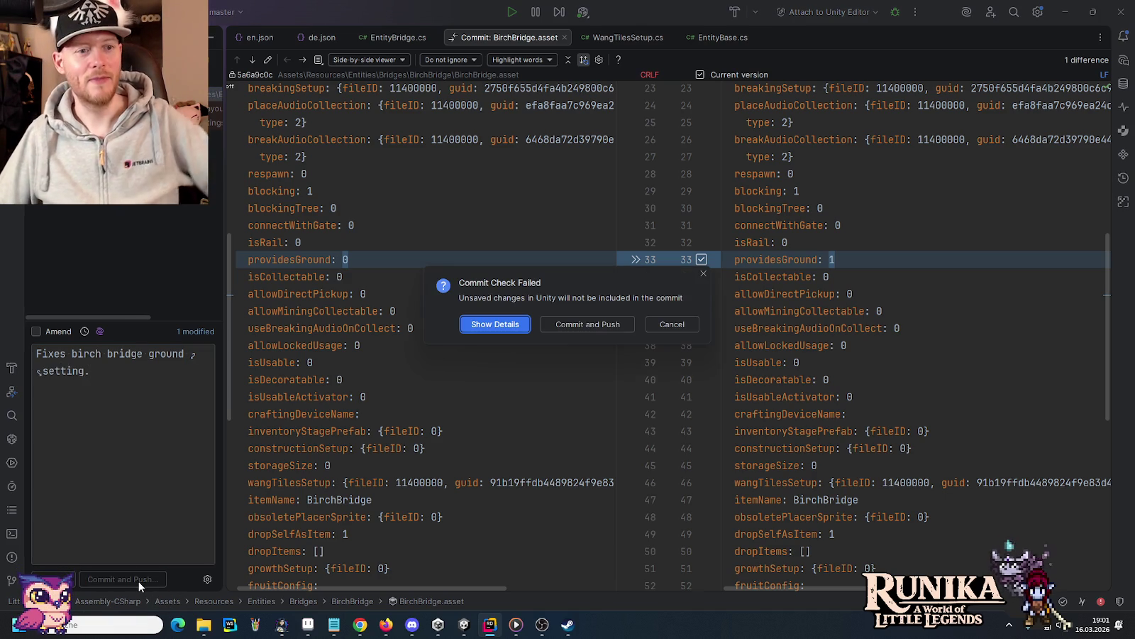
left_click(568, 323)
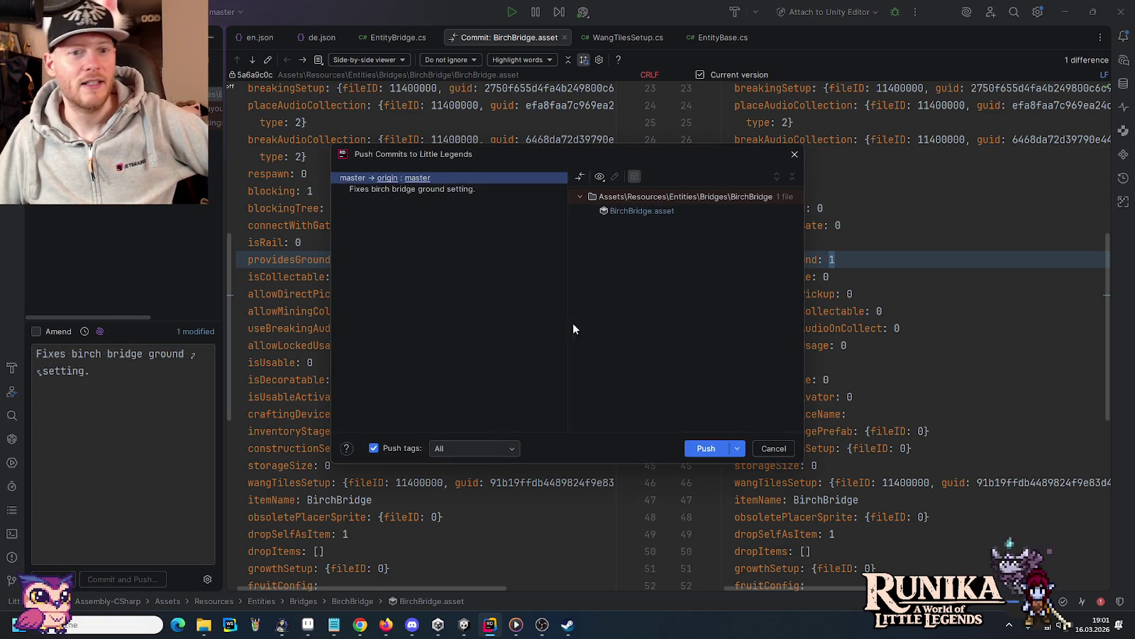
left_click(704, 448)
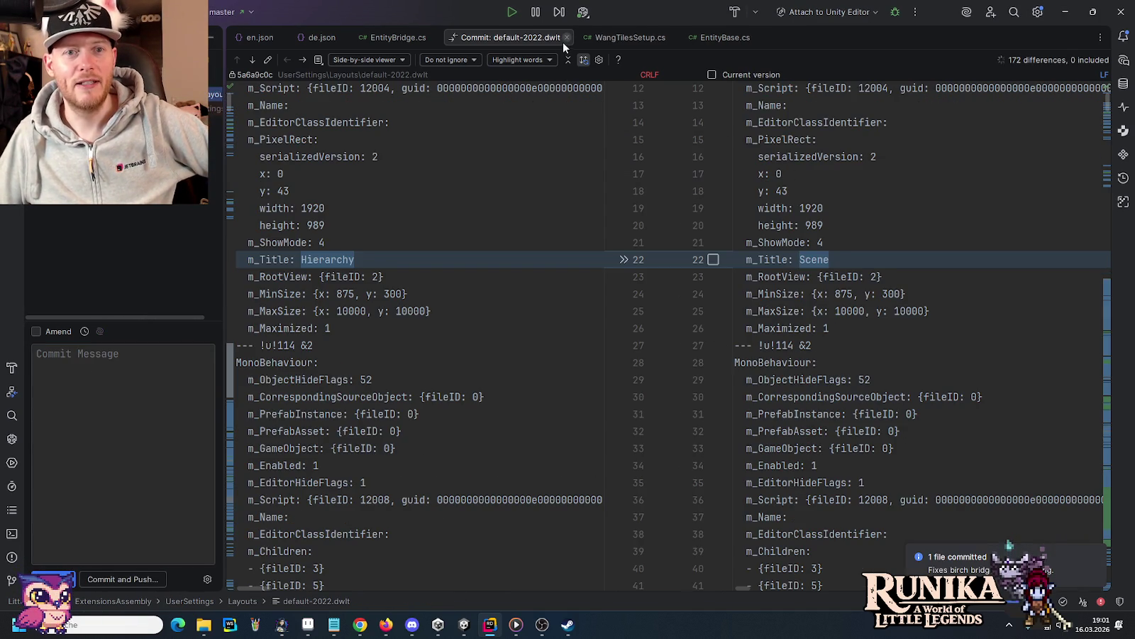
left_click(567, 37)
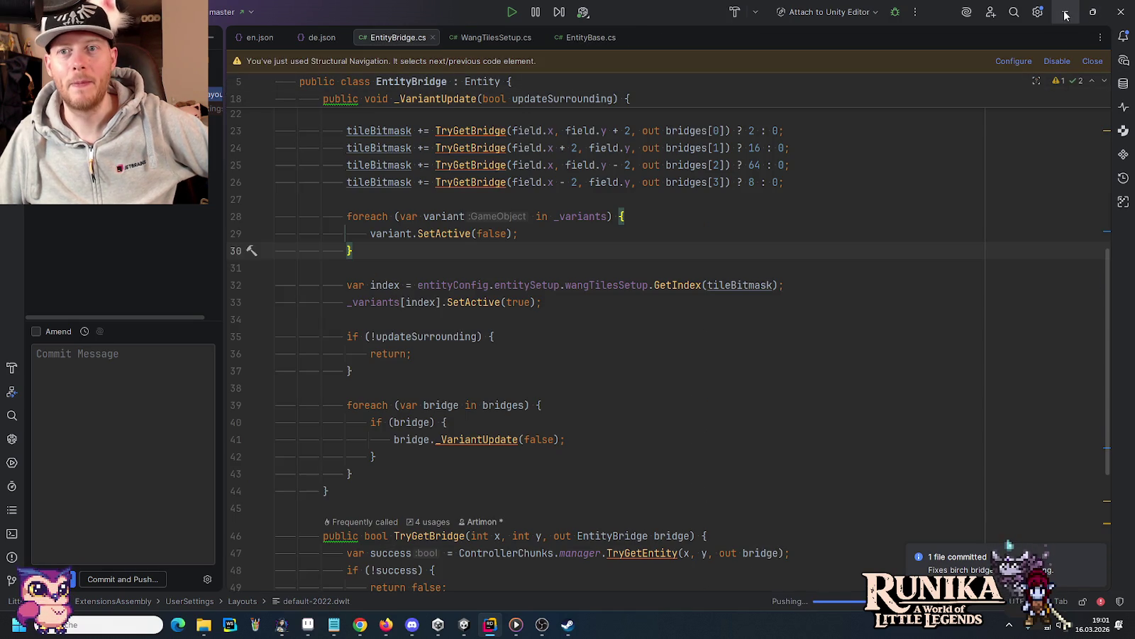
left_click(1065, 12)
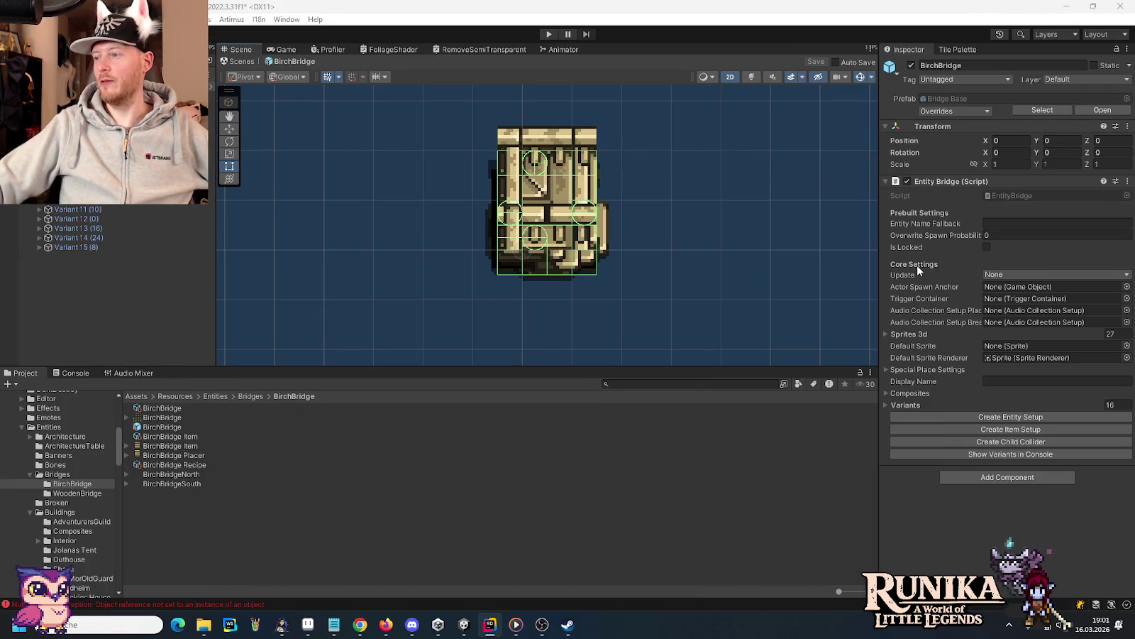